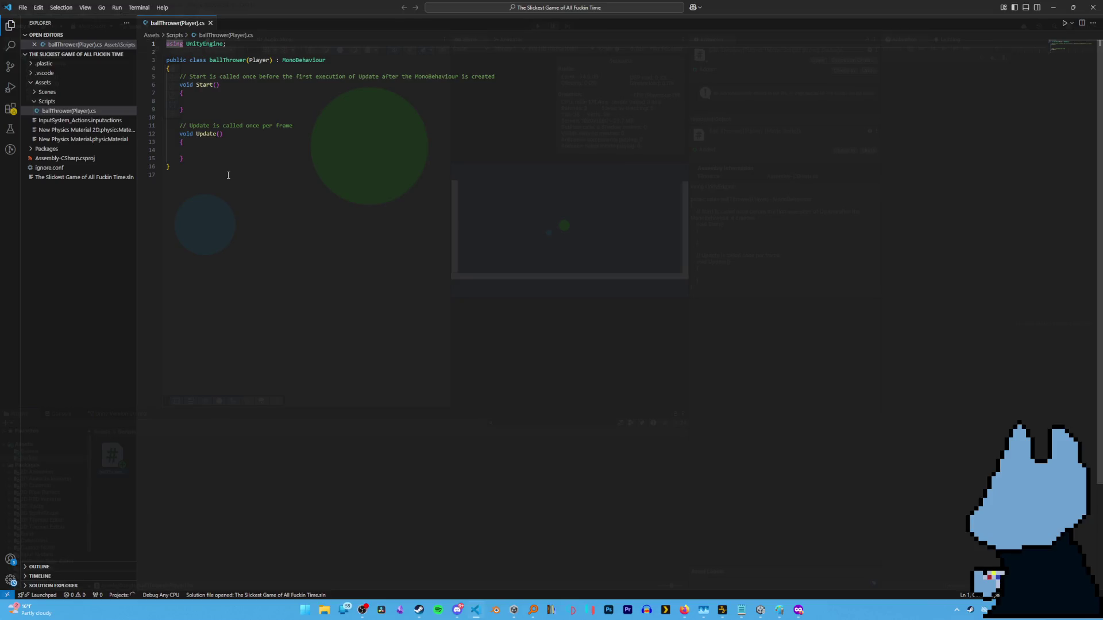
Find Unity Documentation with a unitydocs search in a new tab and open its Scripting API Reference.
{"action": "mouse_move", "coordinate": [799, 615]}
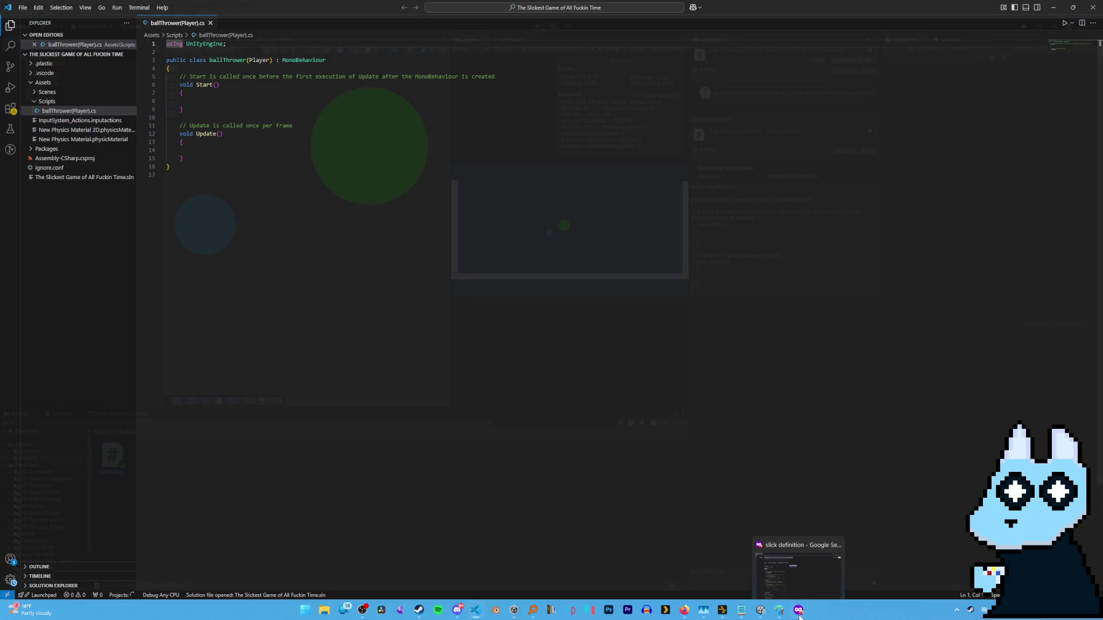
{"action": "left_click", "coordinate": [799, 612]}
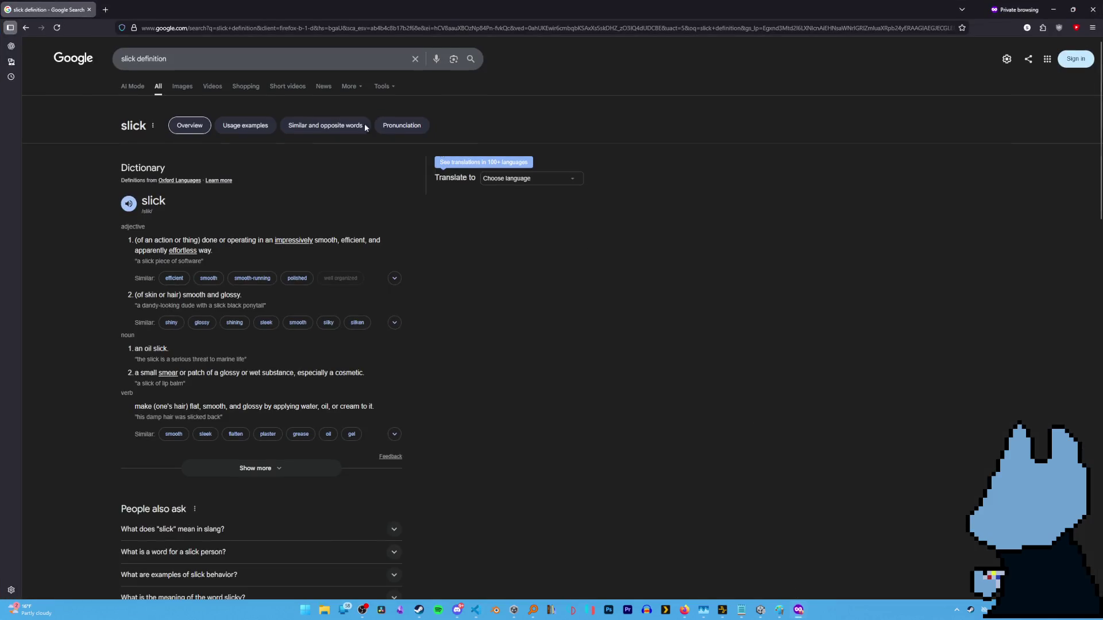
{"action": "key", "text": "ctrl+t"}
{"action": "type", "text": "unity"}
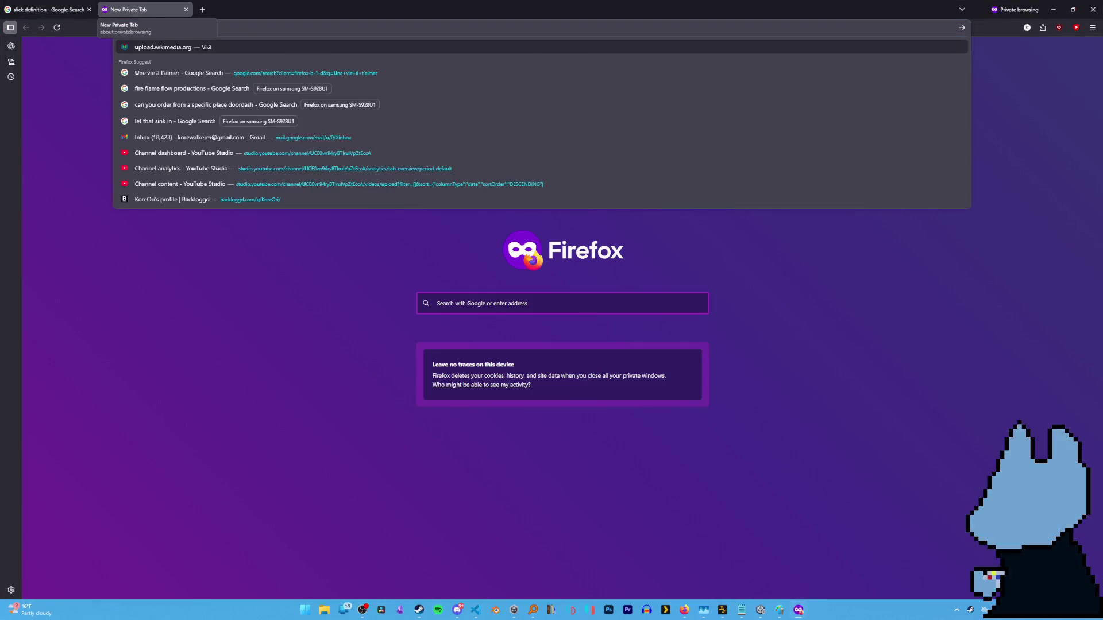
{"action": "type", "text": "docs"}
{"action": "key", "text": "Return"}
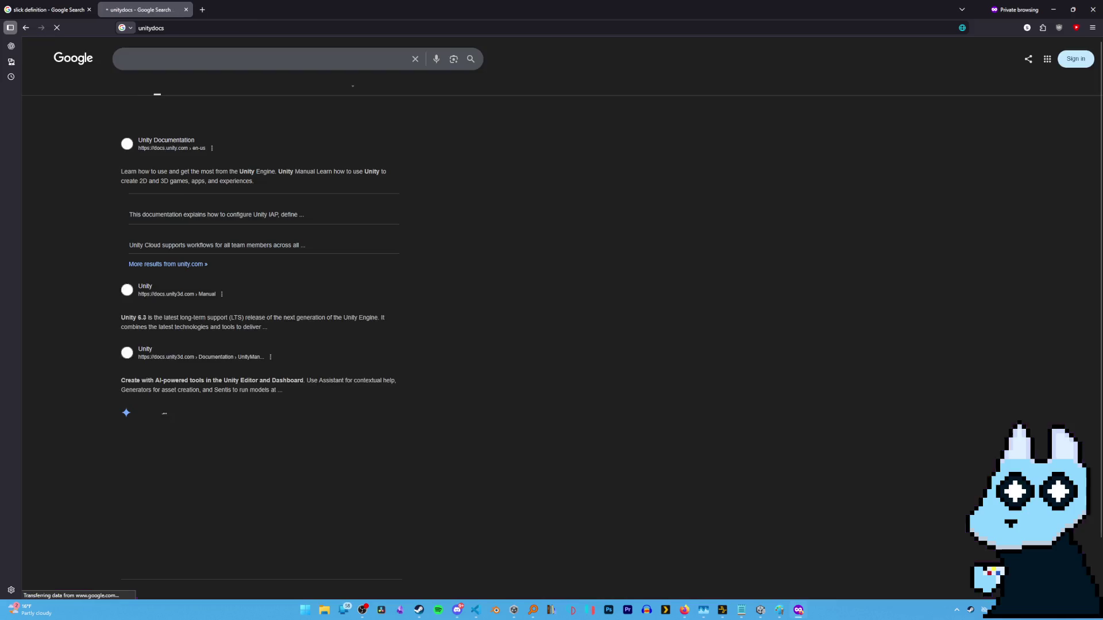
{"action": "left_click", "coordinate": [161, 160]}
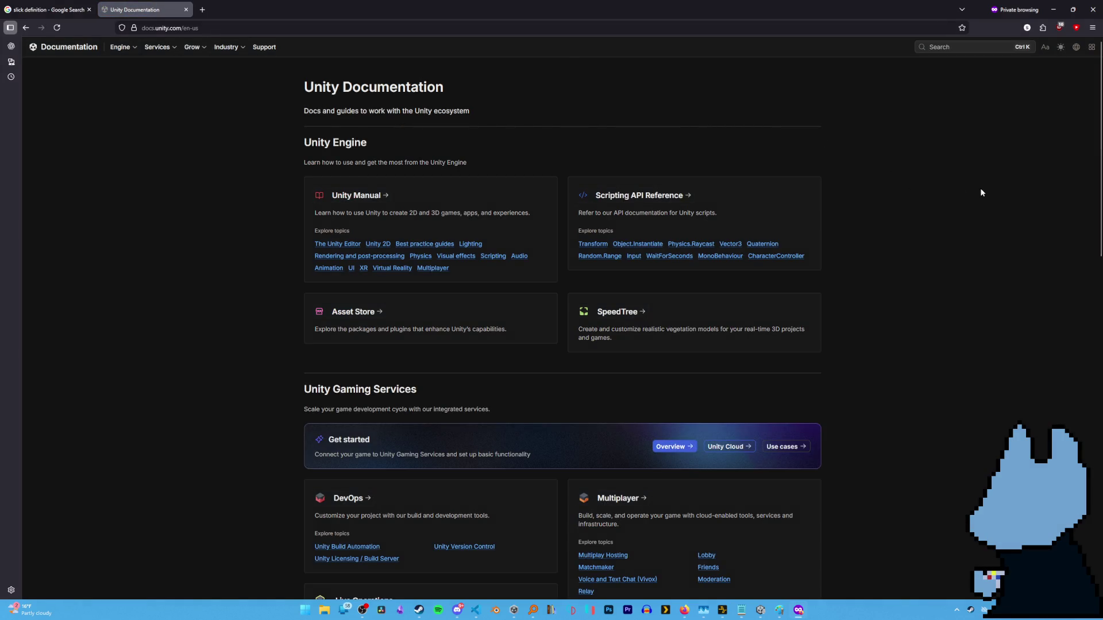
{"action": "left_click", "coordinate": [626, 197]}
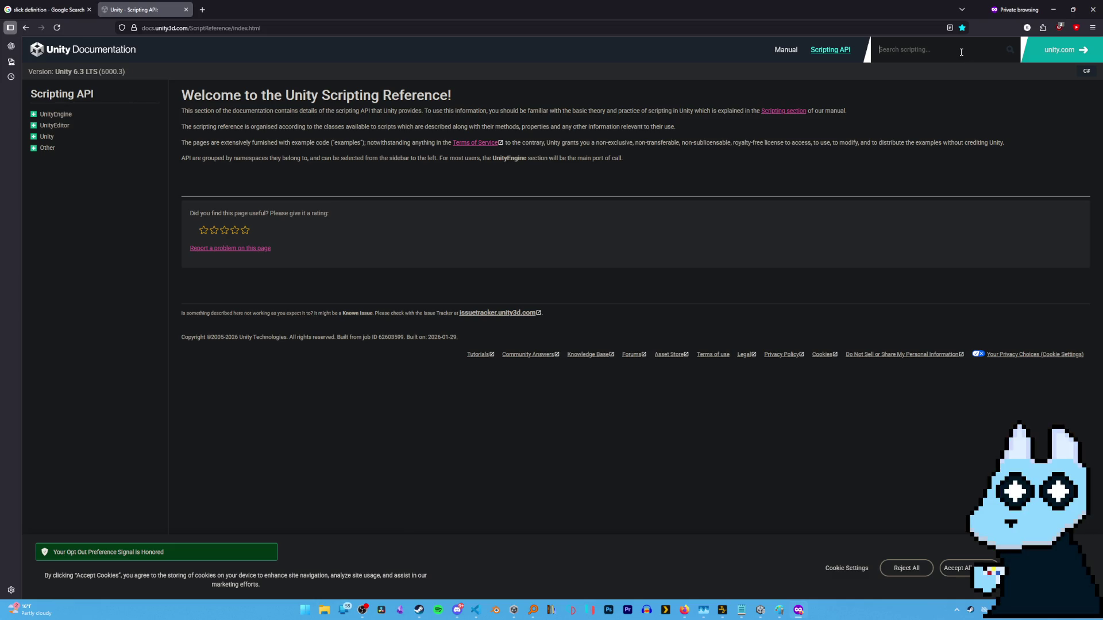
Search the Scripting API for 'screenspace' and review the 10 matching results.
{"action": "type", "text": "scren"}
{"action": "key", "text": "BackSpace"}
{"action": "key", "text": "BackSpace"}
{"action": "key", "text": "BackSpace"}
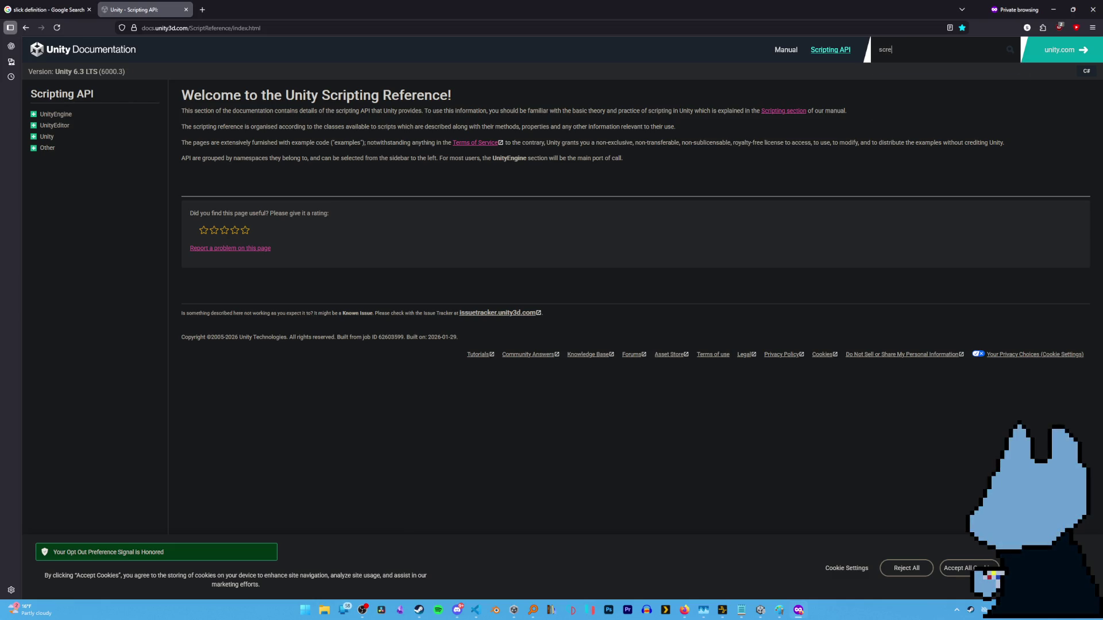
{"action": "type", "text": "space"}
{"action": "key", "text": "Return"}
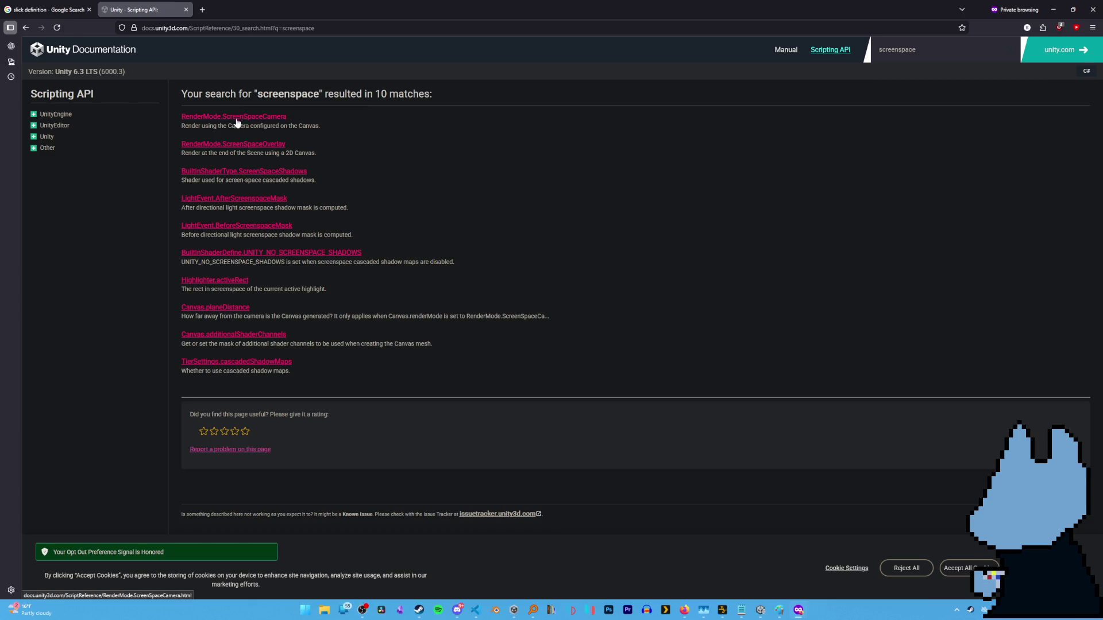
{"action": "left_click", "coordinate": [34, 115]}
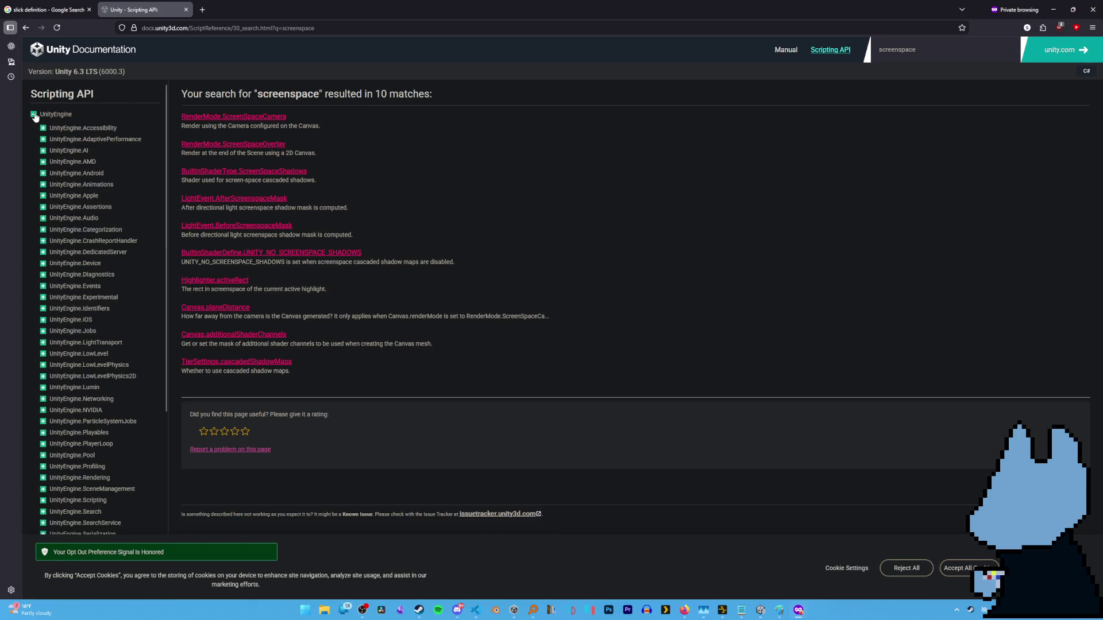
{"action": "left_click", "coordinate": [34, 115]}
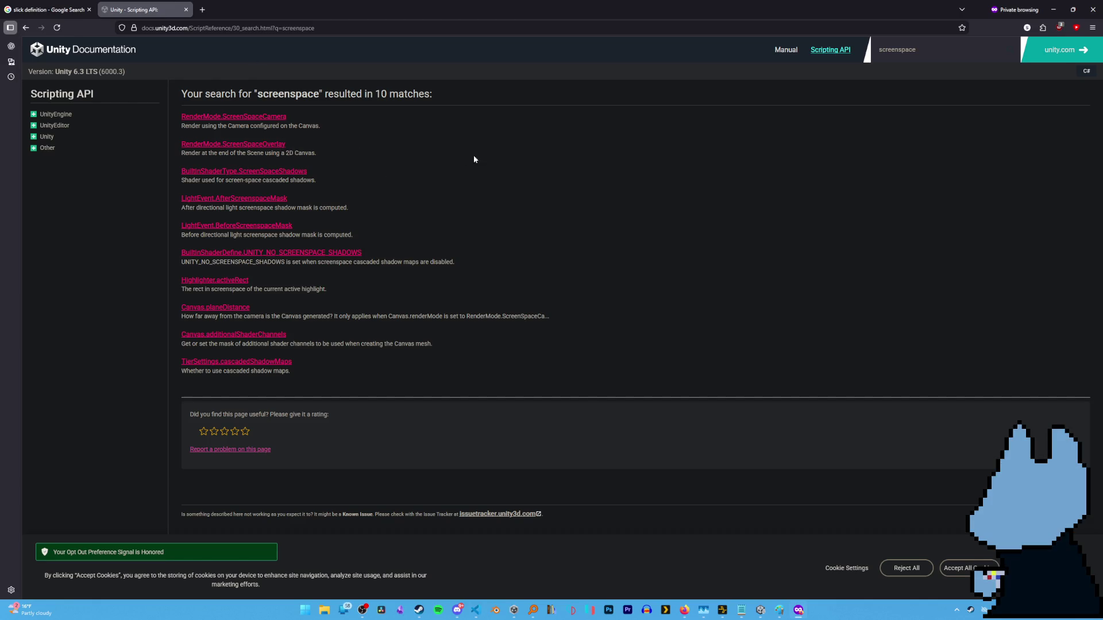
{"action": "left_click", "coordinate": [970, 52]}
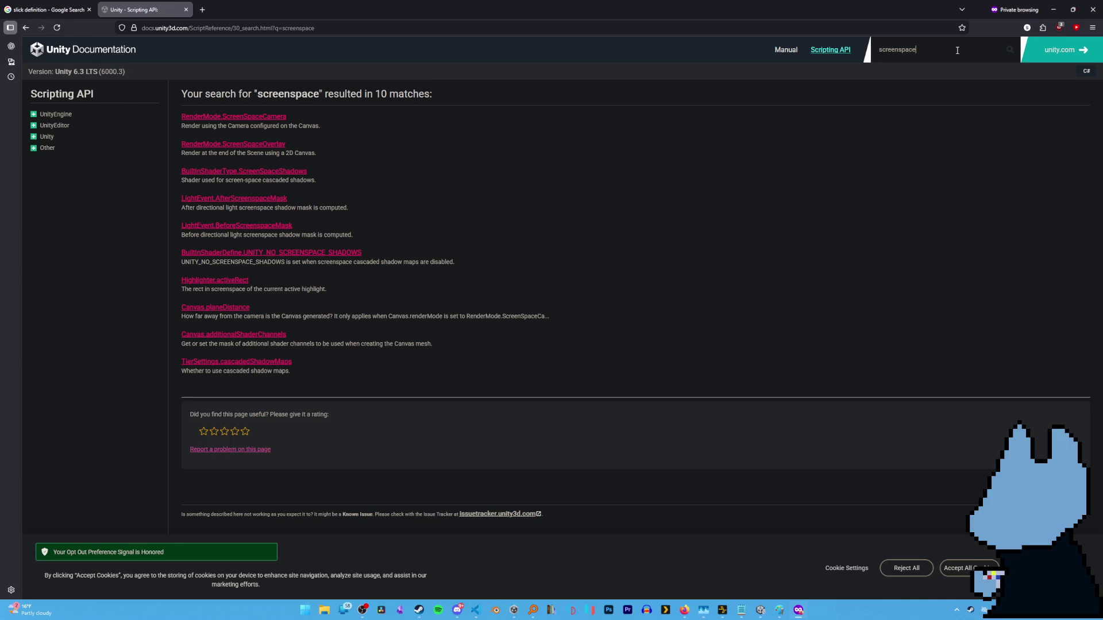
{"action": "key", "text": "ctrl+a"}
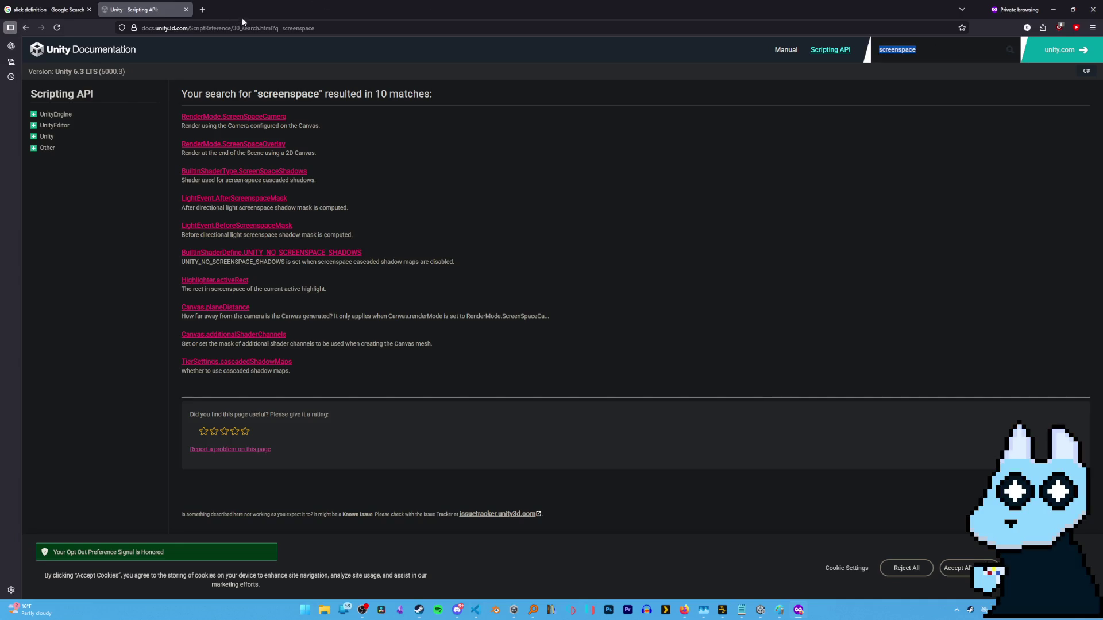
Google 'how to transfer screenspace location to 2d location unity' in a new tab and scroll the results.
{"action": "left_click", "coordinate": [202, 9]}
{"action": "type", "text": "h"}
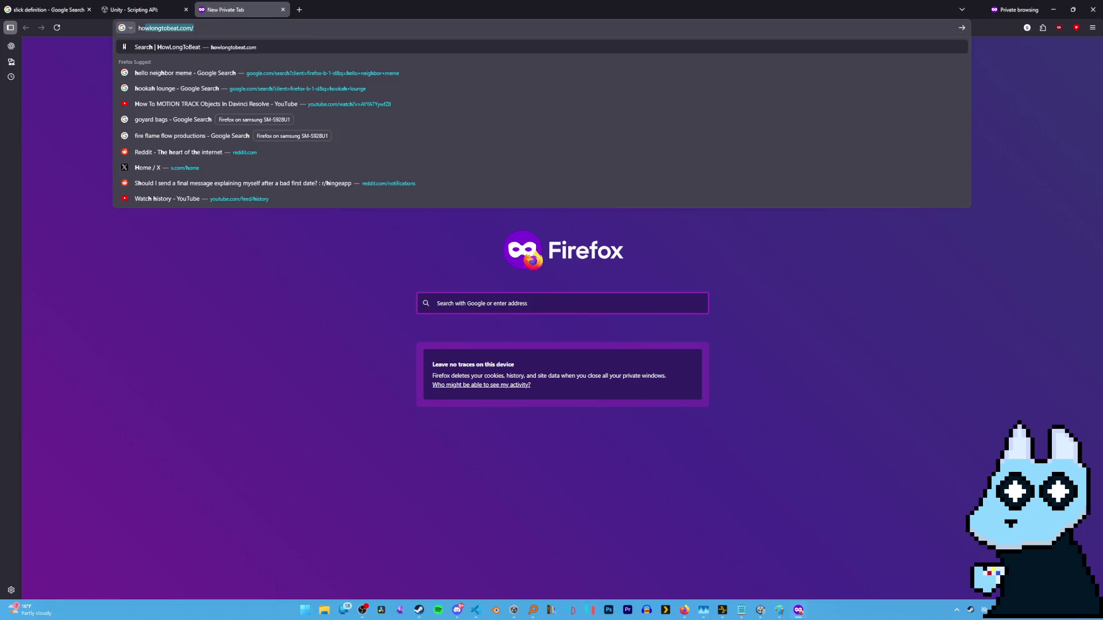
{"action": "type", "text": "ow to transfer "}
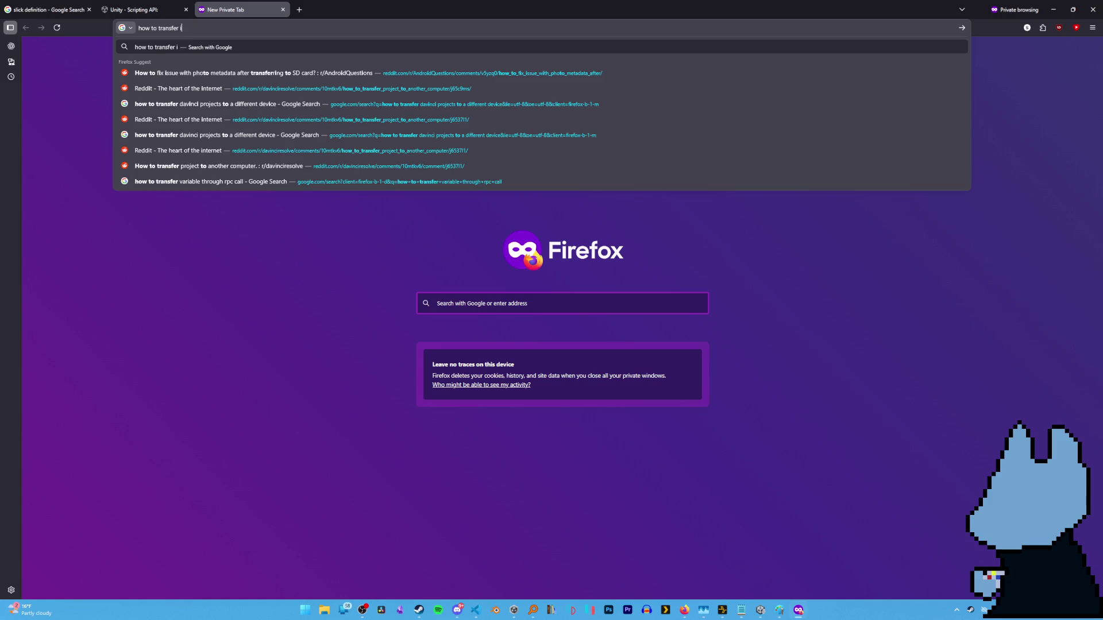
{"action": "type", "text": "sc"}
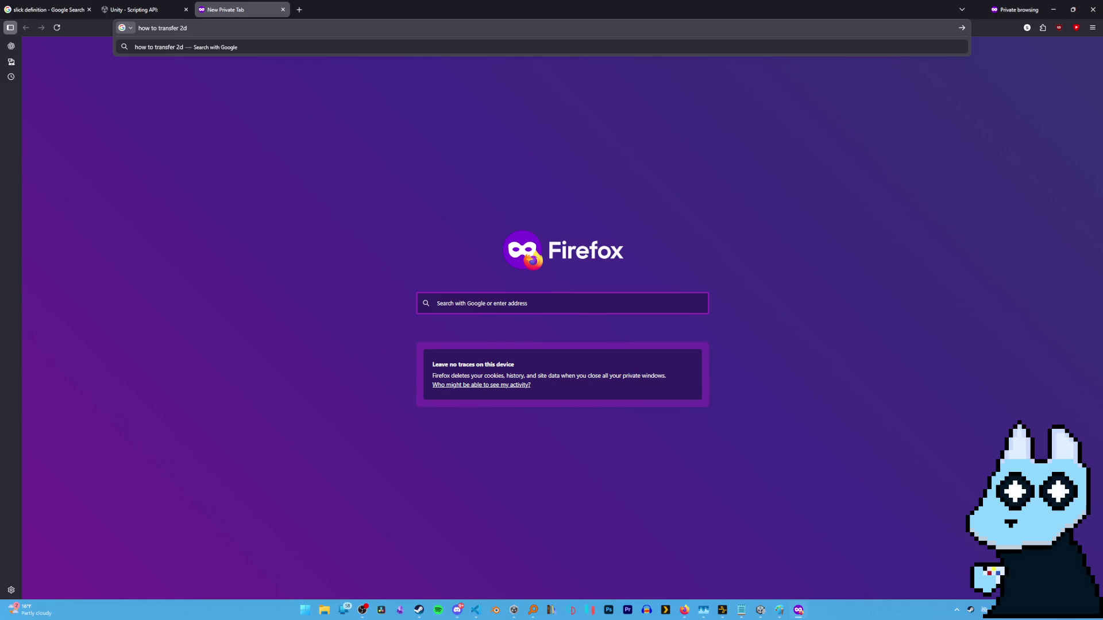
{"action": "type", "text": "reenspace locati"}
{"action": "type", "text": "on to"}
{"action": "type", "text": " 2d location "}
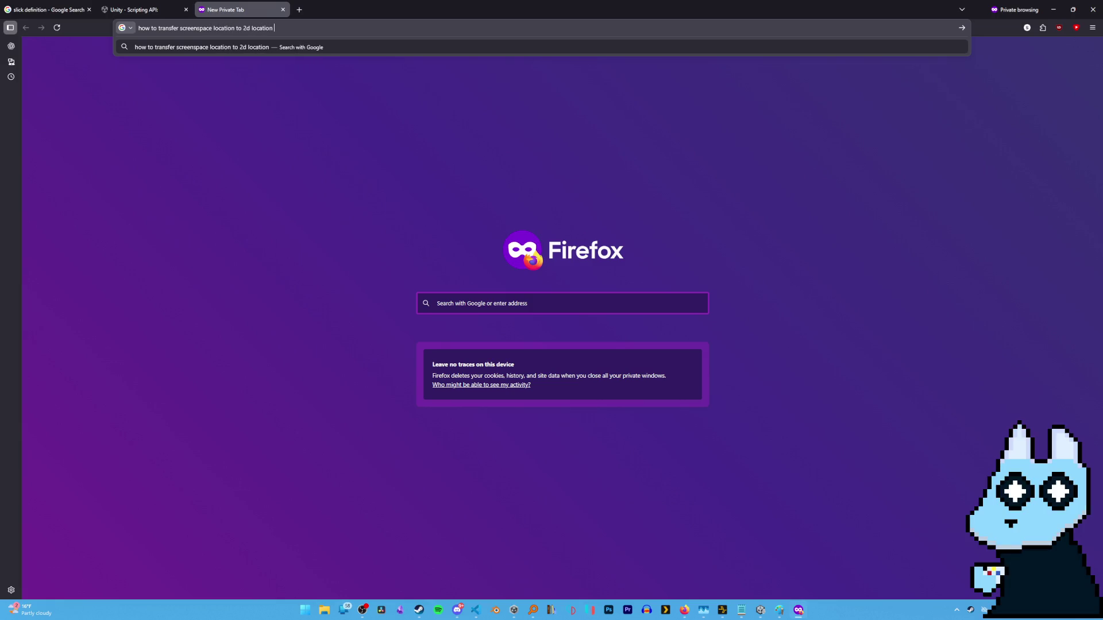
{"action": "type", "text": "unity"}
{"action": "key", "text": "Return"}
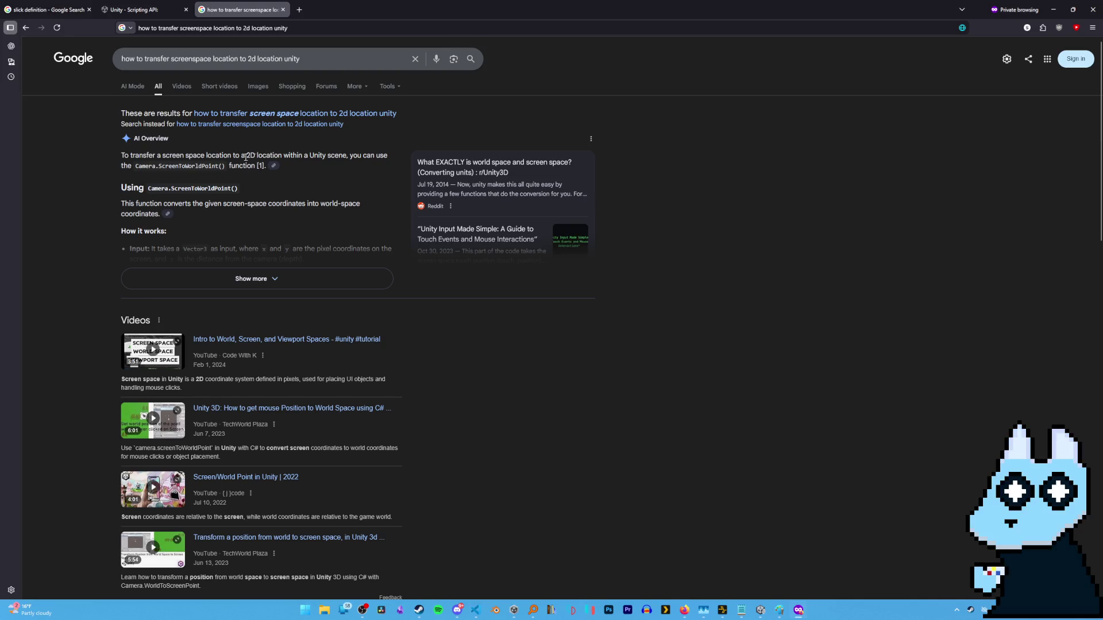
{"action": "scroll", "coordinate": [616, 320], "scroll_direction": "down", "scroll_amount": 7}
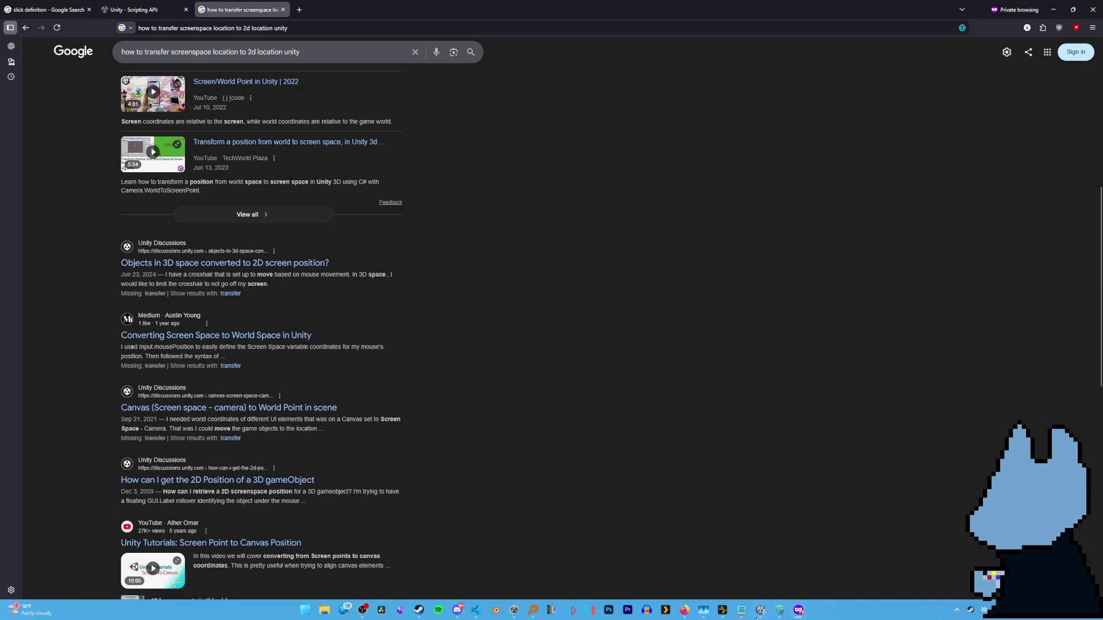
Add a [SerializeField] Camera cam field inside the ballThrower(Player) class.
{"action": "mouse_move", "coordinate": [418, 611]}
{"action": "left_click", "coordinate": [475, 610]}
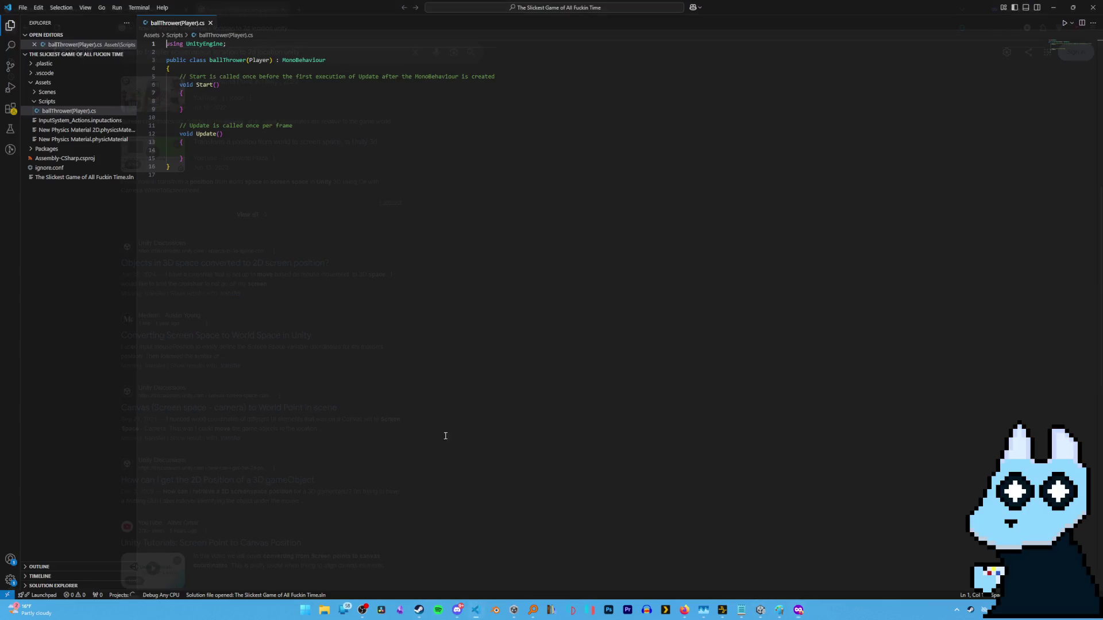
{"action": "left_click", "coordinate": [229, 69]}
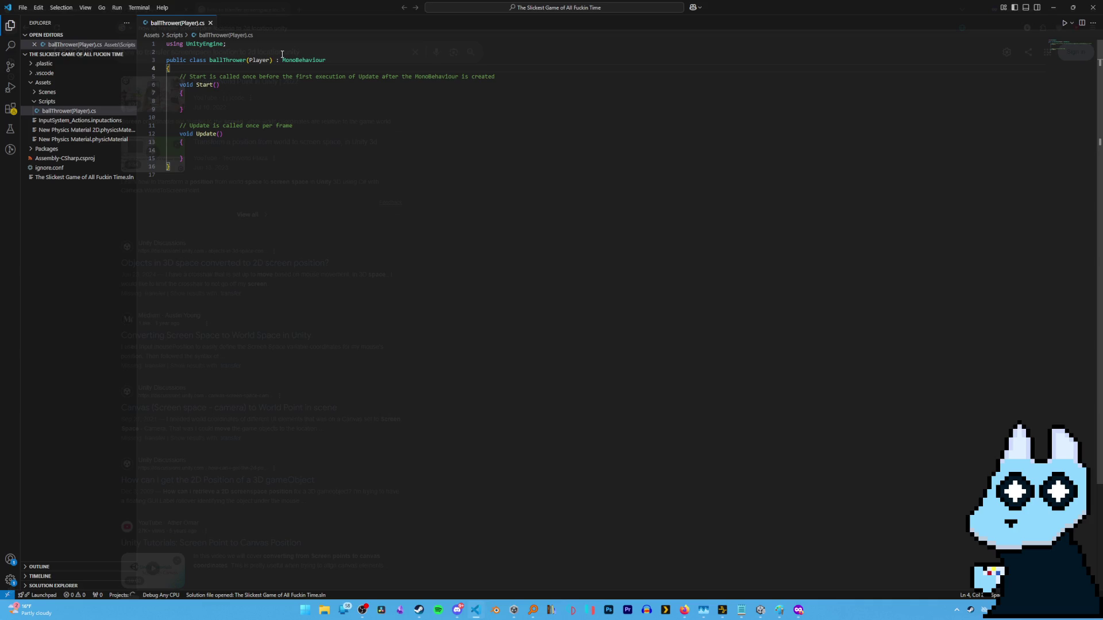
{"action": "key", "text": "Return"}
{"action": "key", "text": "Return"}
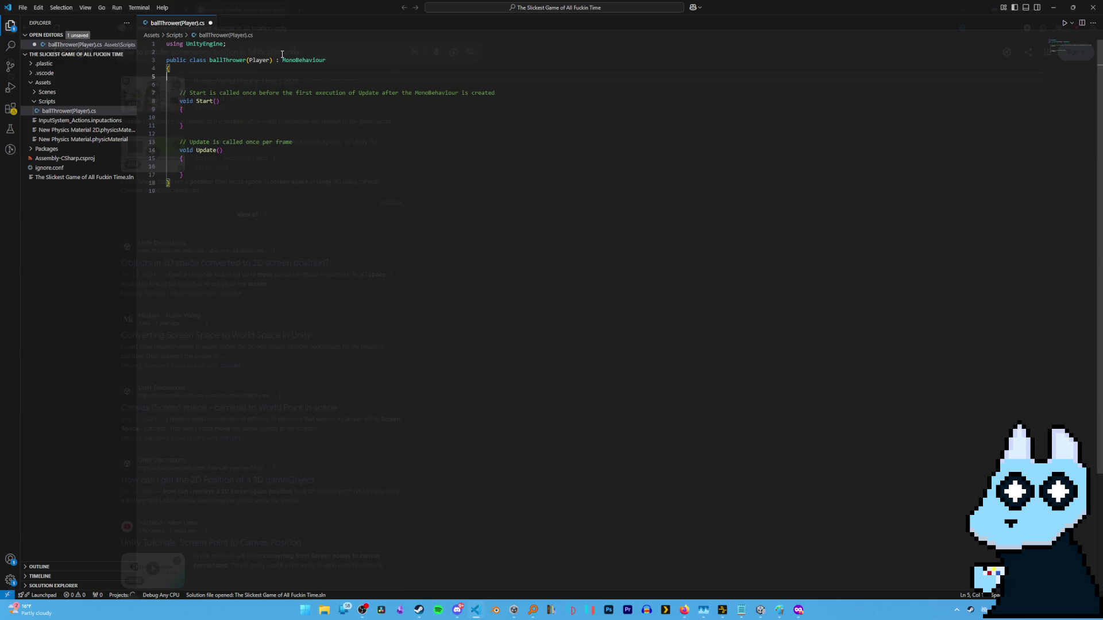
{"action": "key", "text": "Return"}
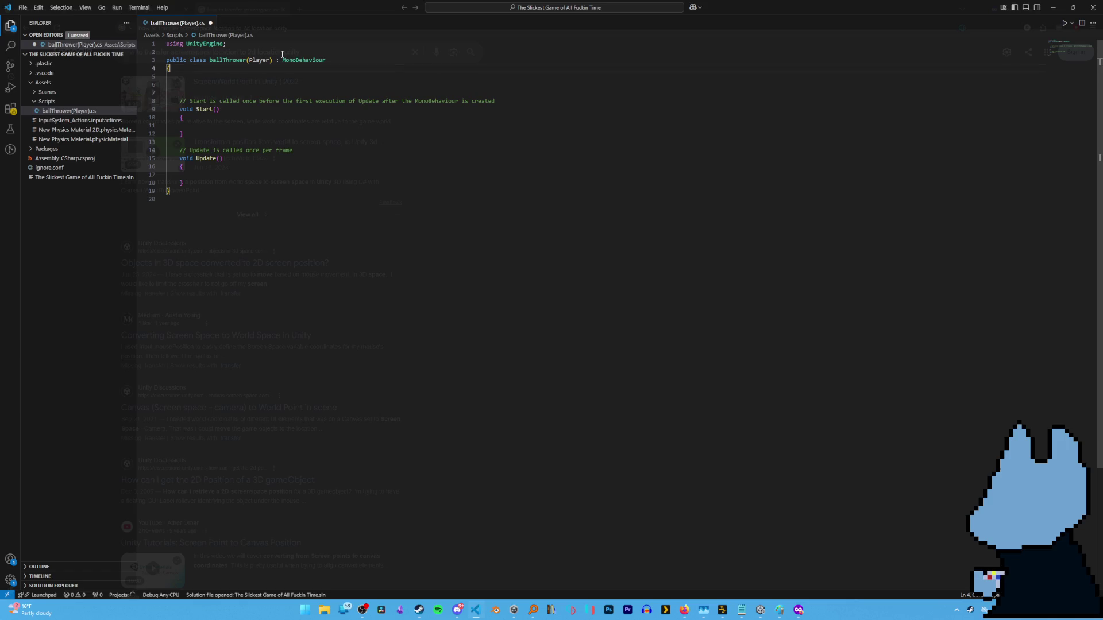
{"action": "key", "text": "ctrl+shift+Return"}
{"action": "type", "text": "[ser"}
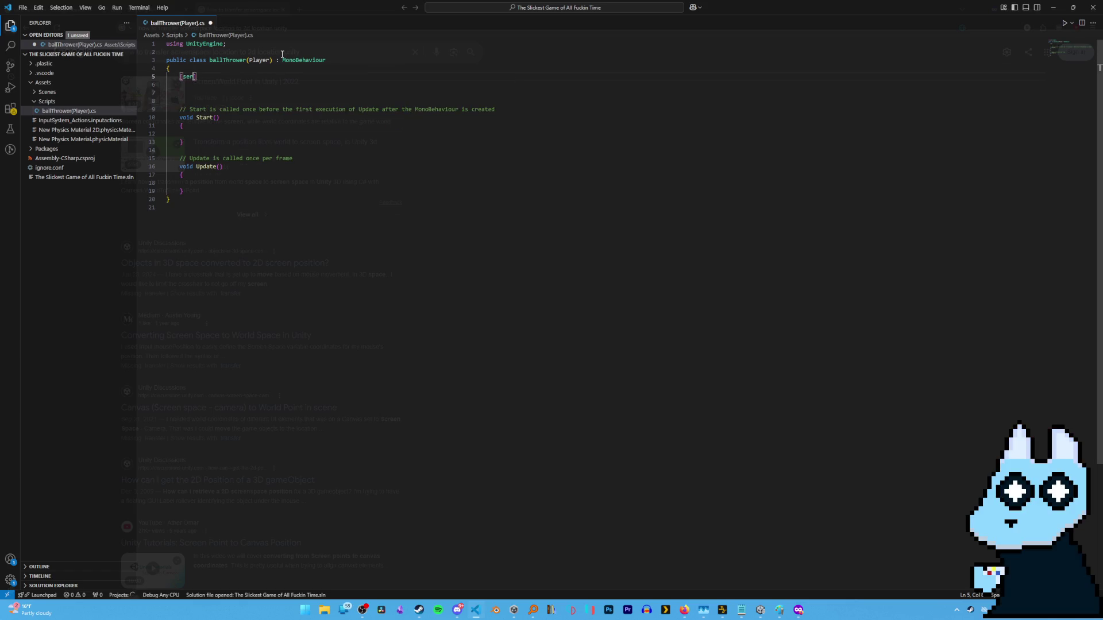
{"action": "key", "text": "BackSpace"}
{"action": "key", "text": "BackSpace"}
{"action": "key", "text": "BackSpace"}
{"action": "type", "text": "Seria"}
{"action": "type", "text": "l"}
{"action": "type", "text": "cam "}
{"action": "type", "text": "Came"}
{"action": "type", "text": "amera cam"}
Add a [SerializeField] GameObject target field, then restore the editor window to reveal the browser.
{"action": "key", "text": "Return"}
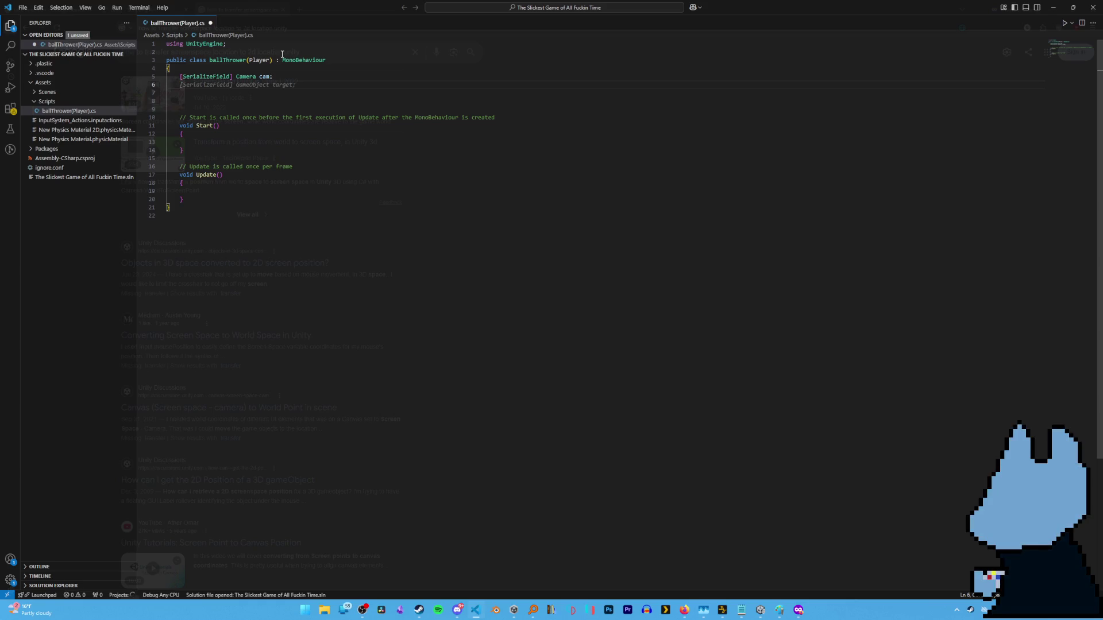
{"action": "key", "text": "Tab"}
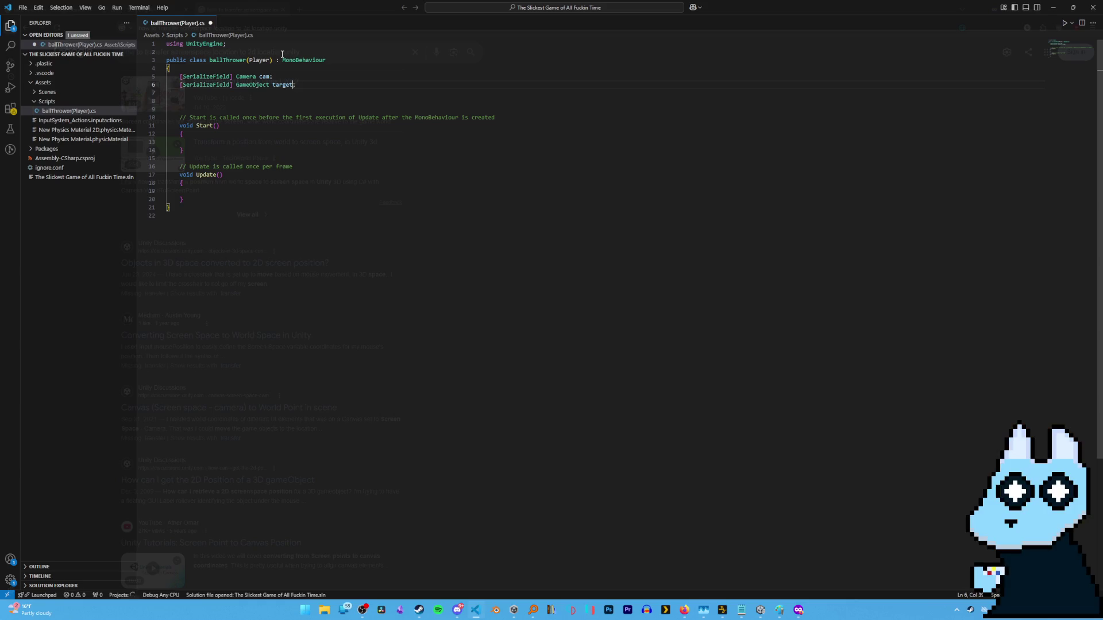
{"action": "key", "text": "ctrl+shift+Left"}
{"action": "key", "text": "ctrl+shift+Left"}
{"action": "key", "text": "ctrl+shift+Left"}
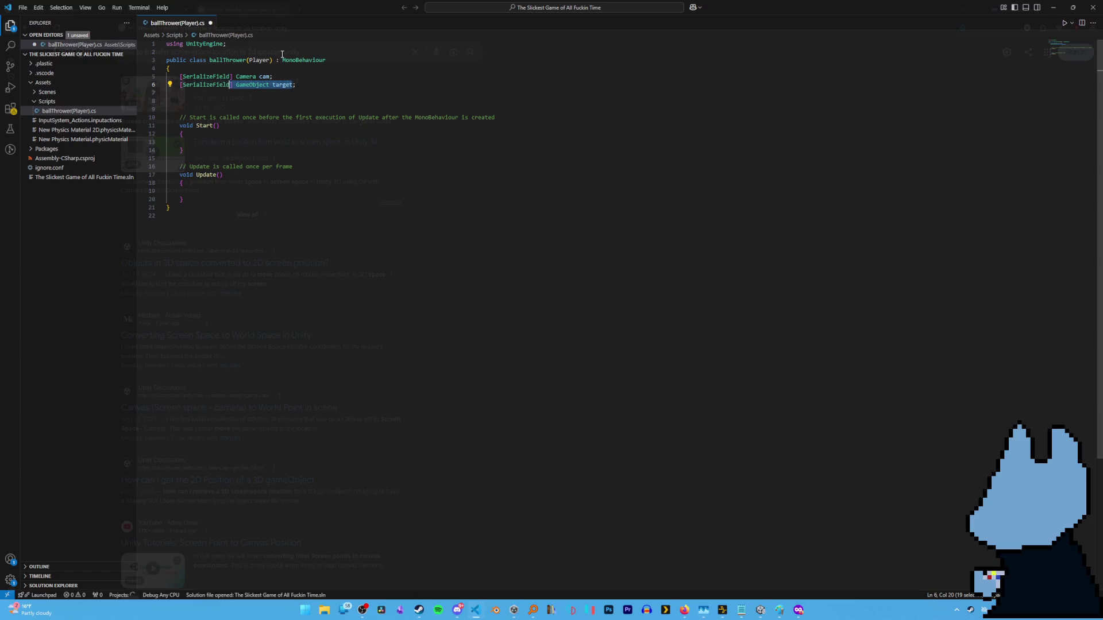
{"action": "key", "text": "shift+Right"}
{"action": "key", "text": "shift+Down"}
{"action": "key", "text": "shift+Down"}
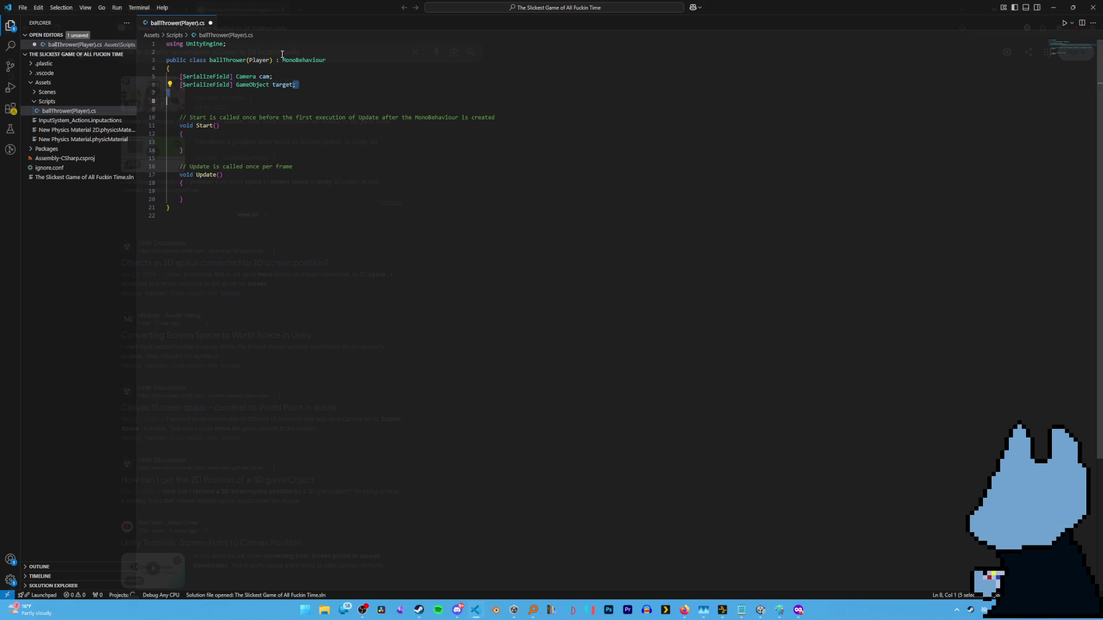
{"action": "key", "text": "ctrl+shift+Left"}
{"action": "key", "text": "ctrl+shift+Left"}
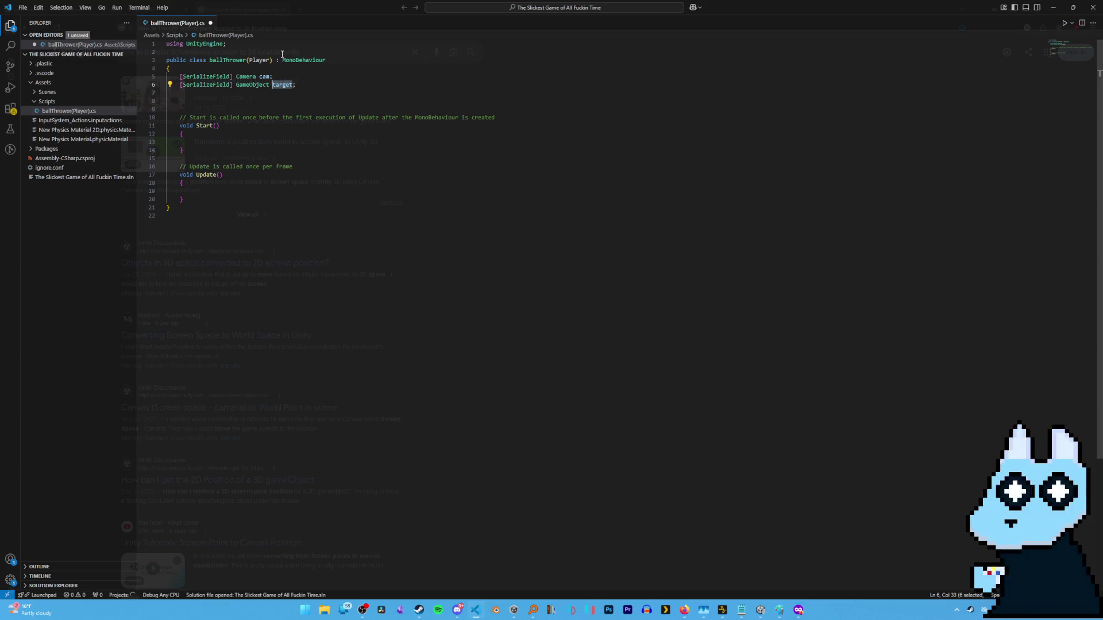
{"action": "key", "text": "End"}
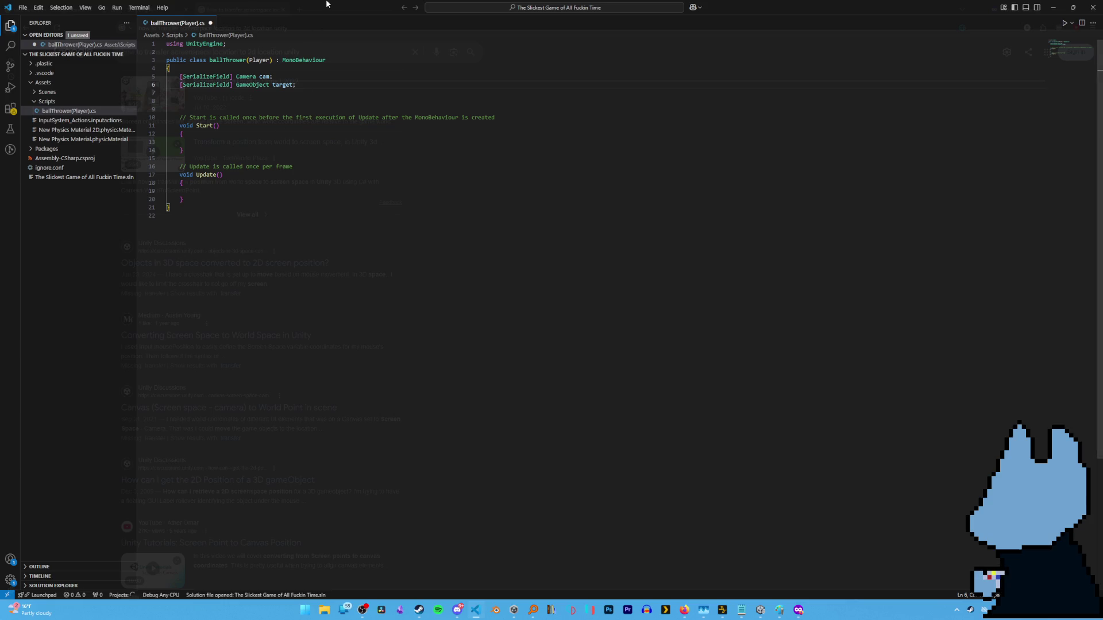
{"action": "mouse_move", "coordinate": [422, 7]}
{"action": "left_mouse_down"}
{"action": "mouse_move", "coordinate": [621, 303]}
{"action": "mouse_move", "coordinate": [596, 449]}
{"action": "mouse_move", "coordinate": [581, 473]}
{"action": "mouse_move", "coordinate": [375, 268]}
{"action": "mouse_move", "coordinate": [484, 415]}
{"action": "mouse_move", "coordinate": [564, 446]}
{"action": "mouse_move", "coordinate": [565, 485]}
{"action": "mouse_move", "coordinate": [525, 486]}
{"action": "mouse_move", "coordinate": [654, 484]}
{"action": "mouse_move", "coordinate": [635, 363]}
{"action": "mouse_move", "coordinate": [495, 349]}
{"action": "mouse_move", "coordinate": [616, 448]}
{"action": "mouse_move", "coordinate": [477, 421]}
{"action": "left_mouse_up"}
Open the Medium article 'Converting Screen Space to World Space in Unity' and read down through it.
{"action": "left_click", "coordinate": [251, 336]}
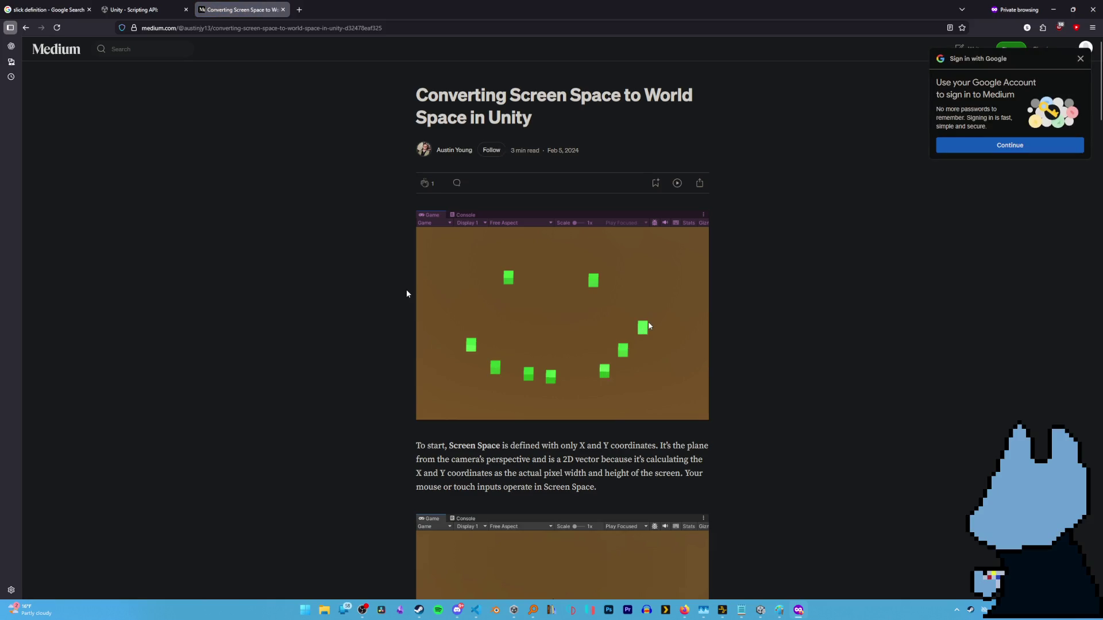
{"action": "scroll", "coordinate": [318, 350], "scroll_direction": "down", "scroll_amount": 3}
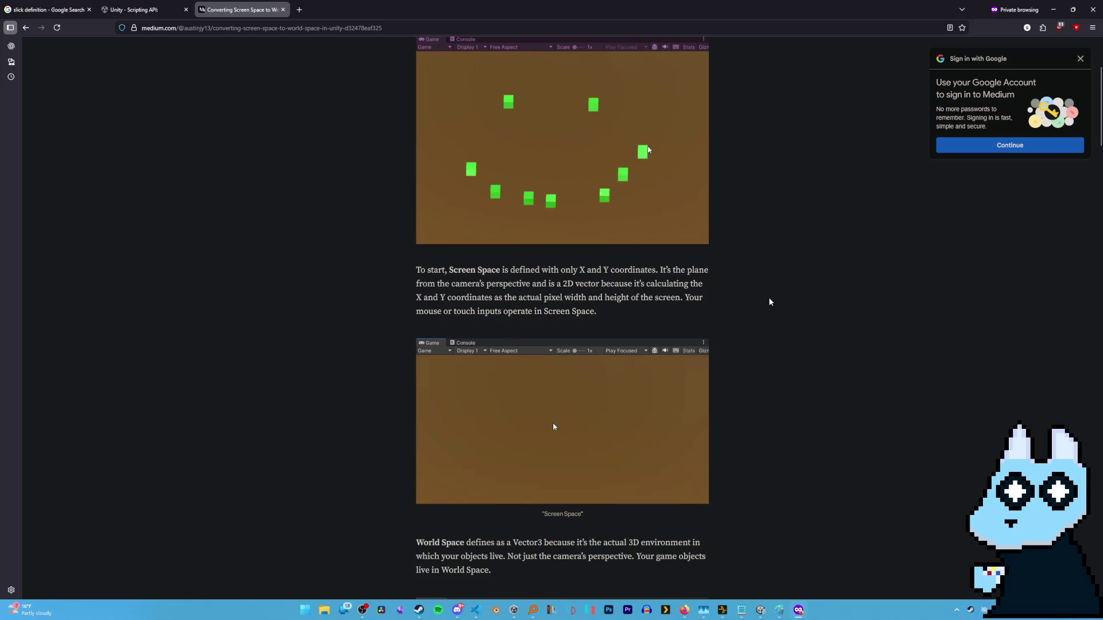
{"action": "scroll", "coordinate": [719, 313], "scroll_direction": "down", "scroll_amount": 2}
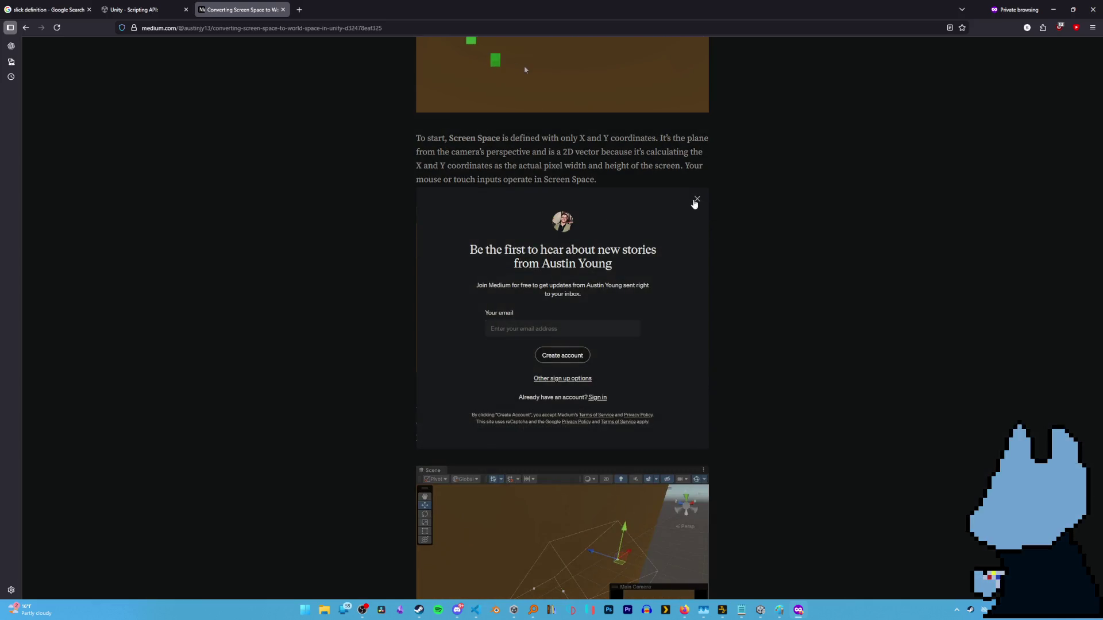
{"action": "scroll", "coordinate": [335, 273], "scroll_direction": "down", "scroll_amount": 2}
{"action": "scroll", "coordinate": [424, 282], "scroll_direction": "down", "scroll_amount": 7}
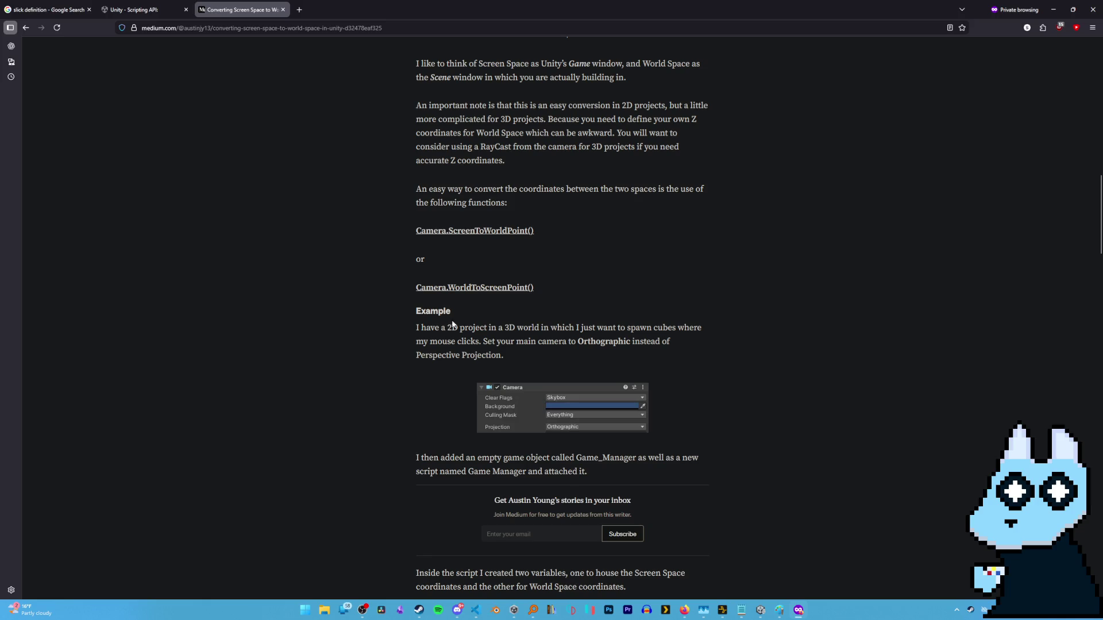
{"action": "scroll", "coordinate": [664, 347], "scroll_direction": "down", "scroll_amount": 5}
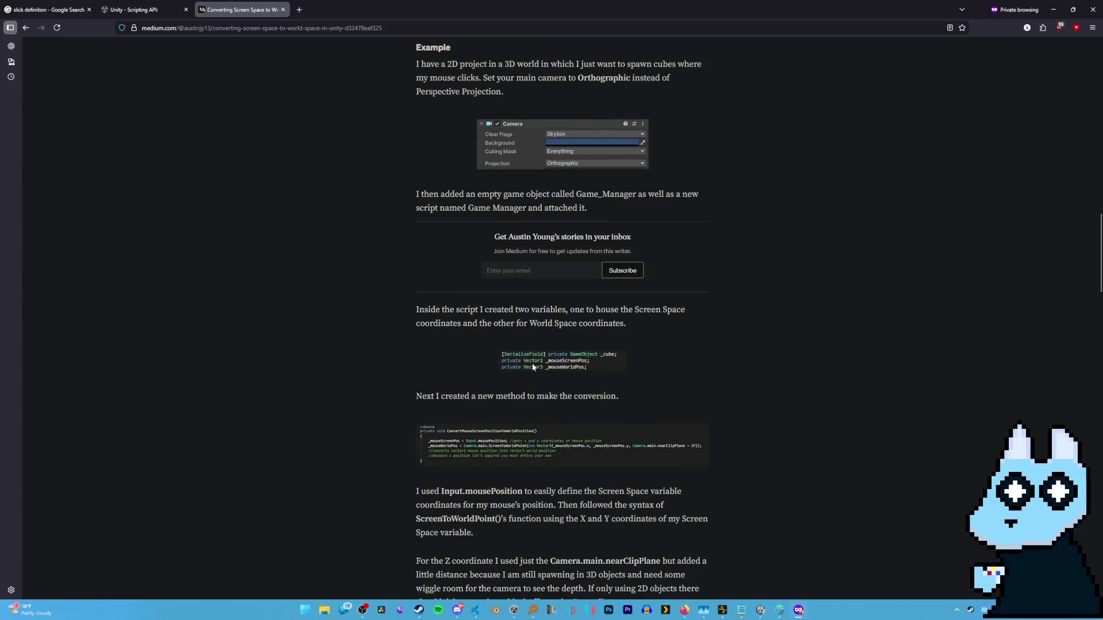
{"action": "scroll", "coordinate": [390, 332], "scroll_direction": "down", "scroll_amount": 1}
Enlarge and close the conversion code image, then return to the Camera.ScreenToWorldPoint Example section.
{"action": "left_click", "coordinate": [450, 401]}
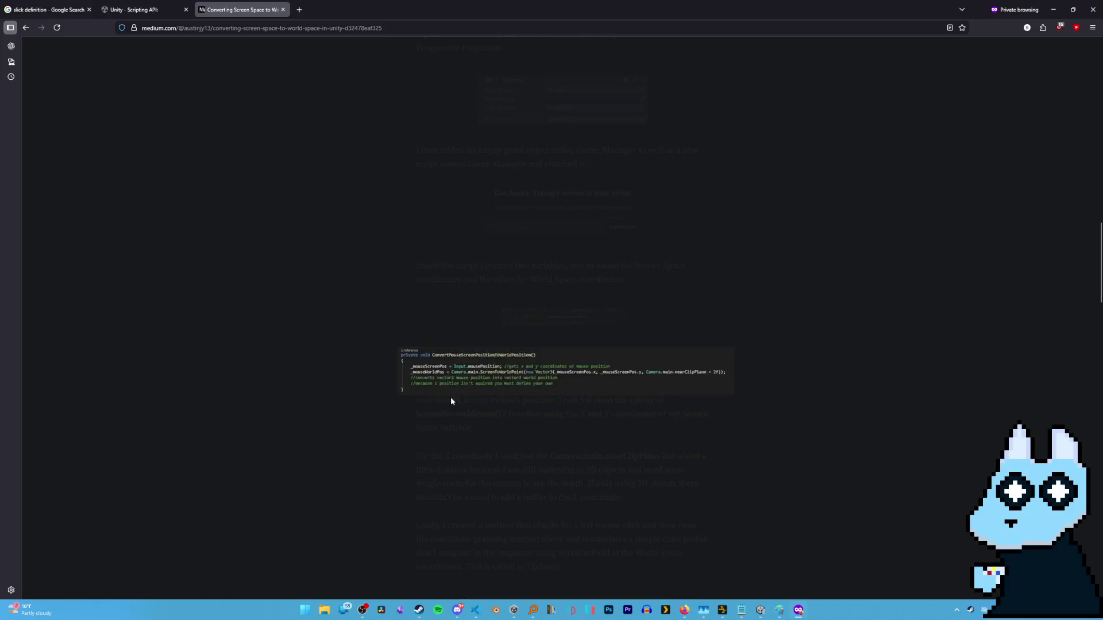
{"action": "left_click", "coordinate": [329, 354]}
{"action": "scroll", "coordinate": [336, 341], "scroll_direction": "down", "scroll_amount": 5}
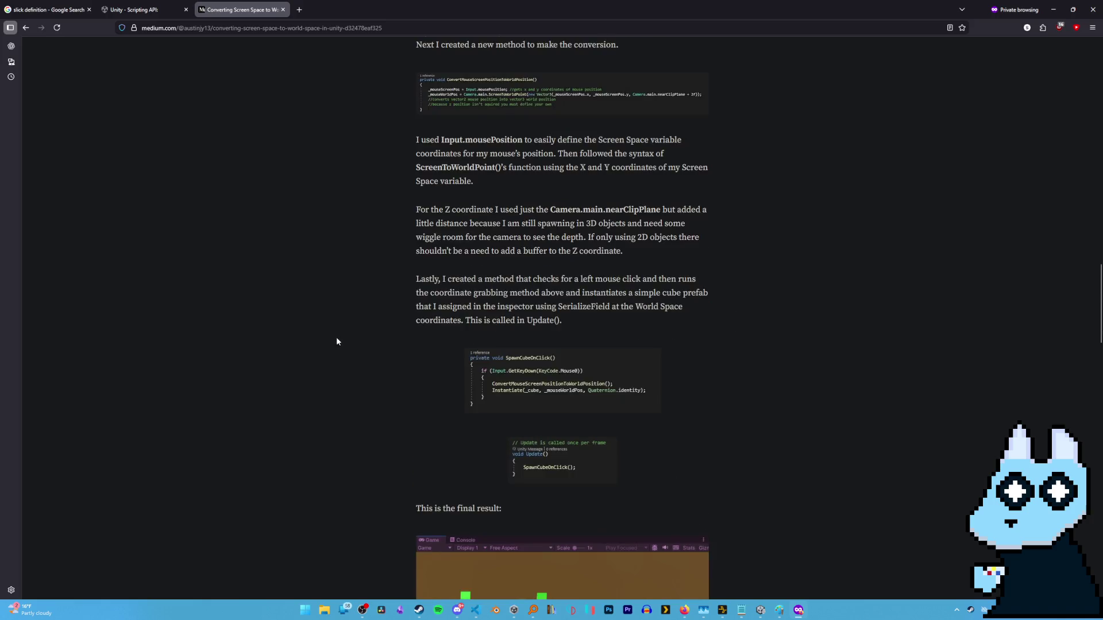
{"action": "scroll", "coordinate": [337, 341], "scroll_direction": "down", "scroll_amount": 4}
{"action": "scroll", "coordinate": [374, 189], "scroll_direction": "down", "scroll_amount": 8}
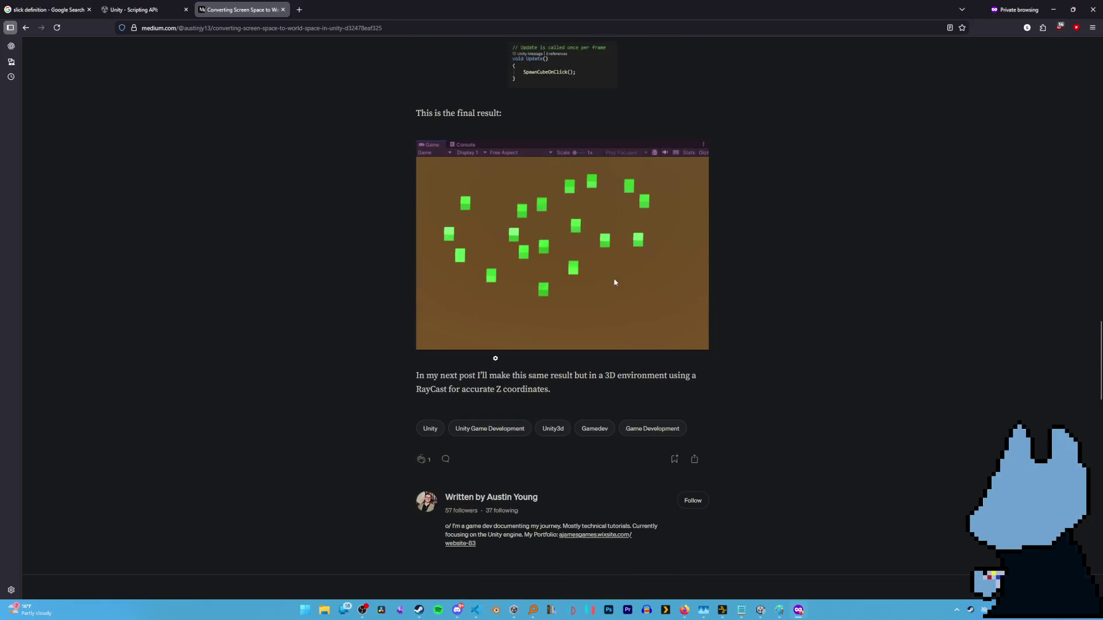
{"action": "scroll", "coordinate": [404, 367], "scroll_direction": "up", "scroll_amount": 15}
{"action": "scroll", "coordinate": [476, 343], "scroll_direction": "up", "scroll_amount": 4}
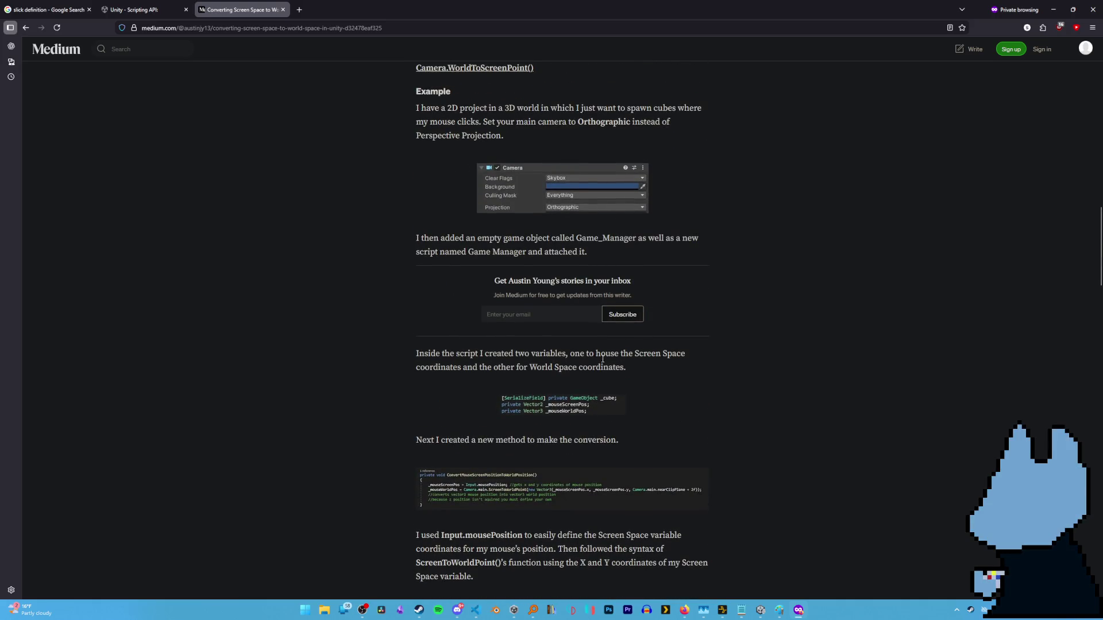
{"action": "scroll", "coordinate": [275, 120], "scroll_direction": "up", "scroll_amount": 3}
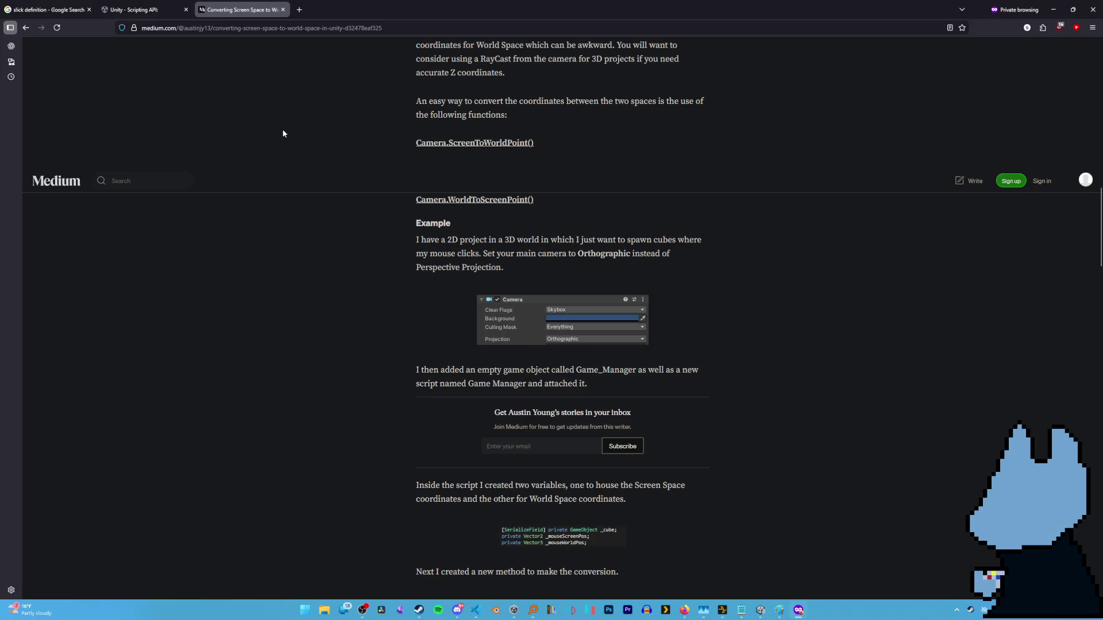
Let Unity recompile ballThrower(Player).cs, bring back VS Code, and maximize the Unity editor window.
{"action": "left_click", "coordinate": [379, 611]}
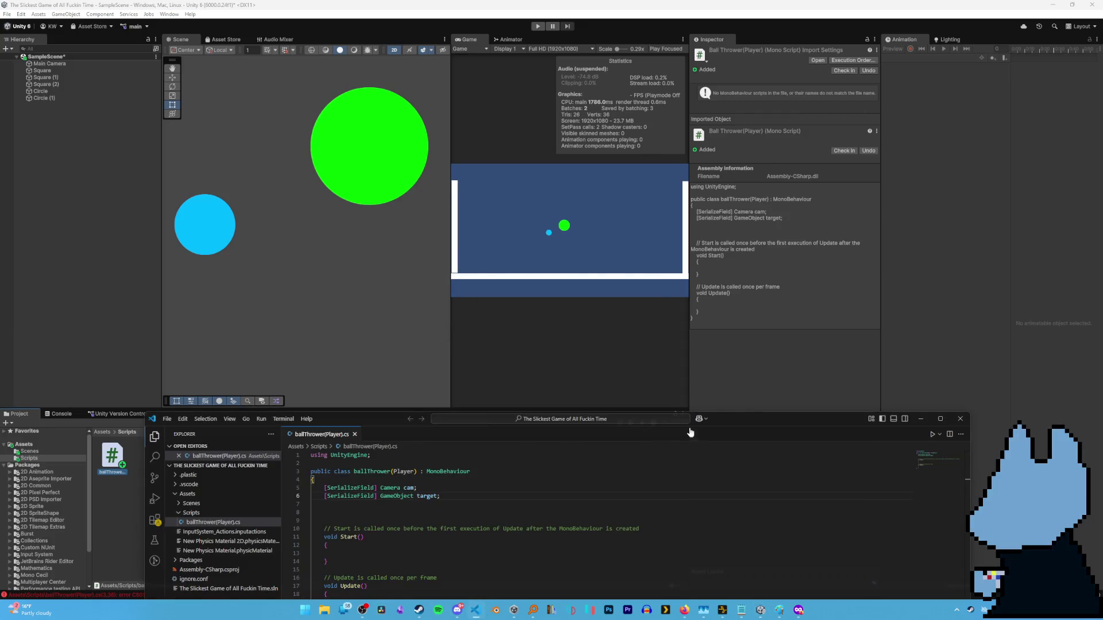
{"action": "left_click", "coordinate": [1055, 4]}
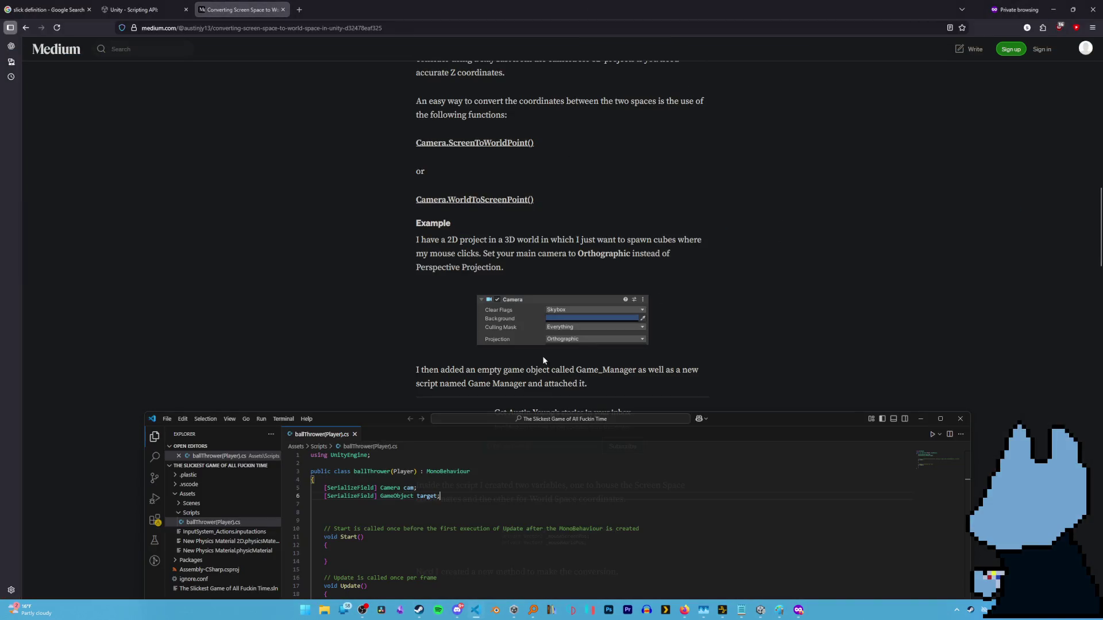
{"action": "left_click", "coordinate": [475, 610]}
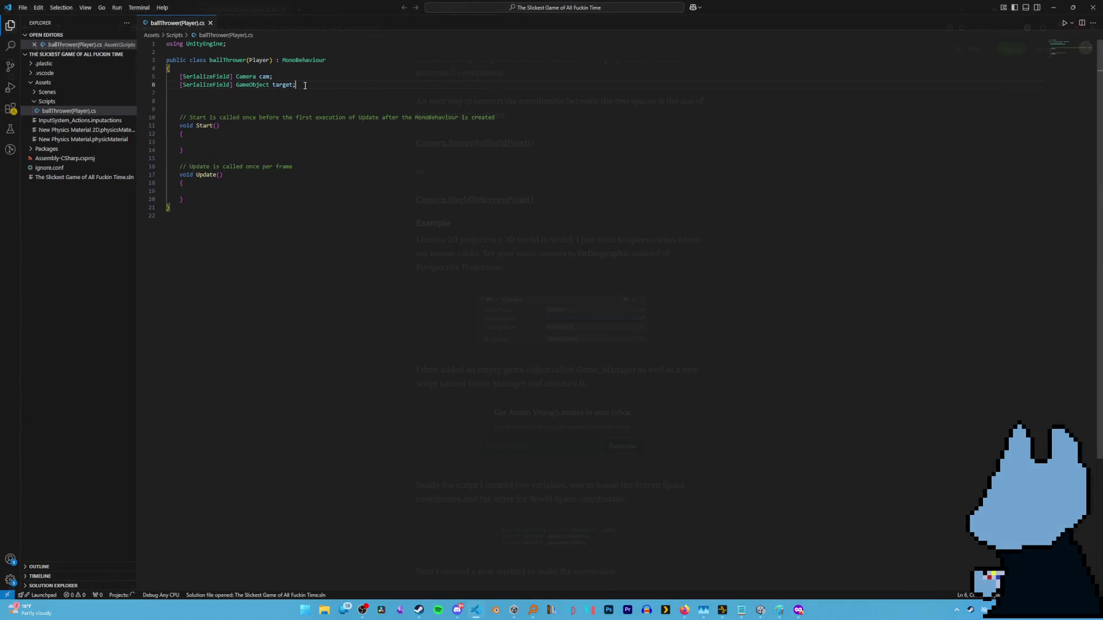
{"action": "key", "text": "alt+Tab"}
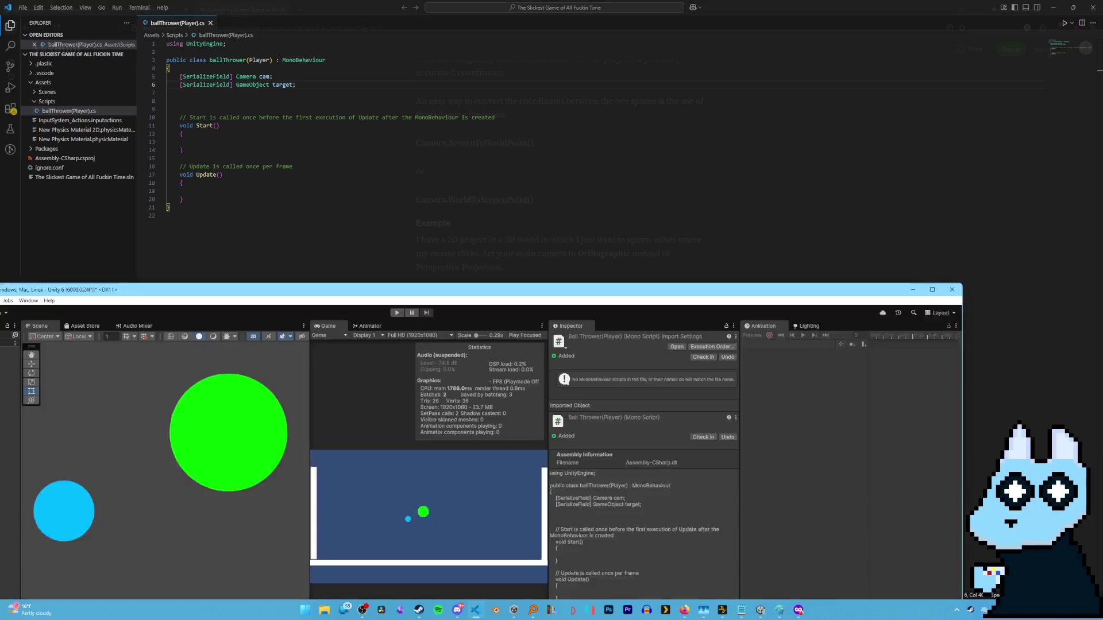
{"action": "left_click_drag", "start_coordinate": [52, 292], "coordinate": [332, 107]}
{"action": "double_click", "coordinate": [332, 107]}
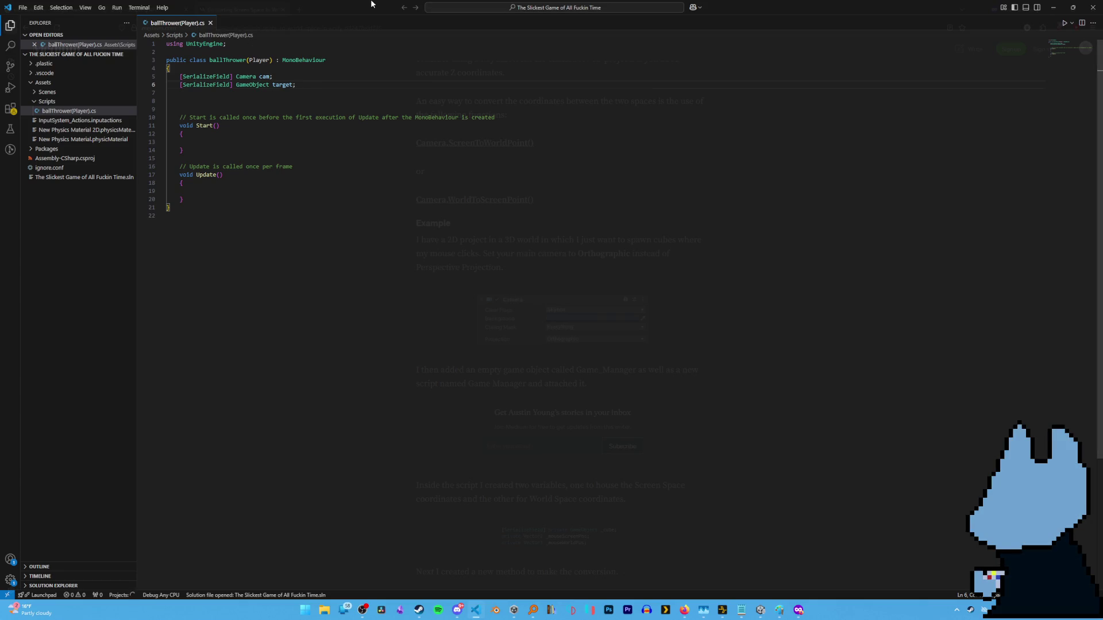
{"action": "scroll", "coordinate": [413, 350], "scroll_direction": "up", "scroll_amount": 5}
{"action": "scroll", "coordinate": [412, 350], "scroll_direction": "down", "scroll_amount": 10}
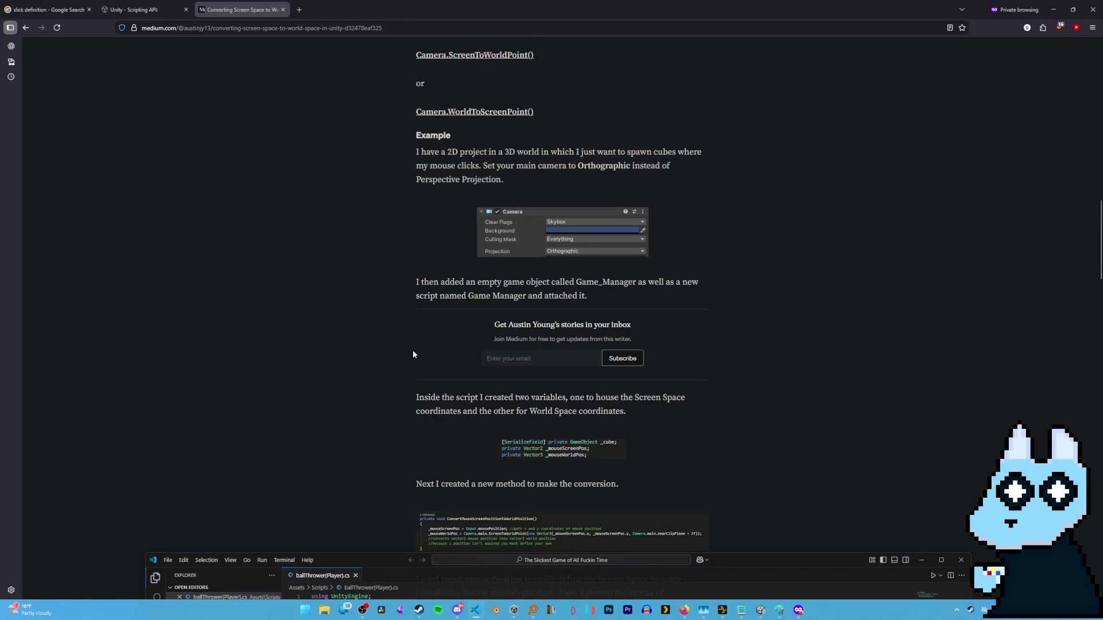
{"action": "mouse_move", "coordinate": [795, 568]}
{"action": "left_mouse_down"}
{"action": "mouse_move", "coordinate": [725, 226]}
{"action": "mouse_move", "coordinate": [716, 18]}
{"action": "left_mouse_up"}
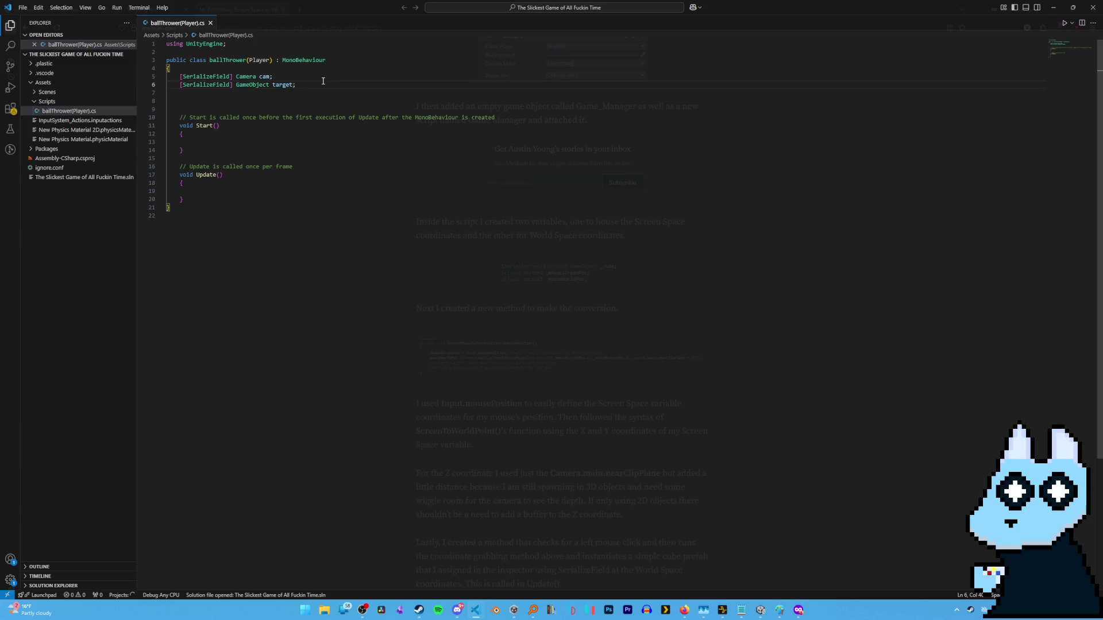
Add the line _mouseScreenPos = Input.mousePosition; below the target field.
{"action": "key", "text": "Return"}
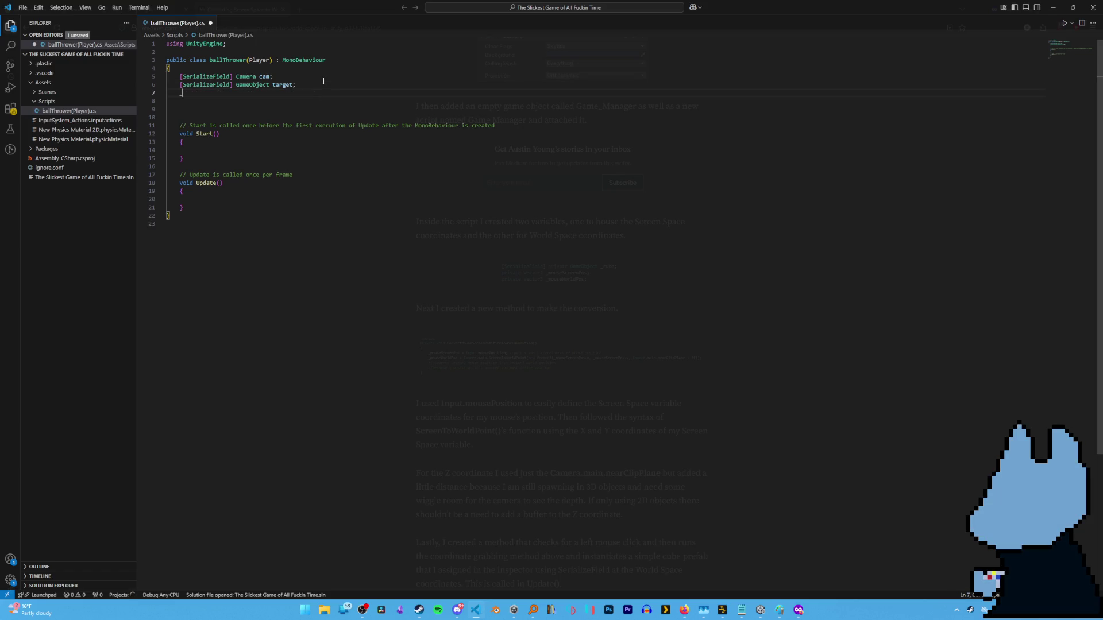
{"action": "type", "text": "mou"}
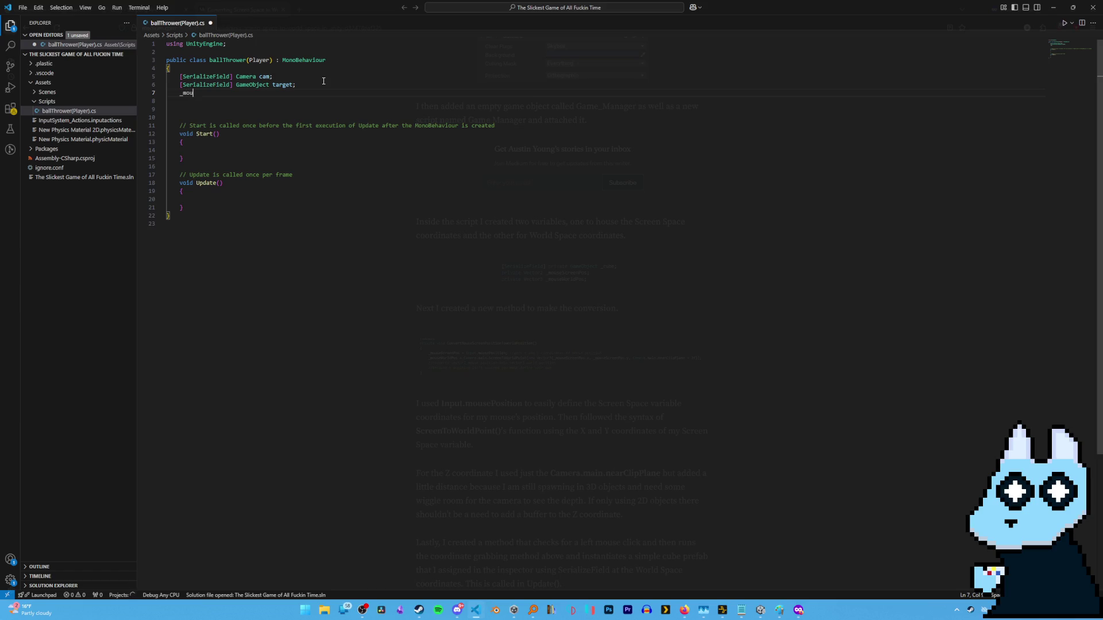
{"action": "type", "text": "sesc"}
{"action": "type", "text": "Screen"}
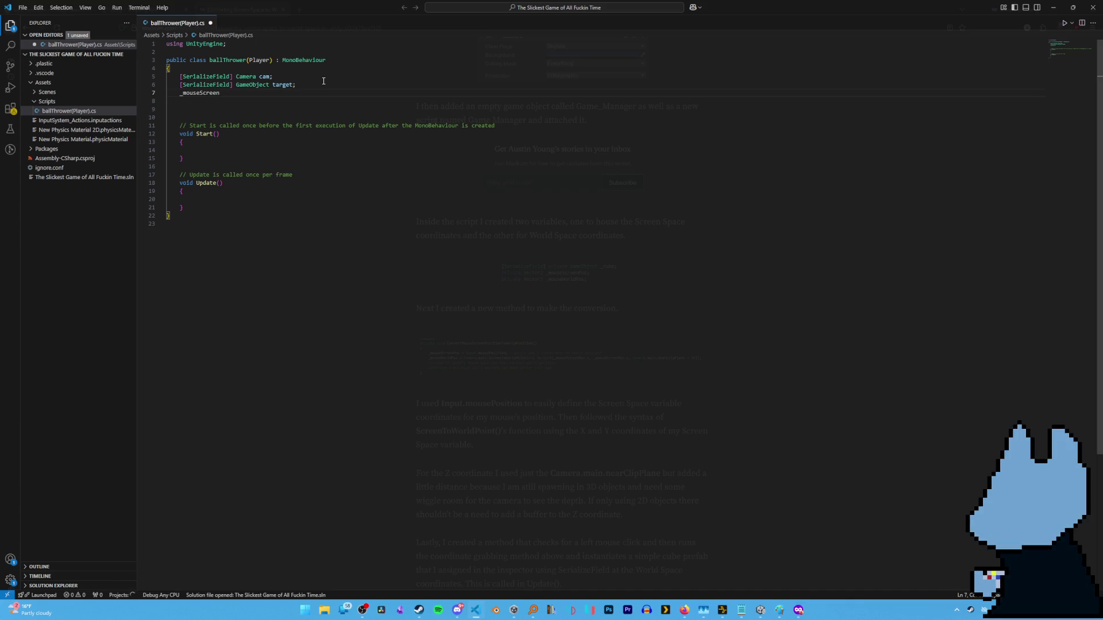
{"action": "type", "text": "t"}
{"action": "key", "text": "BackSpace"}
{"action": "type", "text": "="}
{"action": "key", "text": "BackSpace"}
{"action": "key", "text": "BackSpace"}
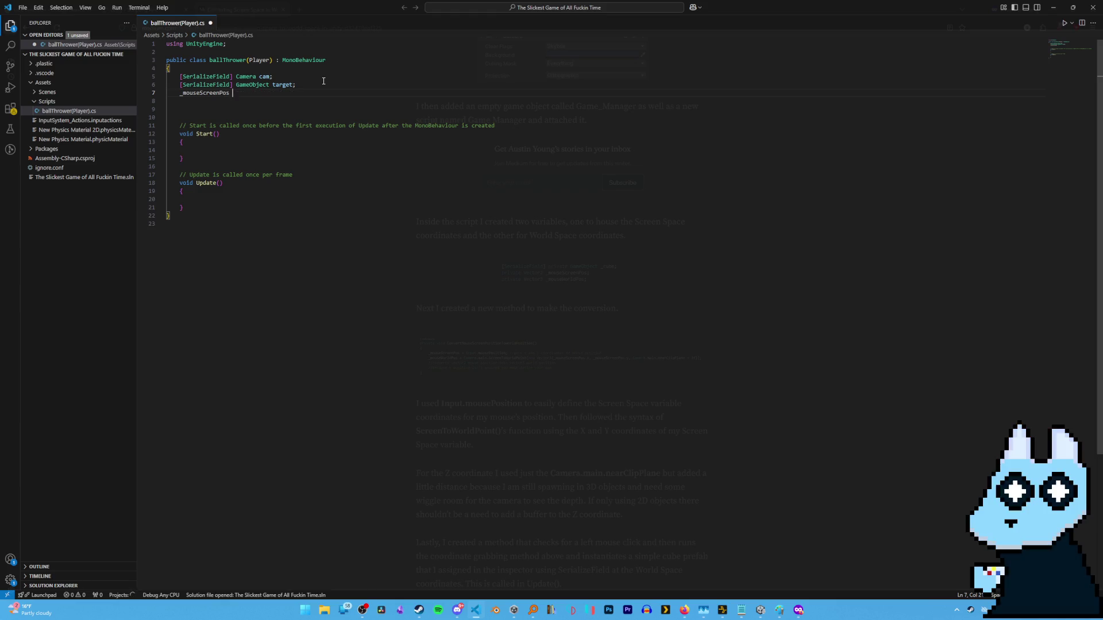
{"action": "type", "text": "= Input"}
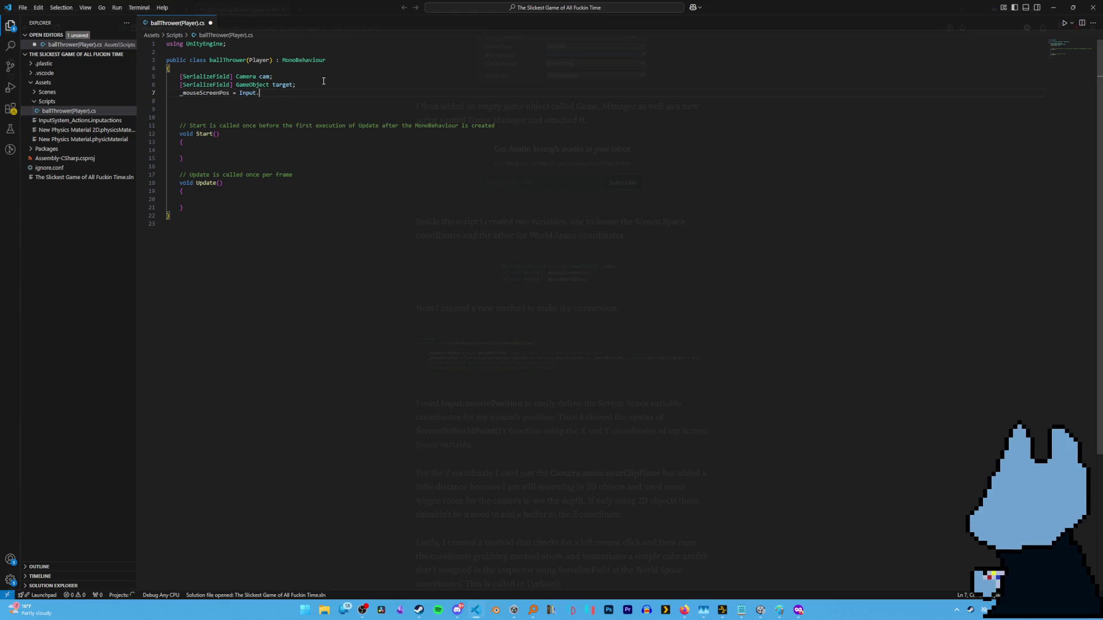
{"action": "type", "text": ".mouse"}
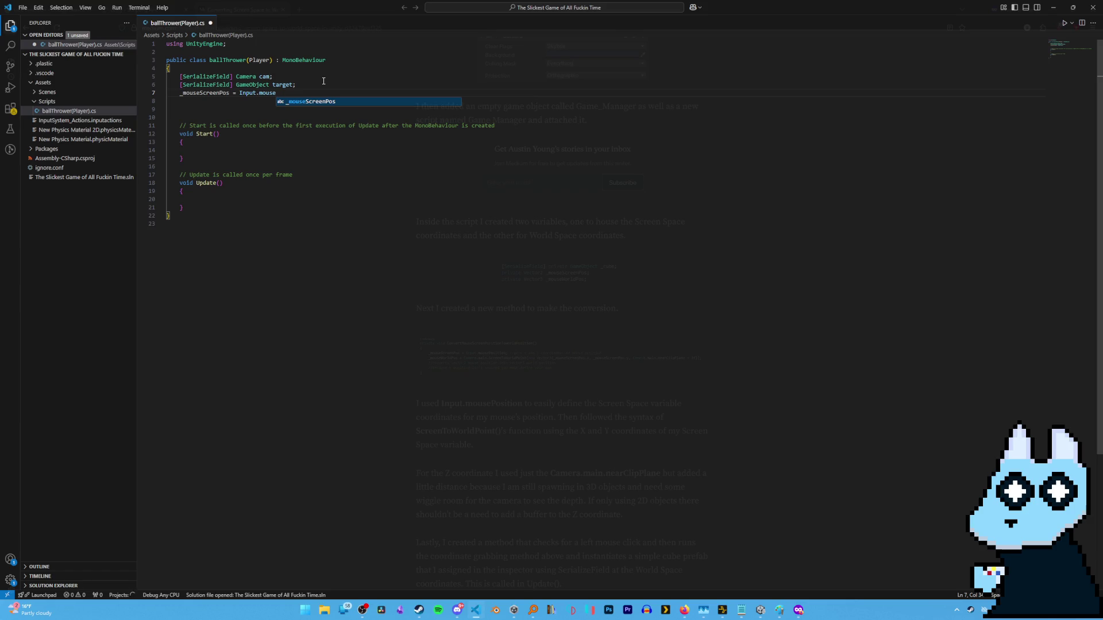
{"action": "type", "text": "Position;"}
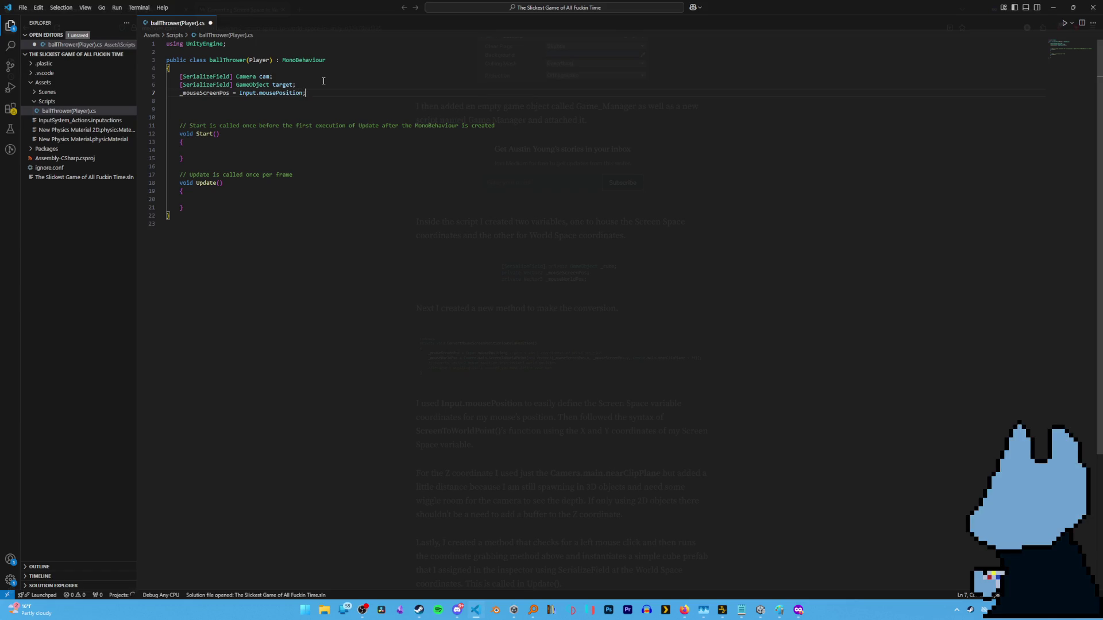
{"action": "type", "text": ";"}
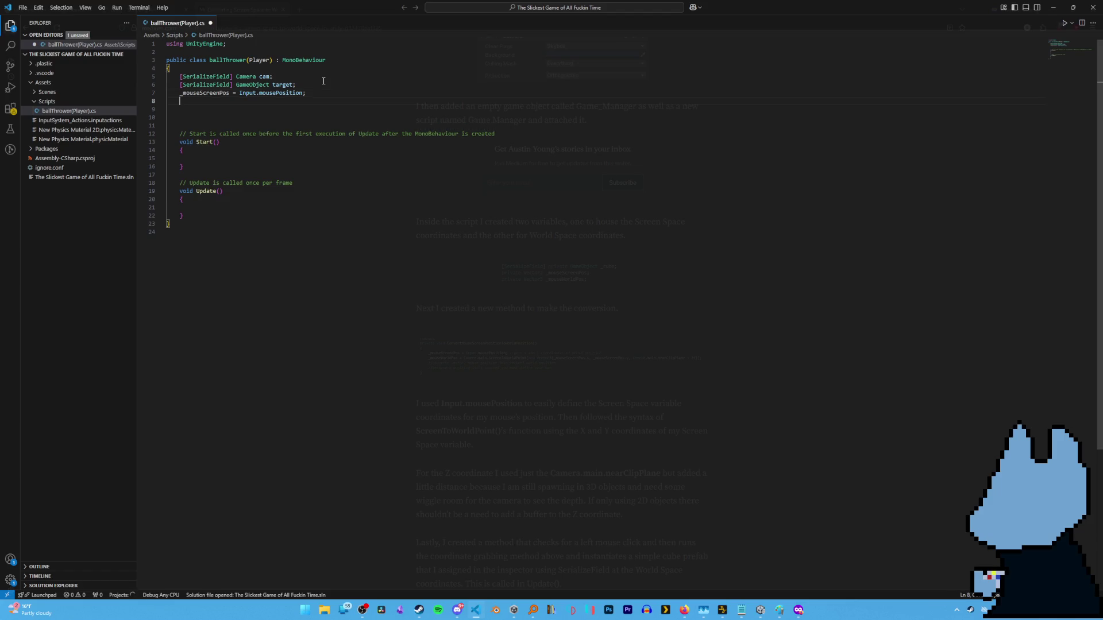
Set _mouseWorldPos = Camera.main.ScreenToWorldPoint(new Vector3(_mouseScreenPos.x, _mouseScreenPos.y, Camera.main.nearClipPlane + 2f));.
{"action": "key", "text": "Return"}
{"action": "type", "text": "_mouseWorld"}
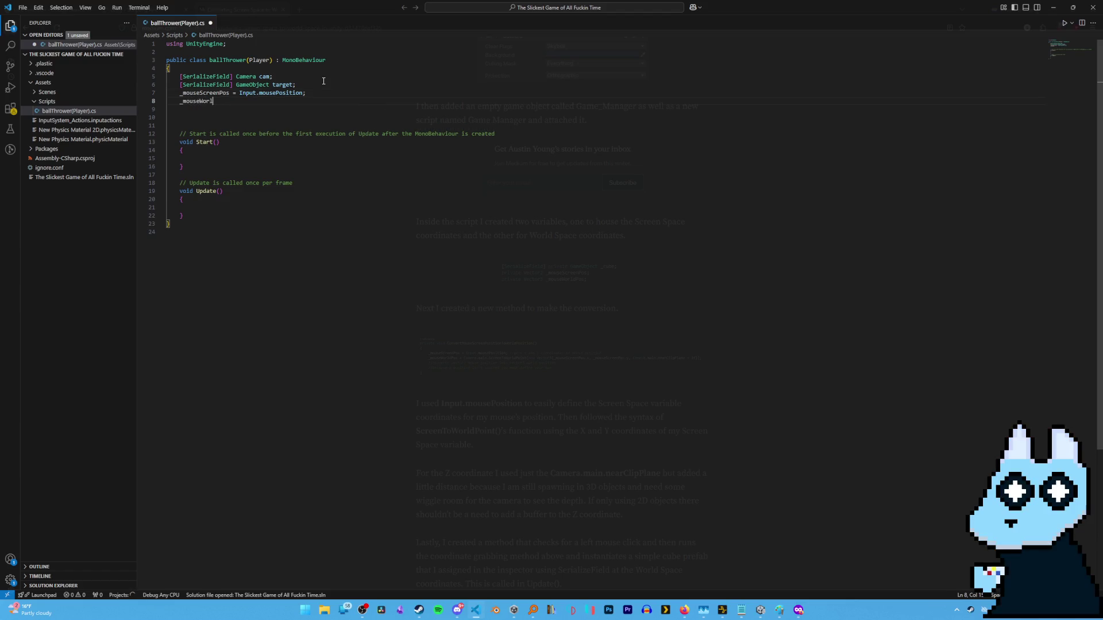
{"action": "type", "text": "Pos"}
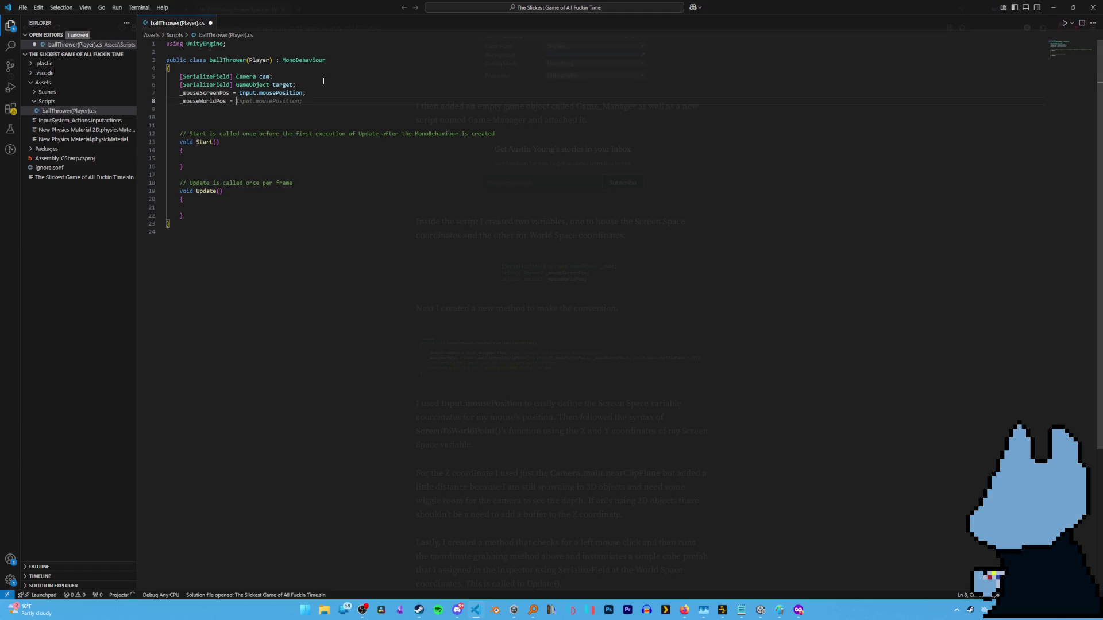
{"action": "type", "text": " = Camera.main."}
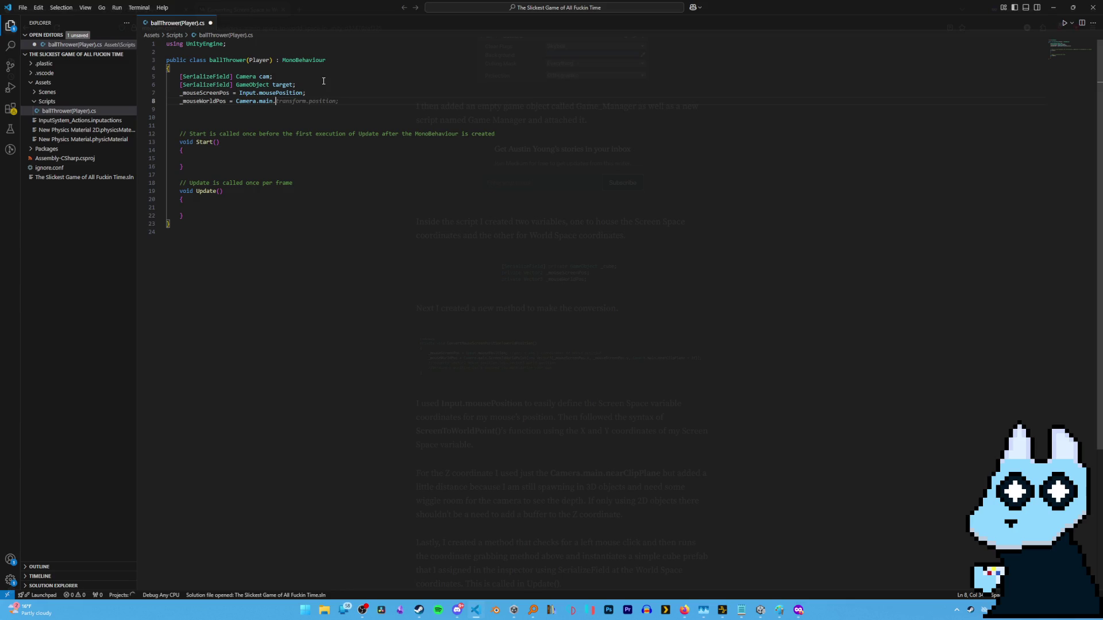
{"action": "type", "text": "Screen"}
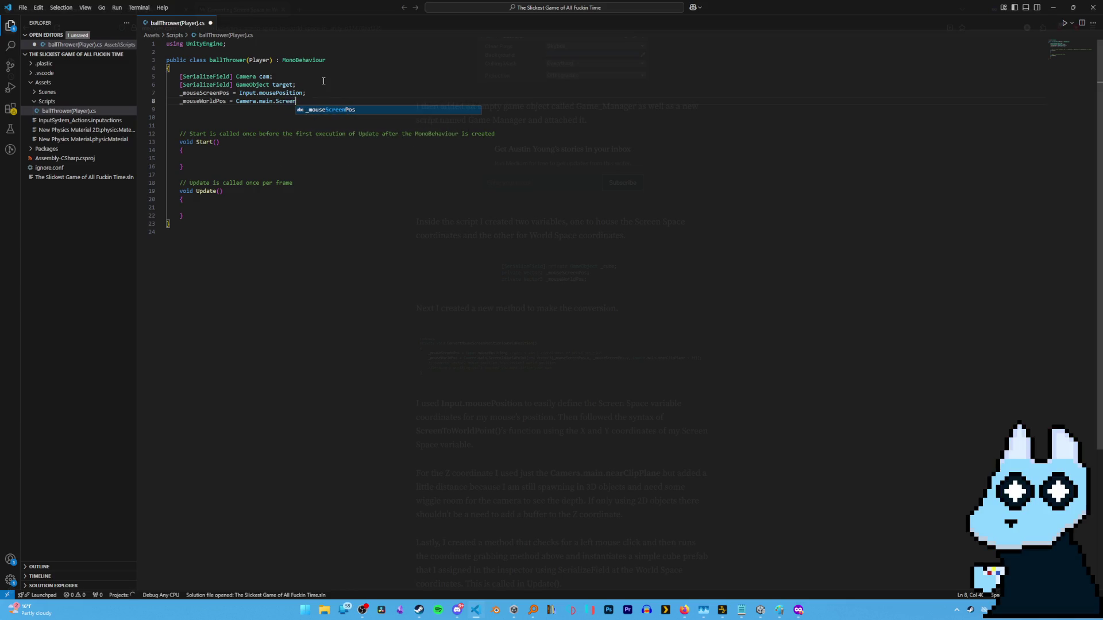
{"action": "type", "text": "ToWor"}
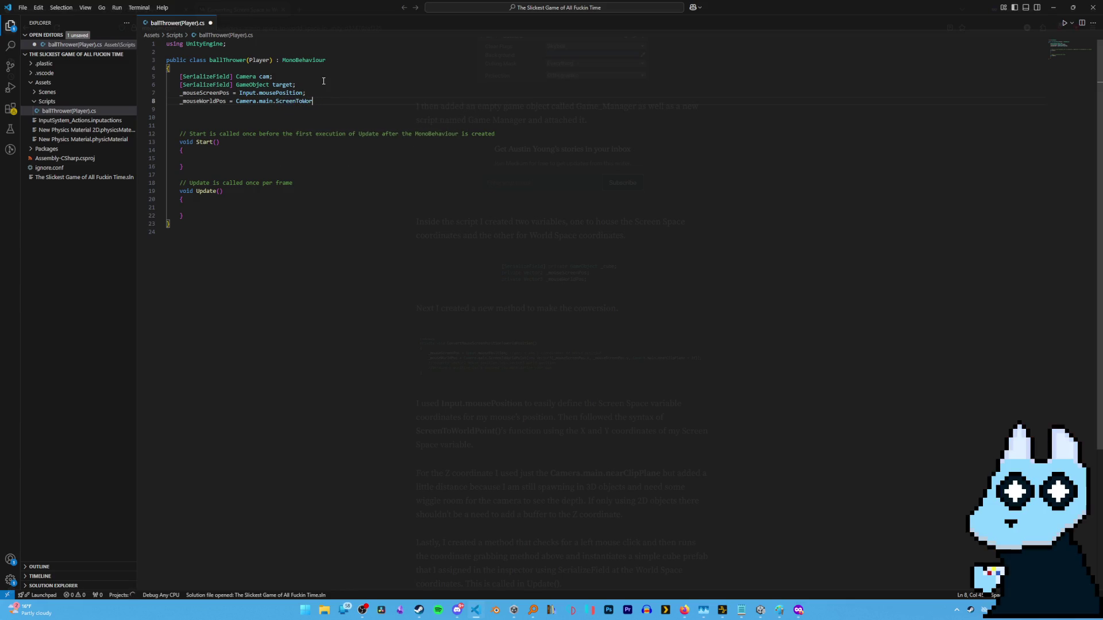
{"action": "type", "text": "ldPoint"}
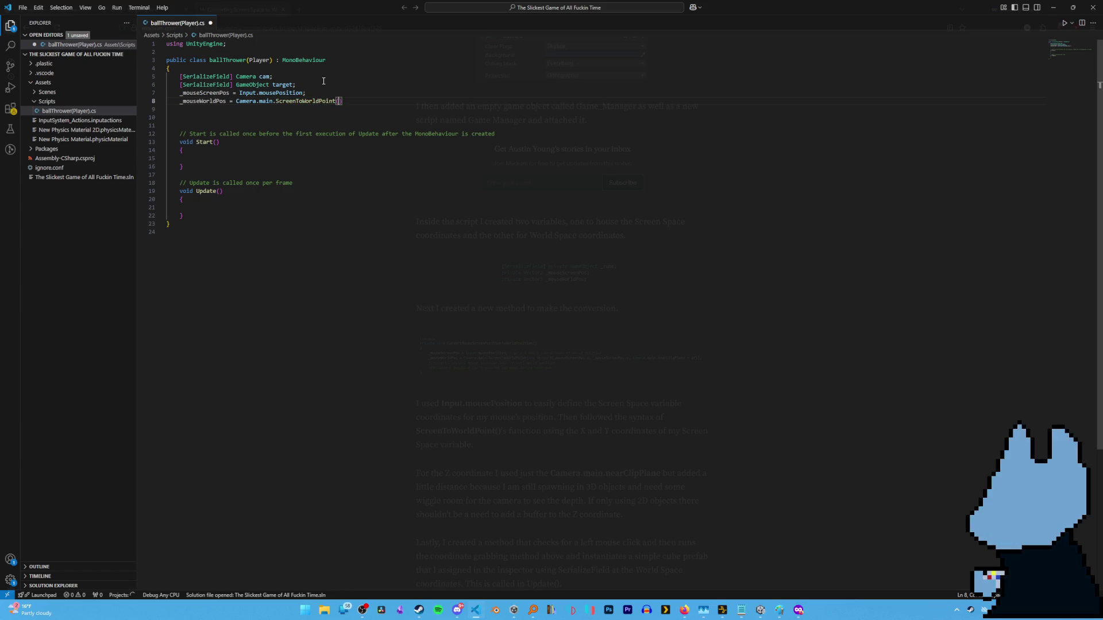
{"action": "type", "text": "(new Ve"}
{"action": "type", "text": "ctor"}
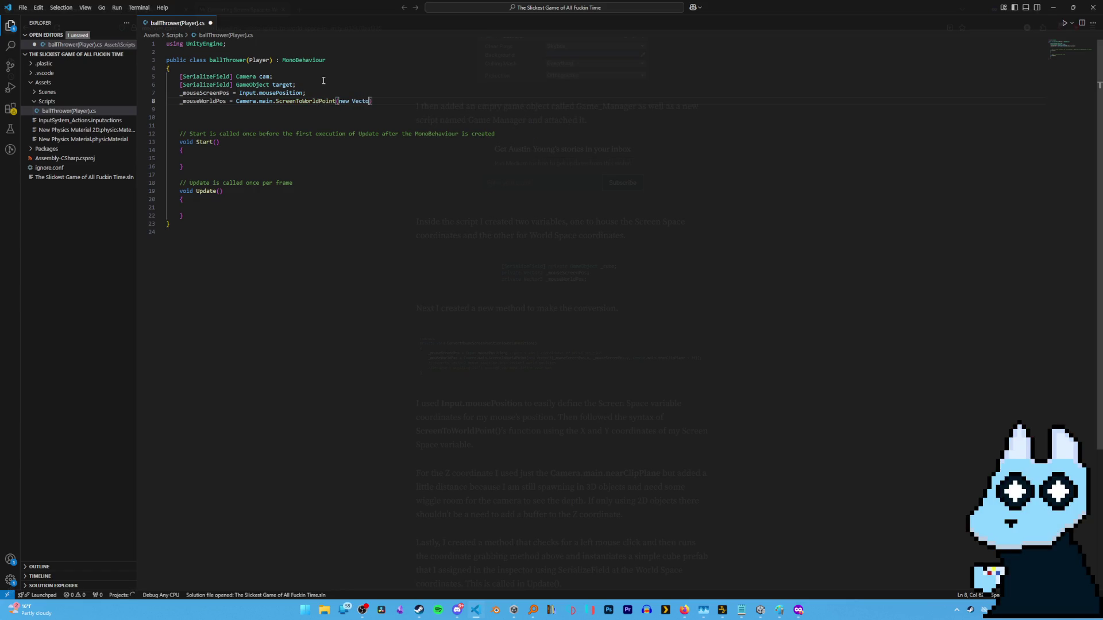
{"action": "type", "text": "3"}
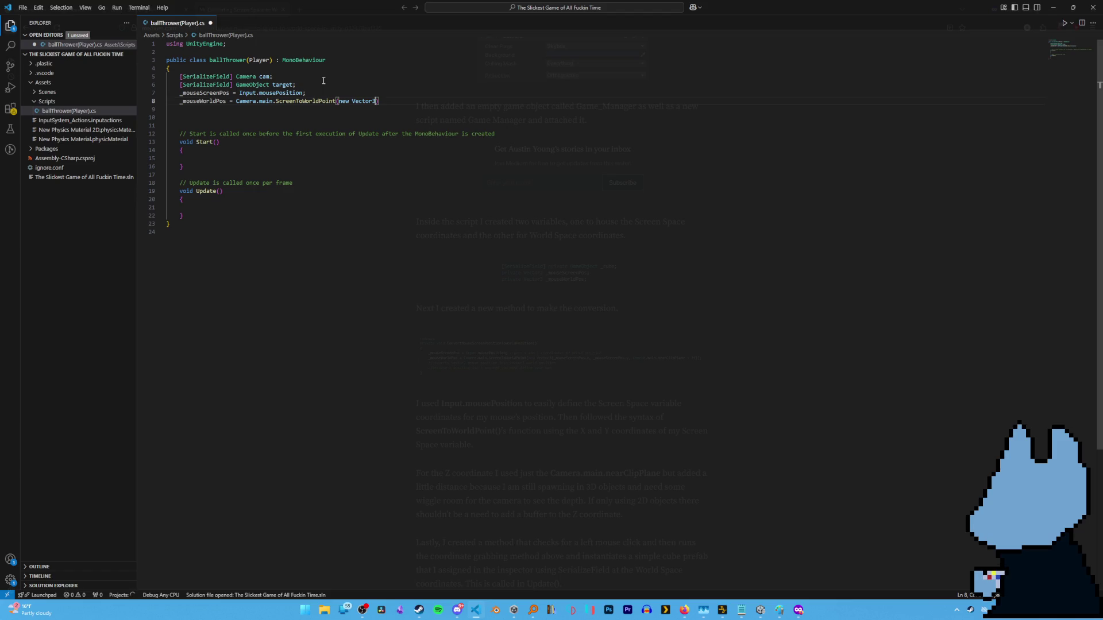
{"action": "type", "text": "(_mouseScr"}
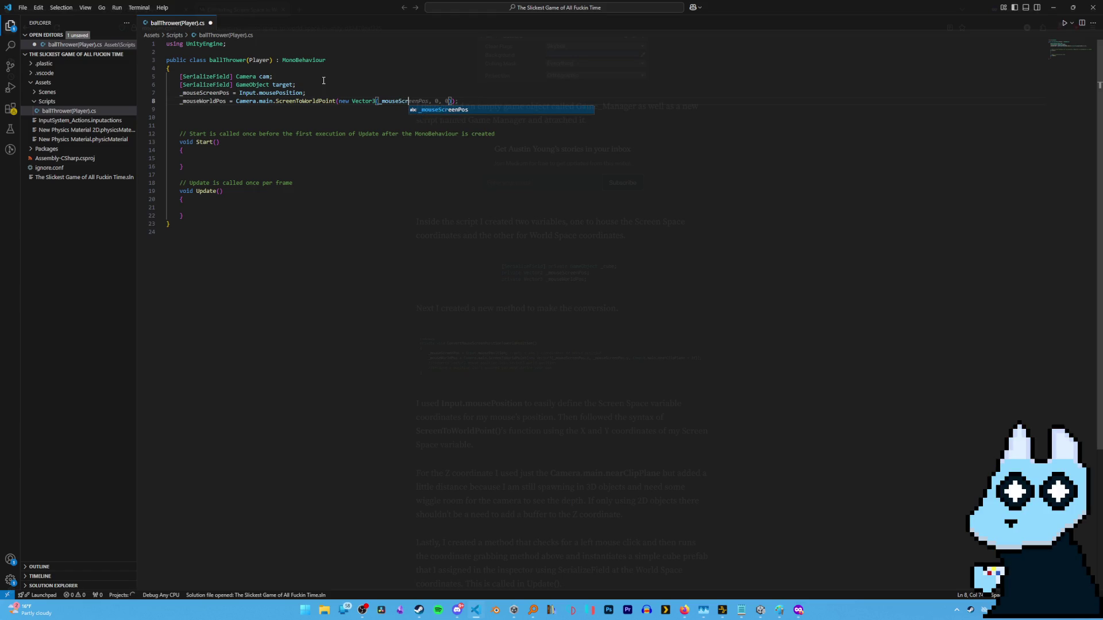
{"action": "key", "text": "Tab"}
{"action": "type", "text": ".x, _"}
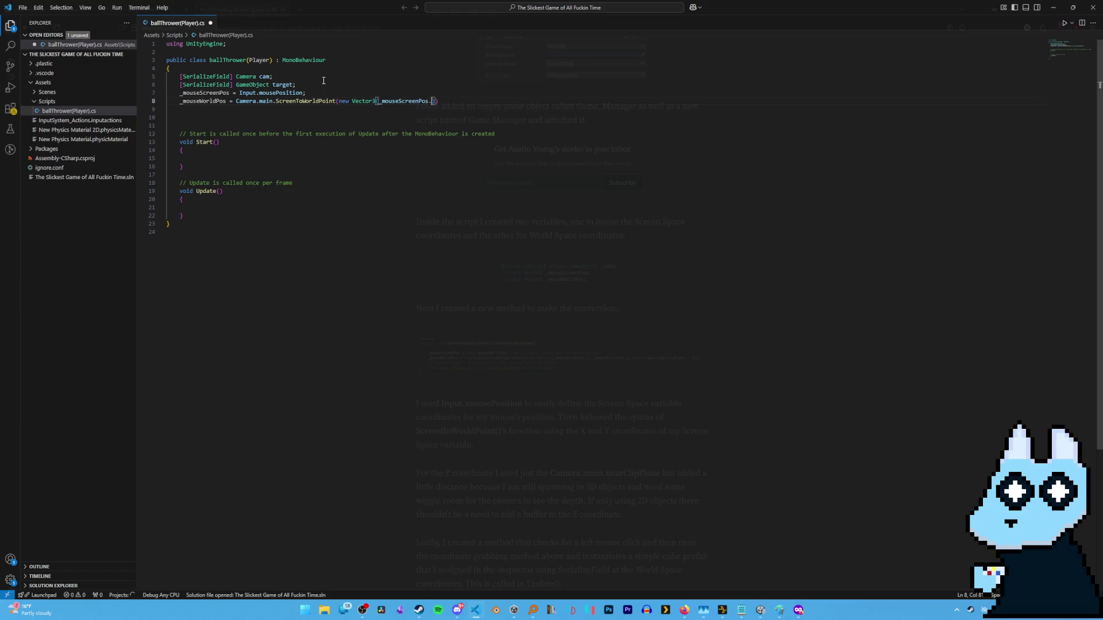
{"action": "key", "text": "Tab"}
{"action": "type", "text": ".y, "}
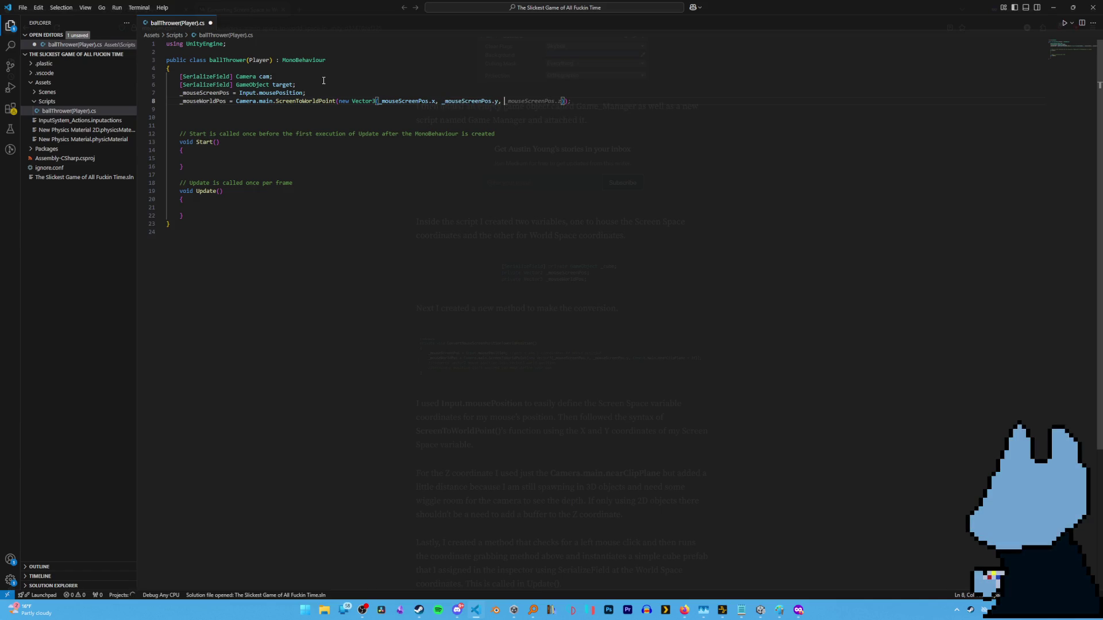
{"action": "type", "text": "Camera.main."}
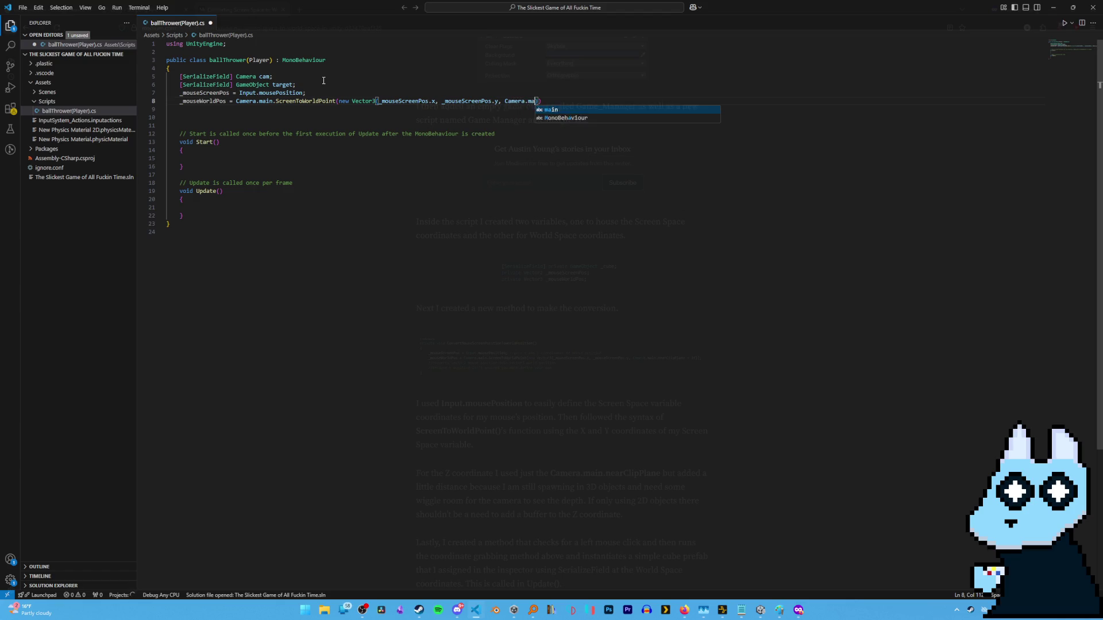
{"action": "type", "text": "nearClip"}
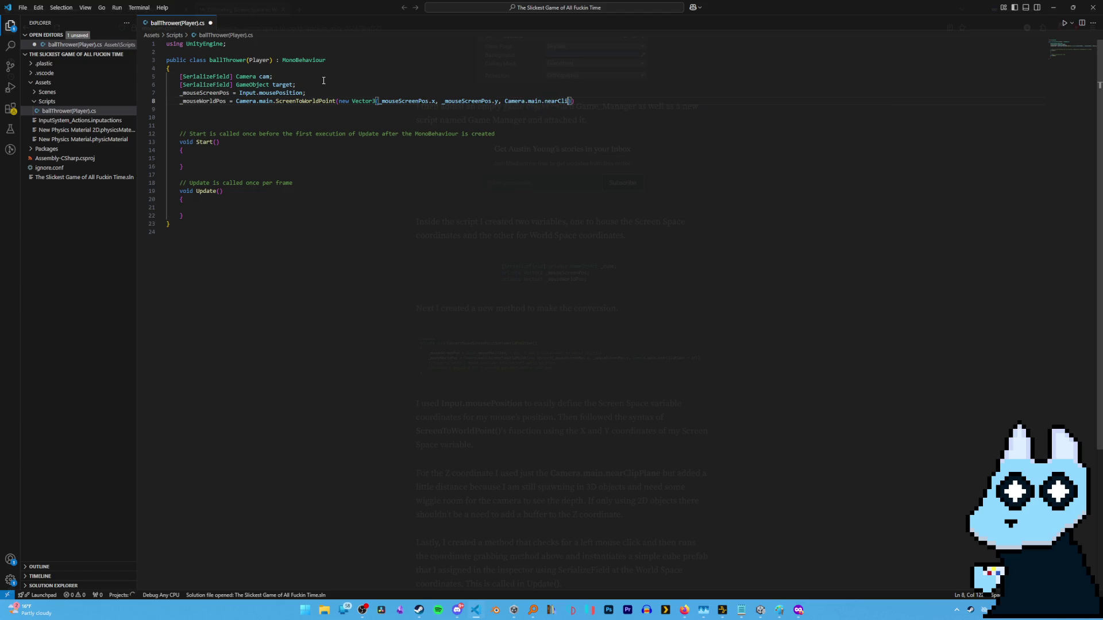
{"action": "type", "text": "Plane + 2"}
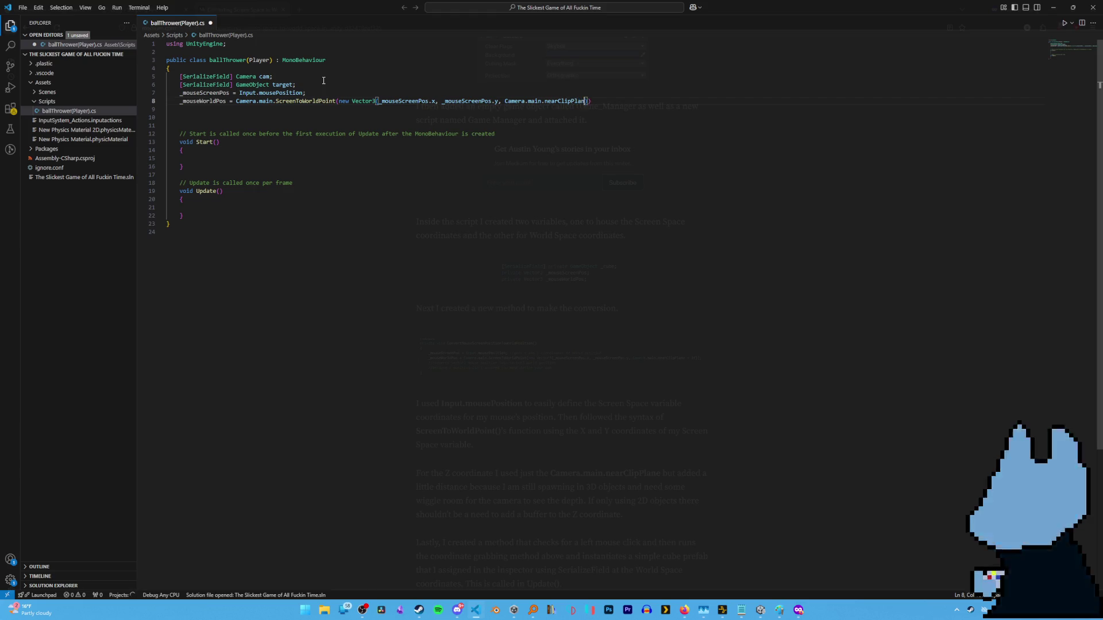
{"action": "type", "text": "f"}
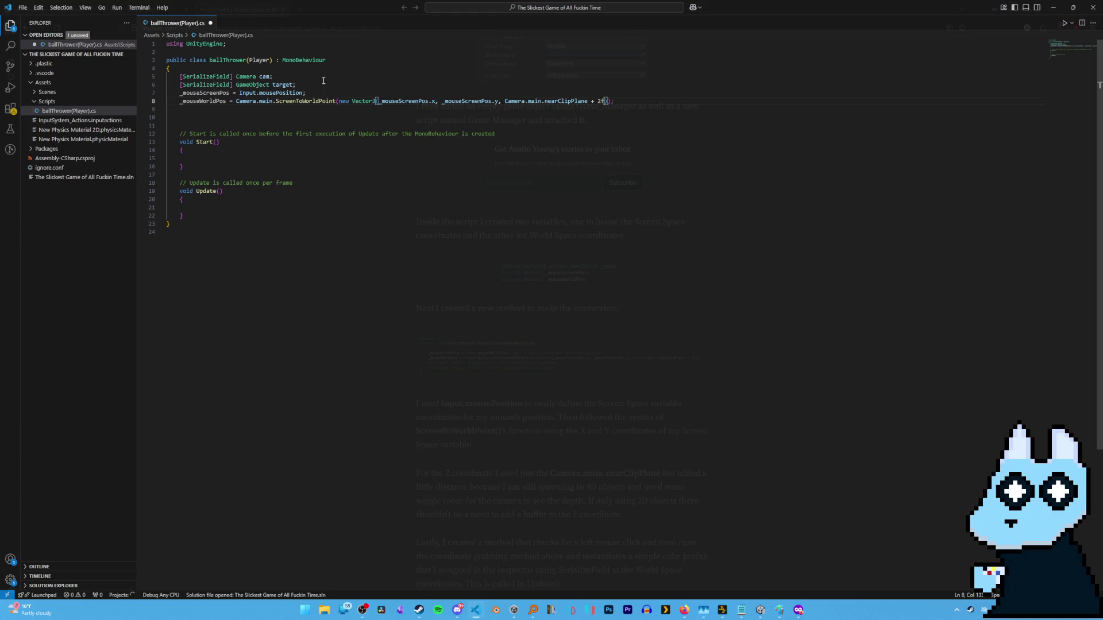
{"action": "type", "text": "))"}
{"action": "type", "text": ";"}
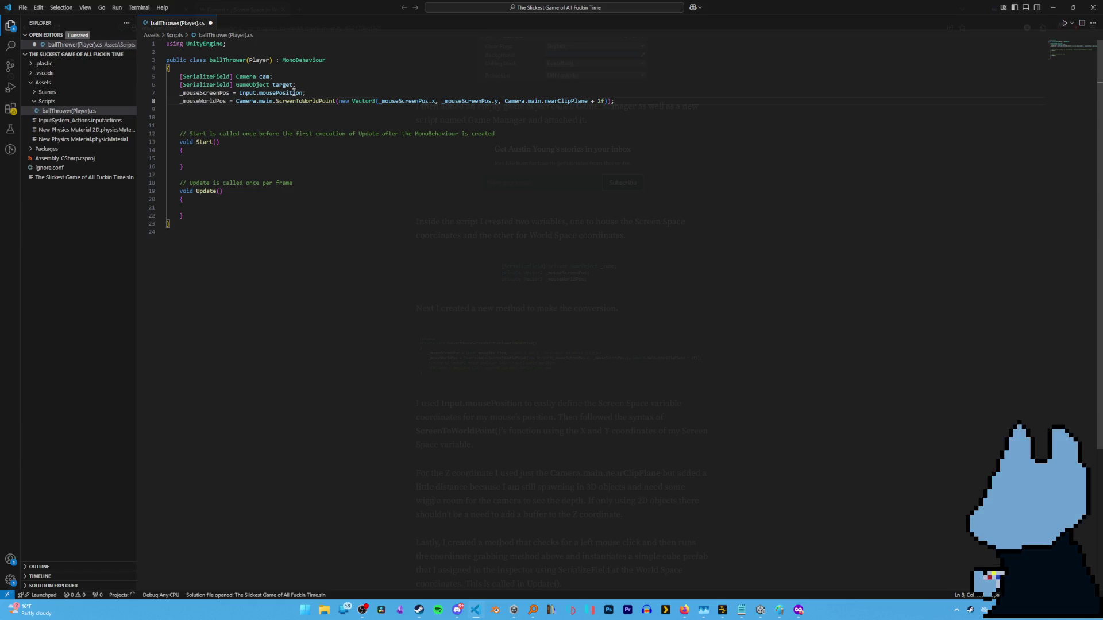
Open blank lines right after the GameObject target field for new declarations.
{"action": "left_click", "coordinate": [642, 87]}
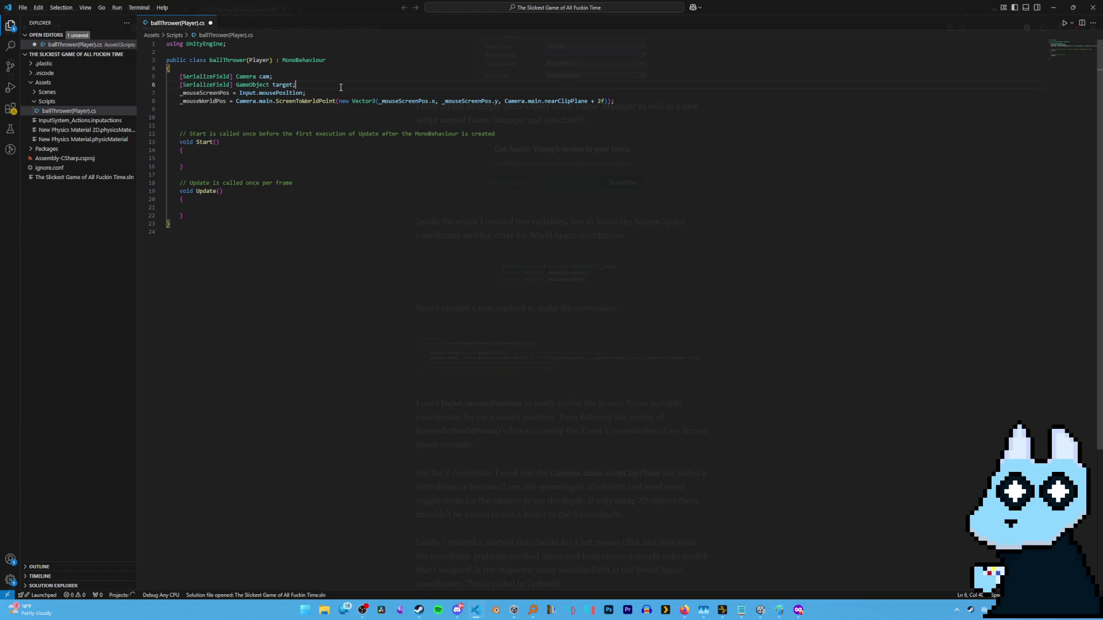
{"action": "key", "text": "Return"}
{"action": "key", "text": "Return"}
{"action": "key", "text": "Up"}
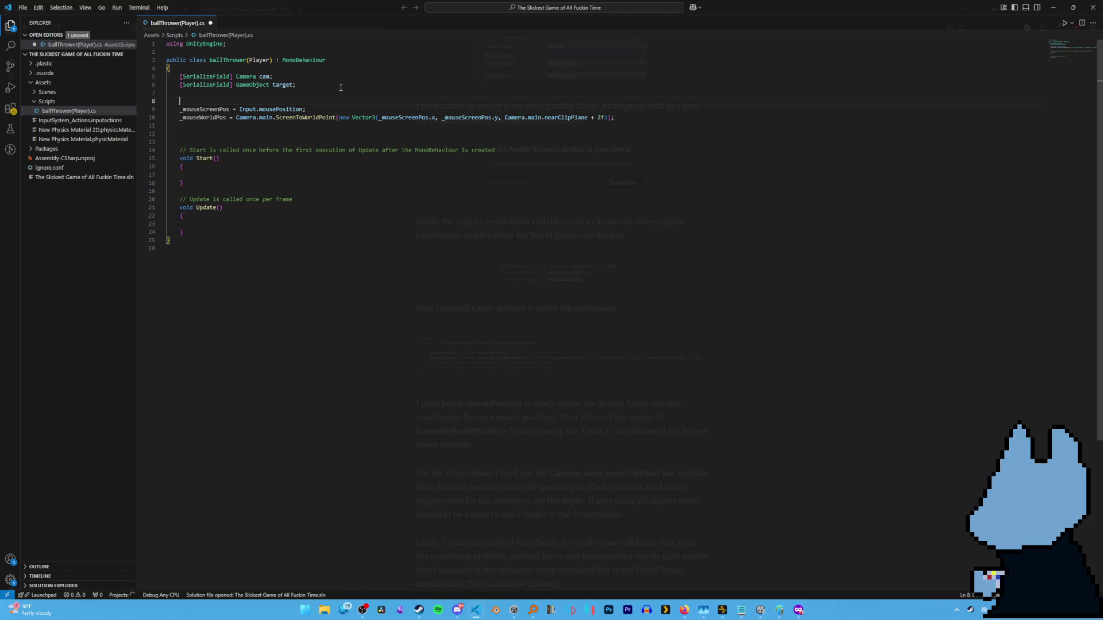
Declare the field private Vector2 _mouseScreenPos;.
{"action": "type", "text": "privater"}
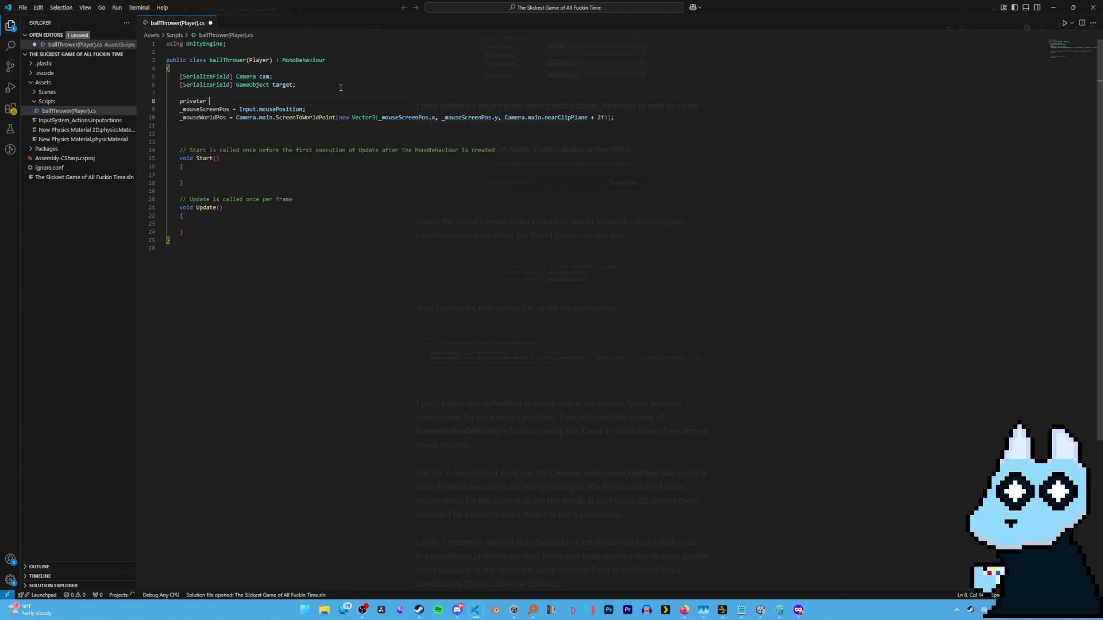
{"action": "key", "text": "BackSpace"}
{"action": "key", "text": "BackSpace"}
{"action": "type", "text": "vecto"}
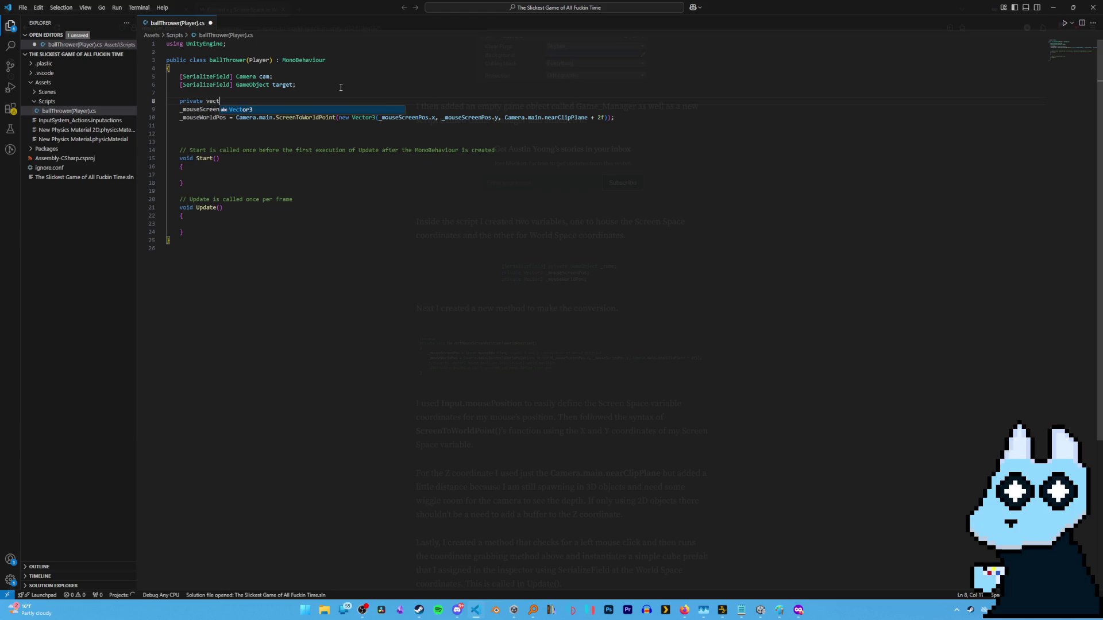
{"action": "key", "text": "Tab"}
{"action": "key", "text": "BackSpace"}
{"action": "type", "text": "2 "}
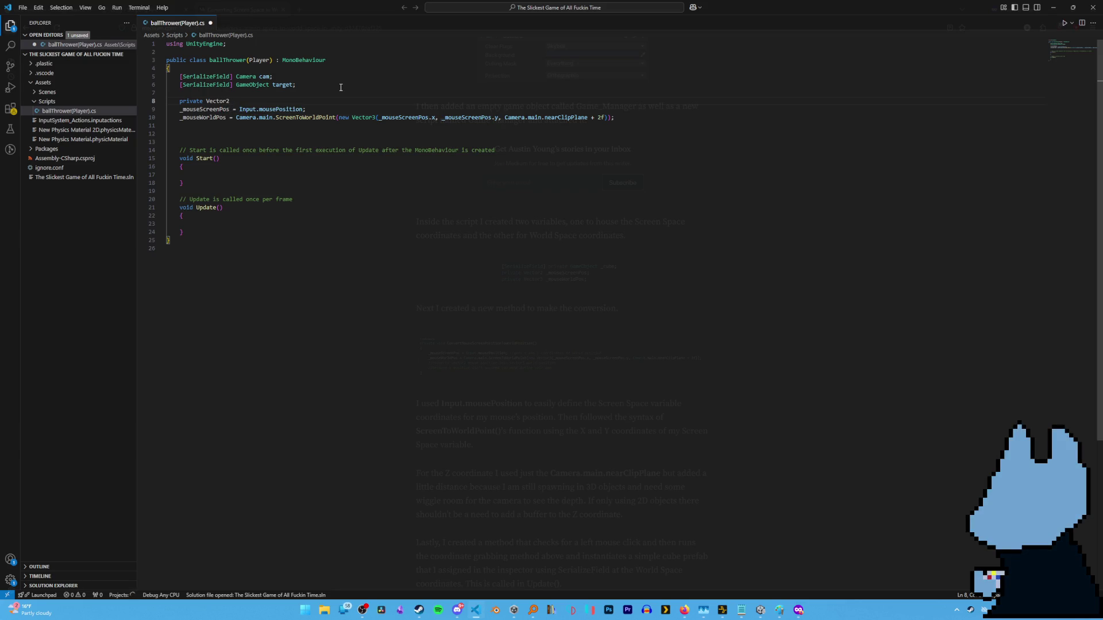
{"action": "type", "text": "_m"}
{"action": "key", "text": "Tab"}
{"action": "type", "text": ";"}
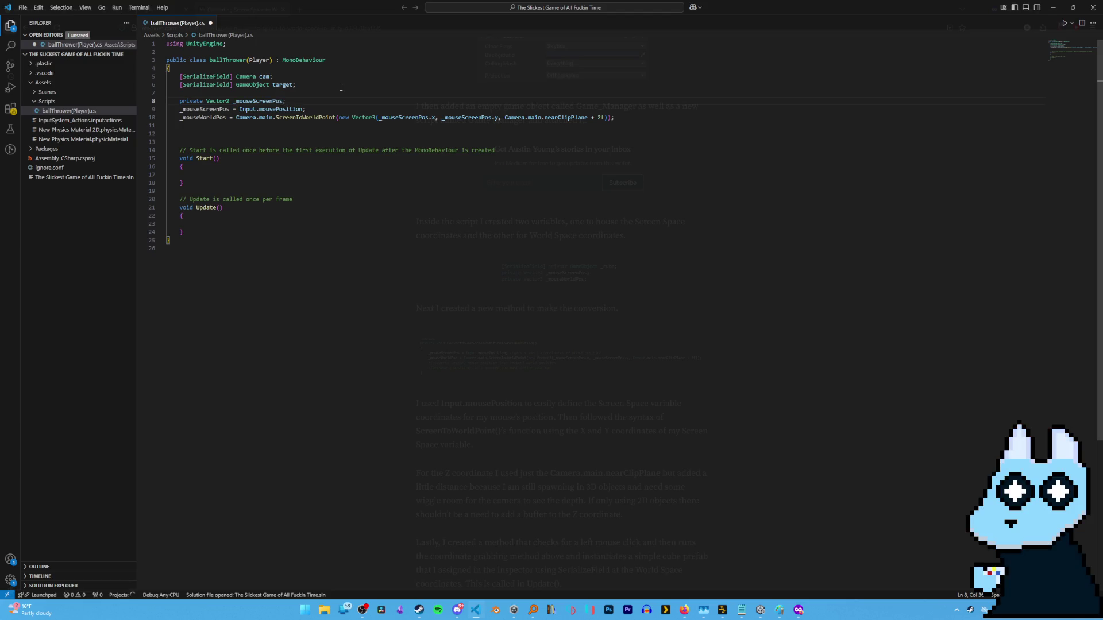
{"action": "key", "text": "End"}
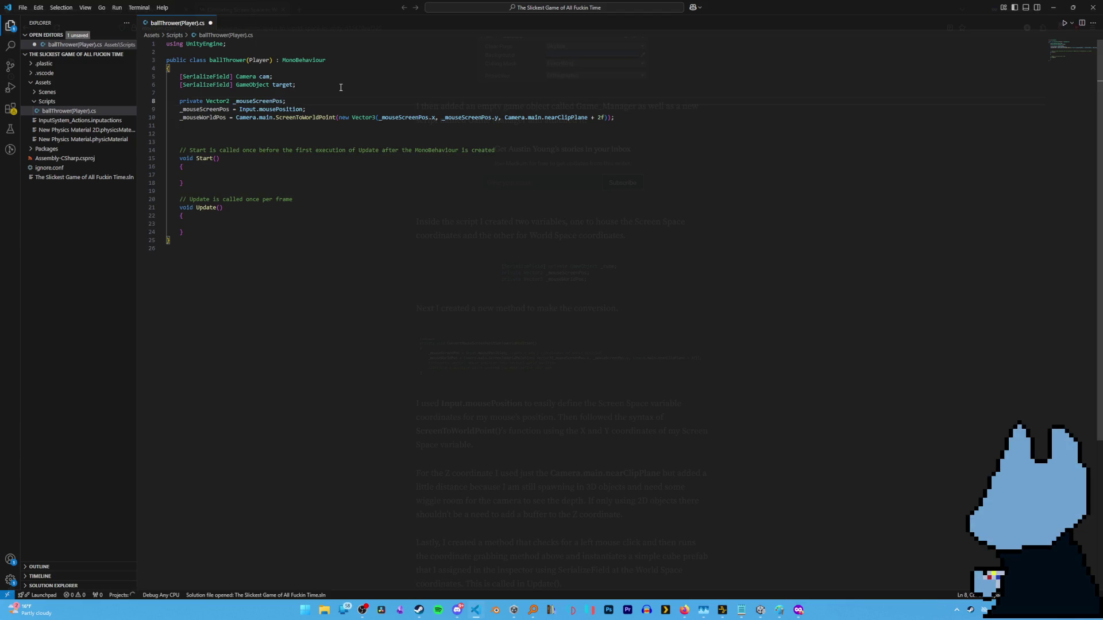
Declare private Vector3 _mouseWorldPos; by adapting a duplicated declaration line.
{"action": "key", "text": "Return"}
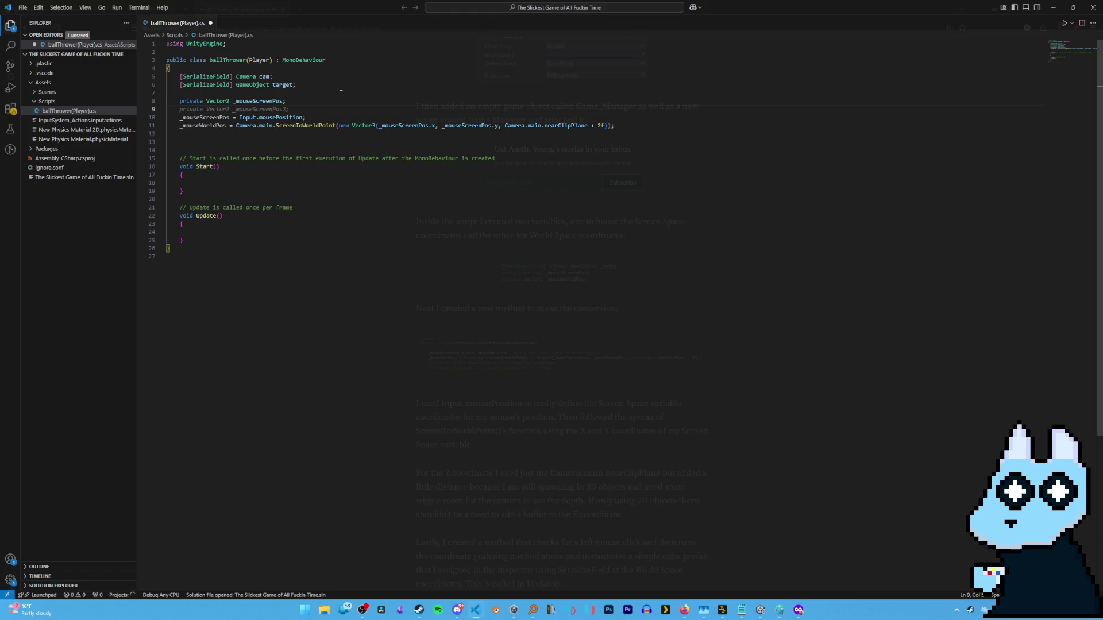
{"action": "key", "text": "Tab"}
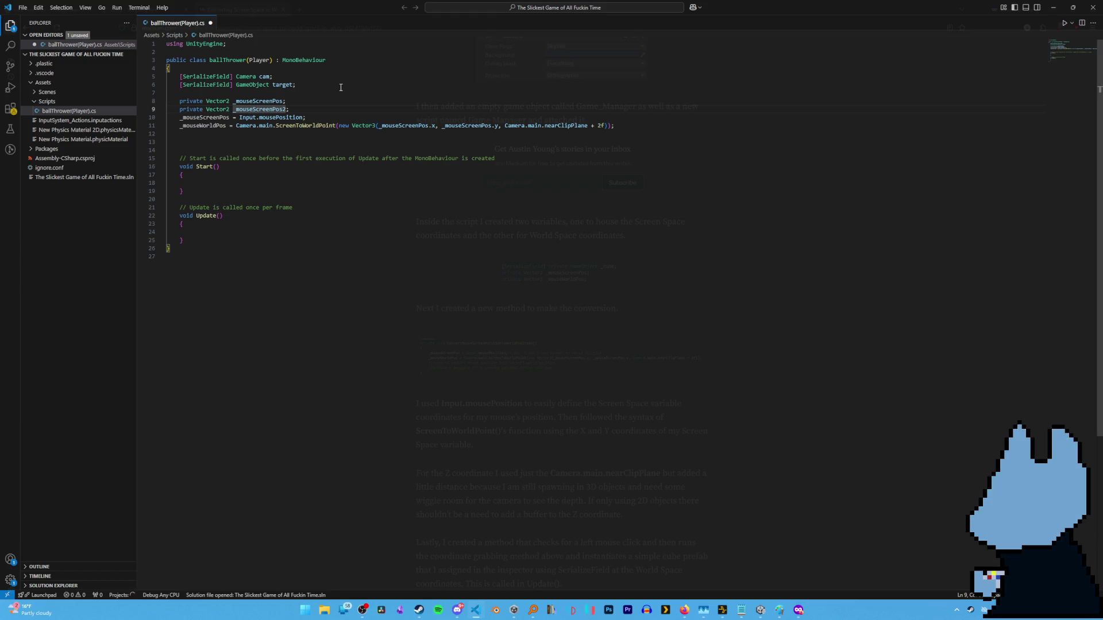
{"action": "key", "text": "Left"}
{"action": "key", "text": "Left"}
{"action": "key", "text": "Left"}
{"action": "key", "text": "Left"}
{"action": "key", "text": "Left"}
{"action": "key", "text": "BackSpace"}
{"action": "type", "text": "3"}
{"action": "key", "text": "Right"}
{"action": "key", "text": "ctrl+shift+Right"}
{"action": "type", "text": "_mpou"}
{"action": "key", "text": "BackSpace"}
{"action": "key", "text": "BackSpace"}
{"action": "key", "text": "BackSpace"}
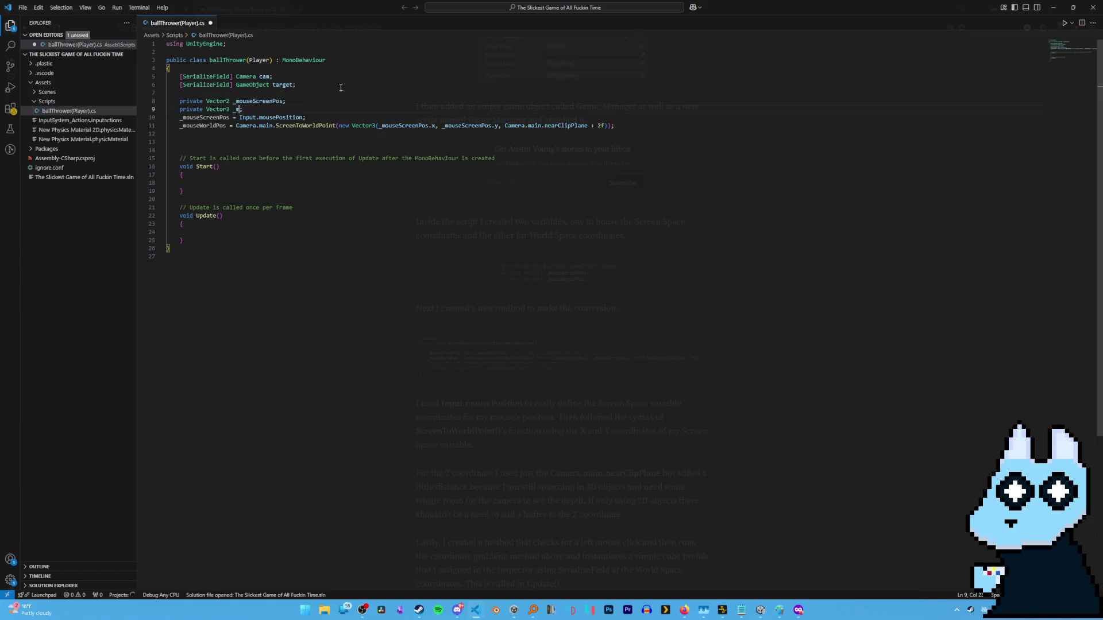
{"action": "type", "text": "ouseWorl"}
{"action": "key", "text": "Tab"}
{"action": "left_click", "coordinate": [328, 112]}
Create an empty private void ConvertMouseScreenPositionToWorldPosition() method below the assignments.
{"action": "left_click", "coordinate": [200, 133]}
{"action": "key", "text": "Return"}
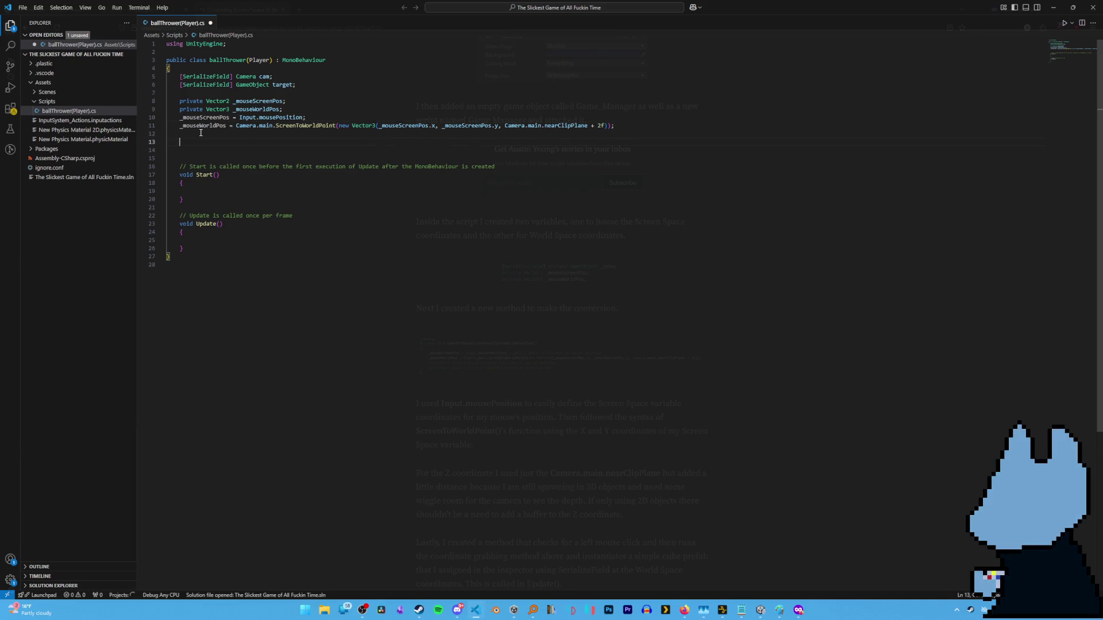
{"action": "type", "text": "priva"}
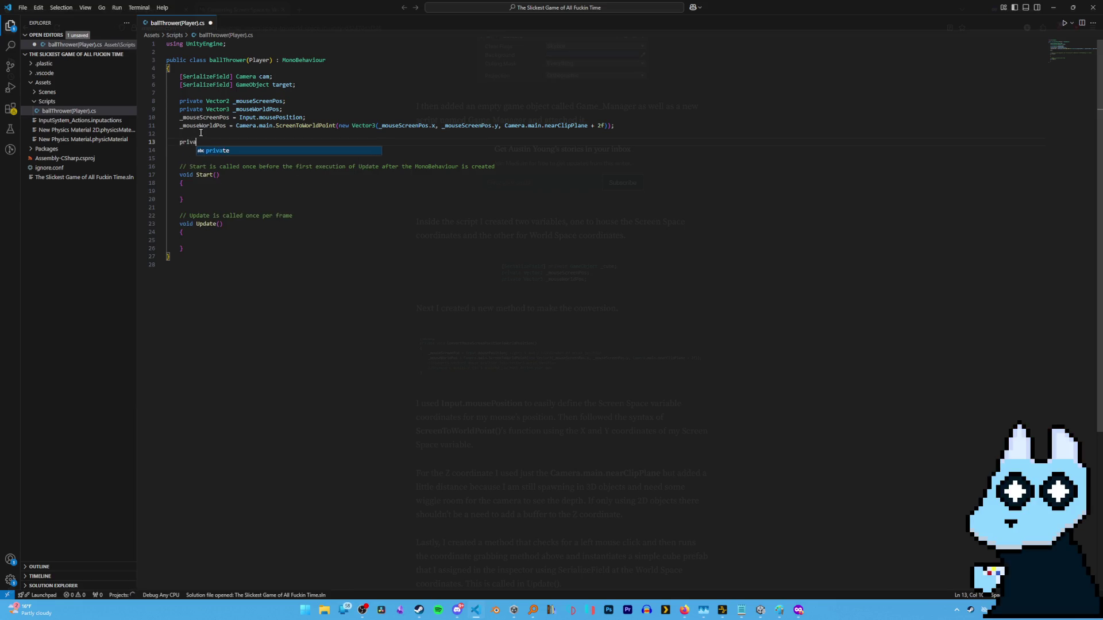
{"action": "type", "text": "te void "}
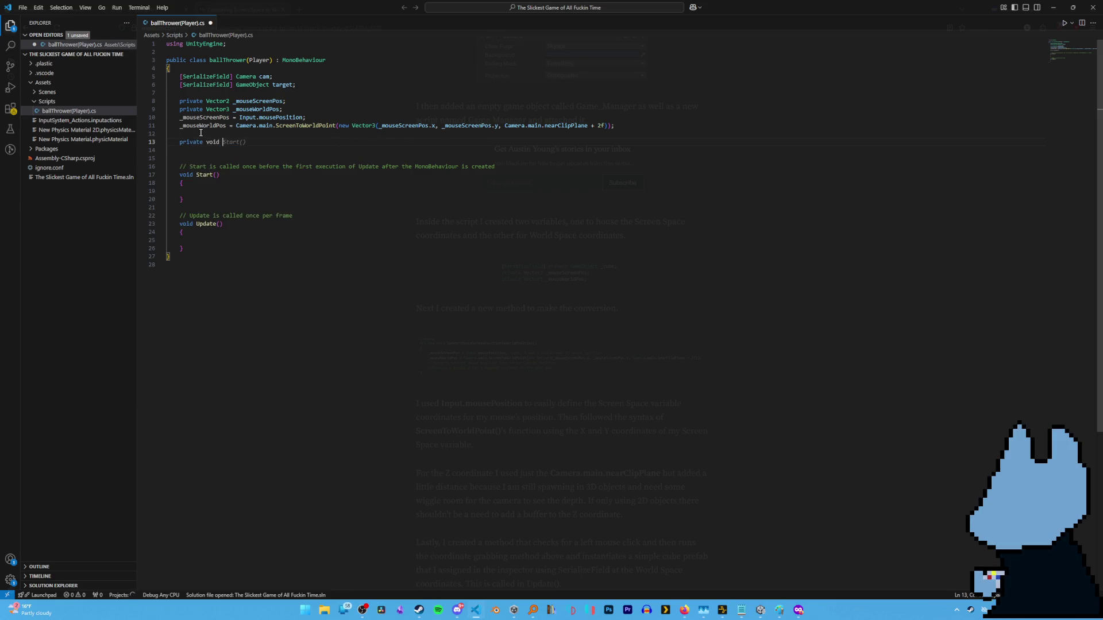
{"action": "type", "text": "ConvertMo"}
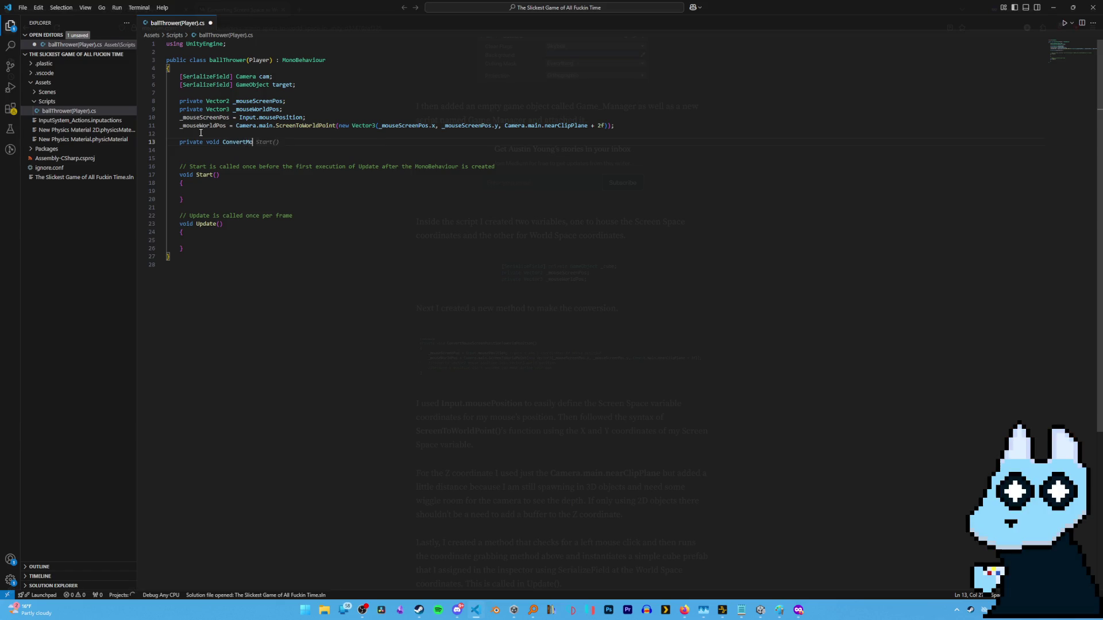
{"action": "type", "text": "useScreenPosition"}
{"action": "type", "text": "to"}
{"action": "type", "text": "ToWorldPositi"}
{"action": "type", "text": "on("}
{"action": "type", "text": ")"}
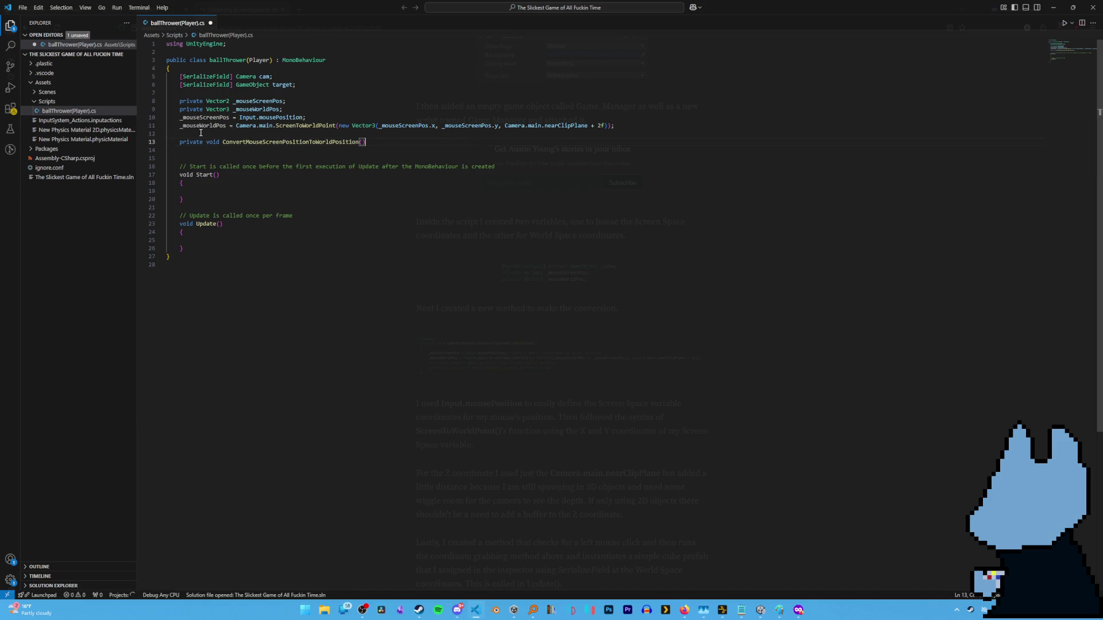
{"action": "key", "text": "Return"}
{"action": "type", "text": "{"}
{"action": "key", "text": "Return"}
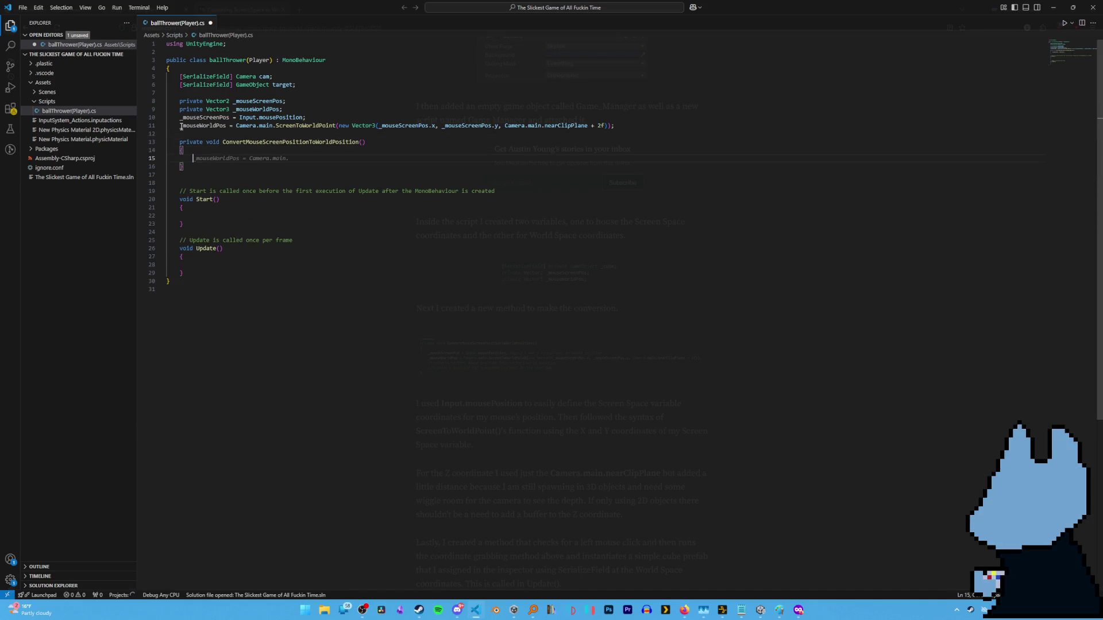
Move the two mouse position assignments into the new method body and save the script.
{"action": "left_click_drag", "start_coordinate": [179, 118], "coordinate": [614, 127]}
{"action": "key", "text": "ctrl+x"}
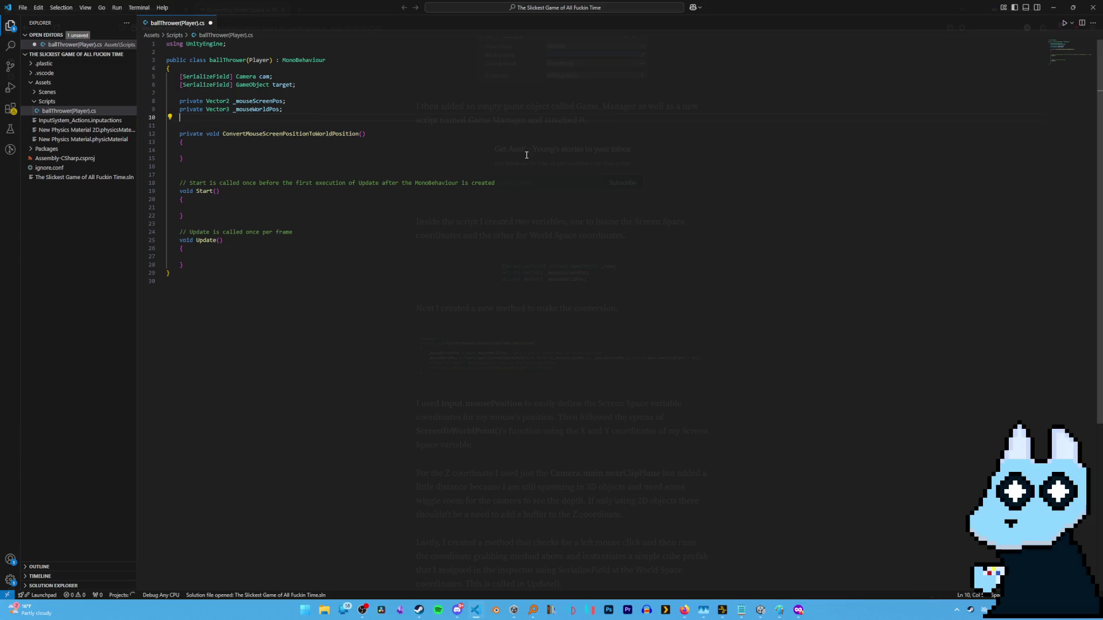
{"action": "left_click", "coordinate": [189, 154]}
{"action": "key", "text": "ctrl+v"}
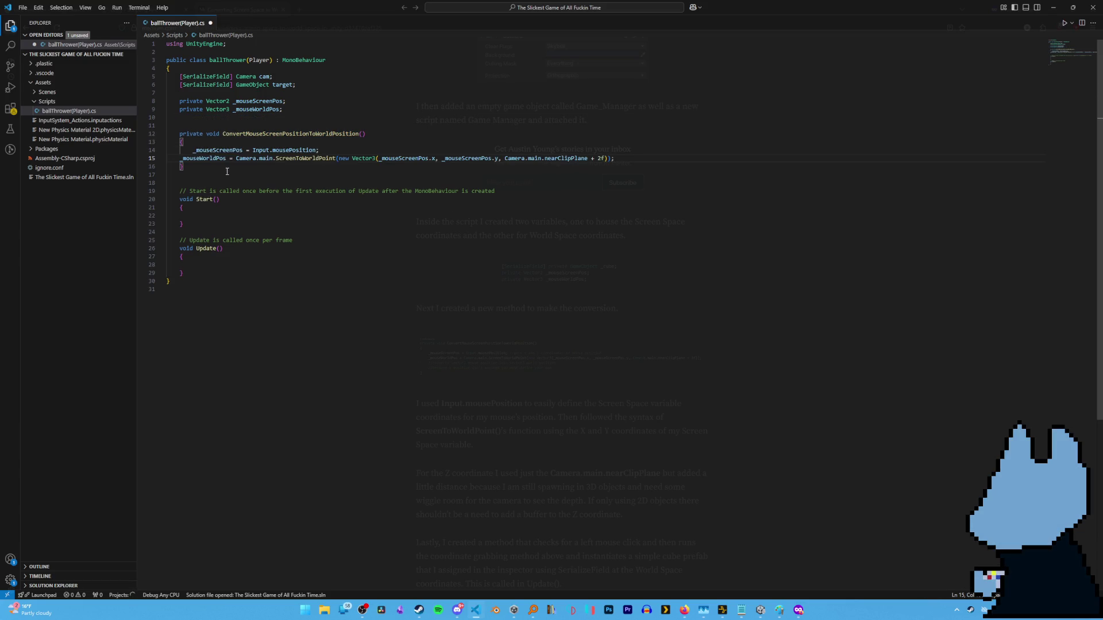
{"action": "left_click", "coordinate": [413, 119]}
{"action": "key", "text": "ctrl+s"}
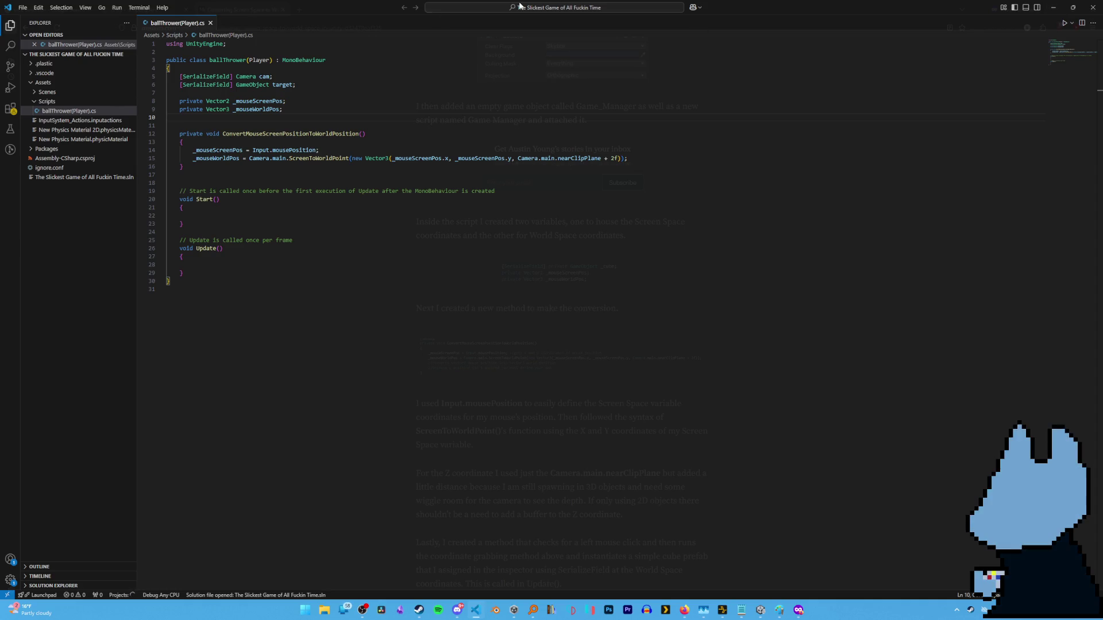
{"action": "left_click", "coordinate": [181, 76]}
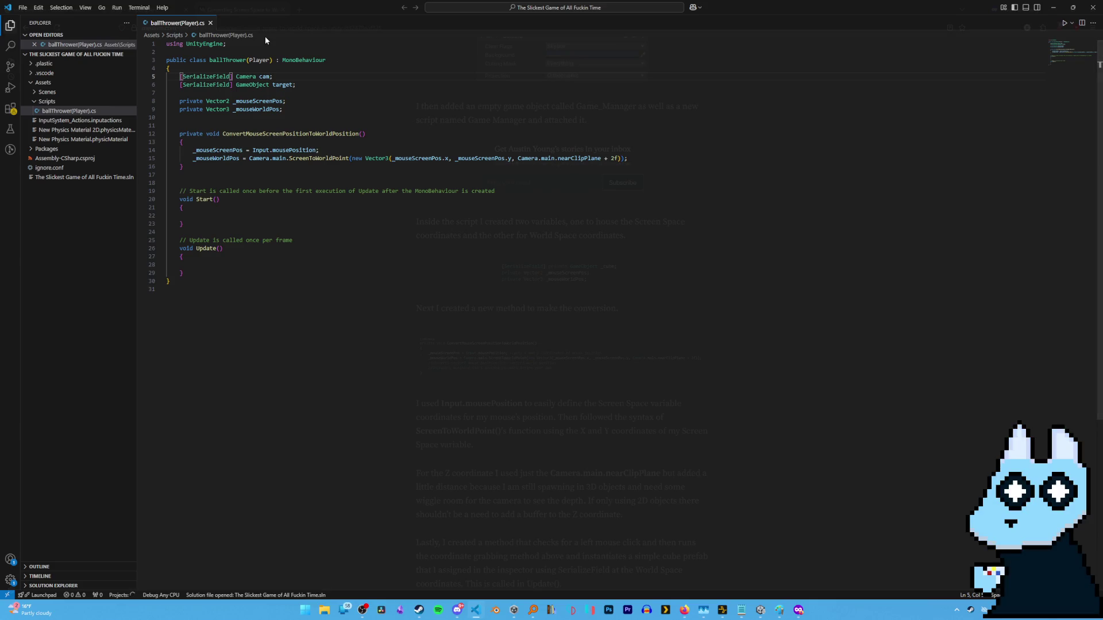
Comment out the [SerializeField] Camera cam field with // and save ballThrower(Player).cs.
{"action": "type", "text": "//"}
{"action": "key", "text": "Down"}
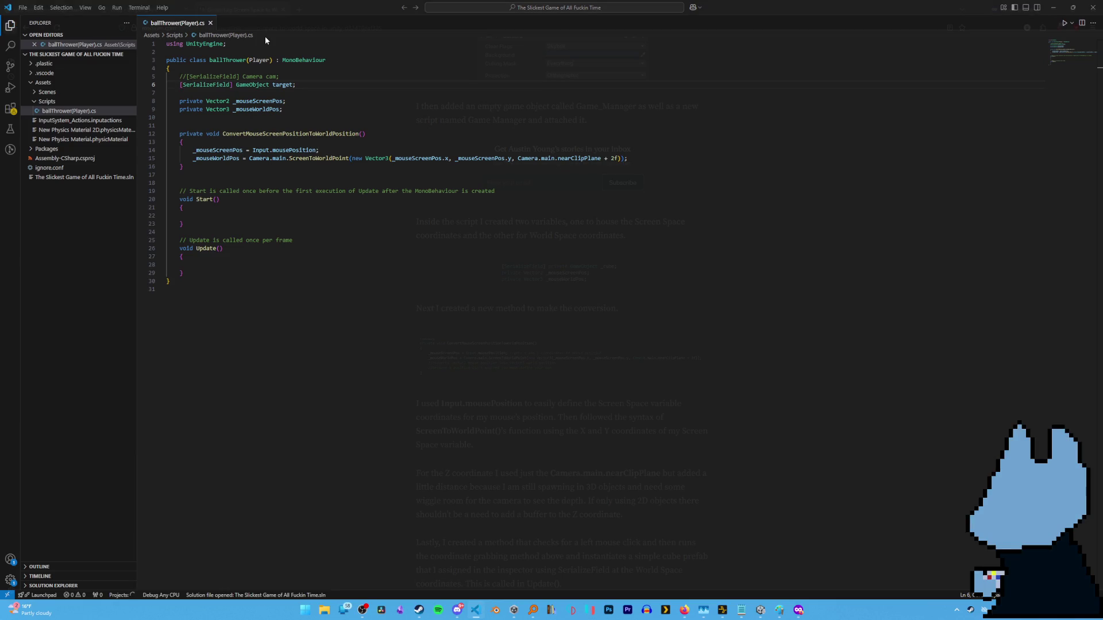
{"action": "key", "text": "ctrl+s"}
Switch to the Unity editor, which reports a compile error in ballThrower(Player).cs.
{"action": "key", "text": "alt+Tab"}
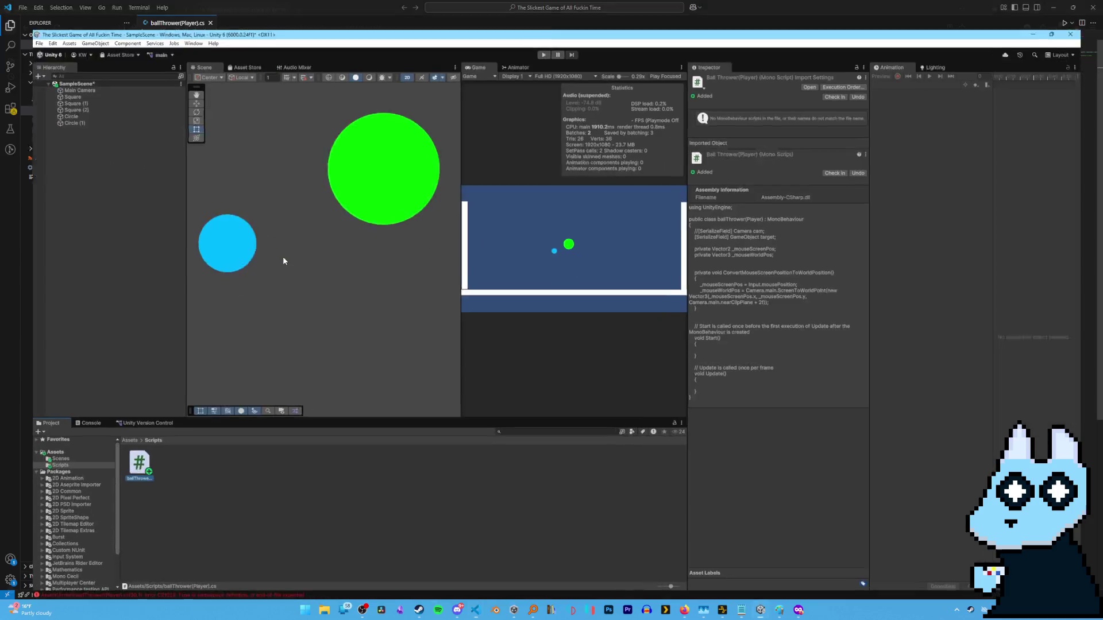
{"action": "mouse_move", "coordinate": [684, 610]}
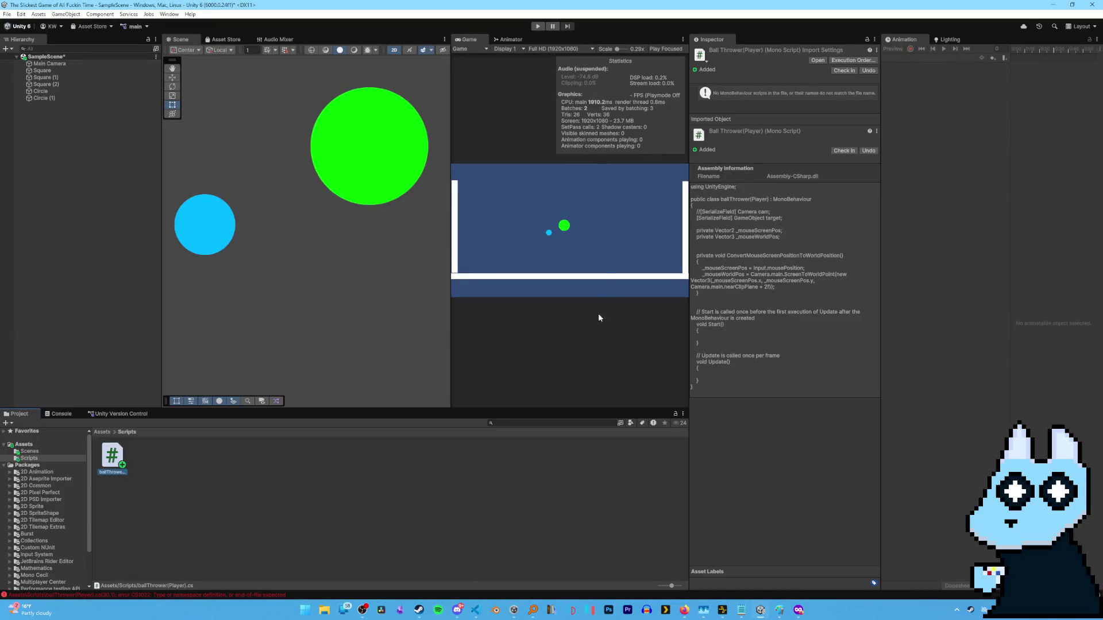
Review the Medium article's SpawnCubeOnClick and Update snippets, then return to the ballThrower(Player) script.
{"action": "mouse_move", "coordinate": [798, 610]}
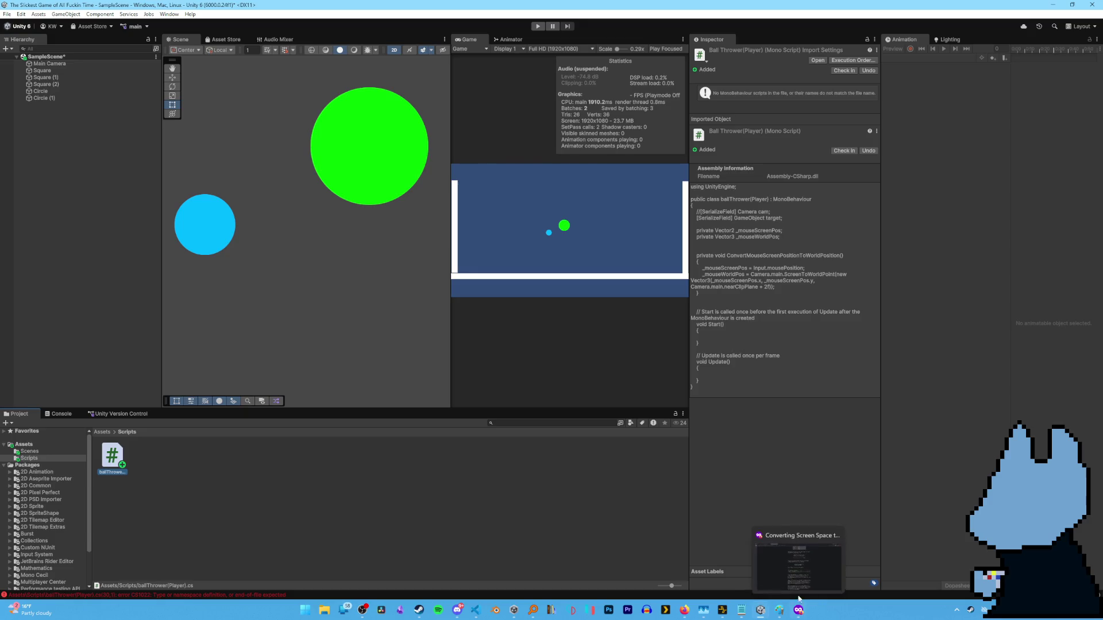
{"action": "left_click", "coordinate": [790, 549]}
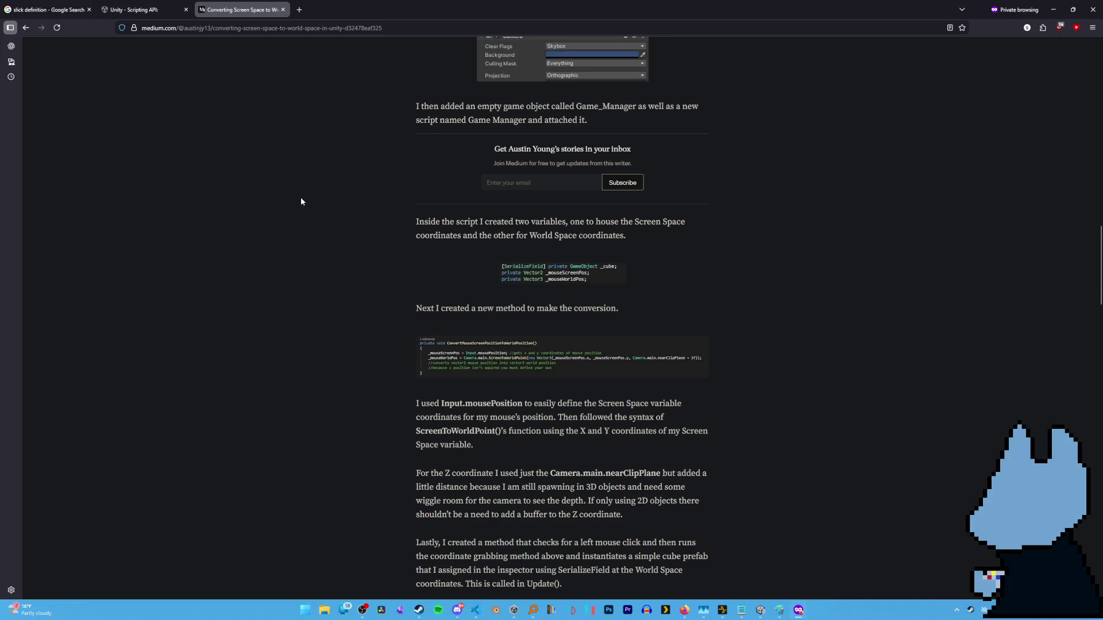
{"action": "scroll", "coordinate": [324, 219], "scroll_direction": "down", "scroll_amount": 5}
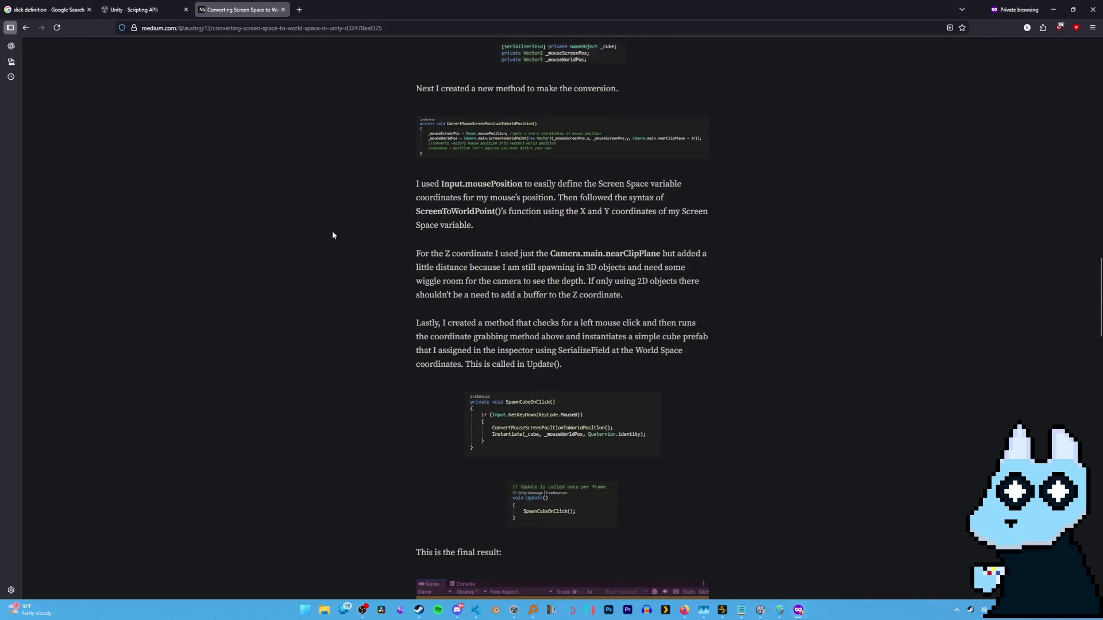
{"action": "scroll", "coordinate": [322, 230], "scroll_direction": "down", "scroll_amount": 3}
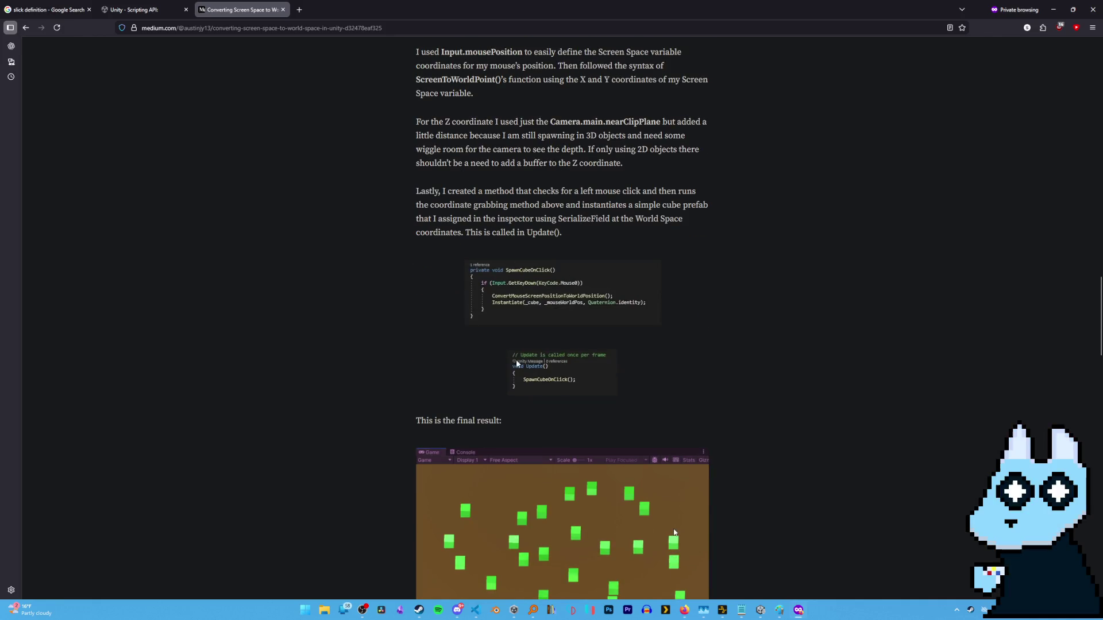
{"action": "scroll", "coordinate": [466, 316], "scroll_direction": "up", "scroll_amount": 1}
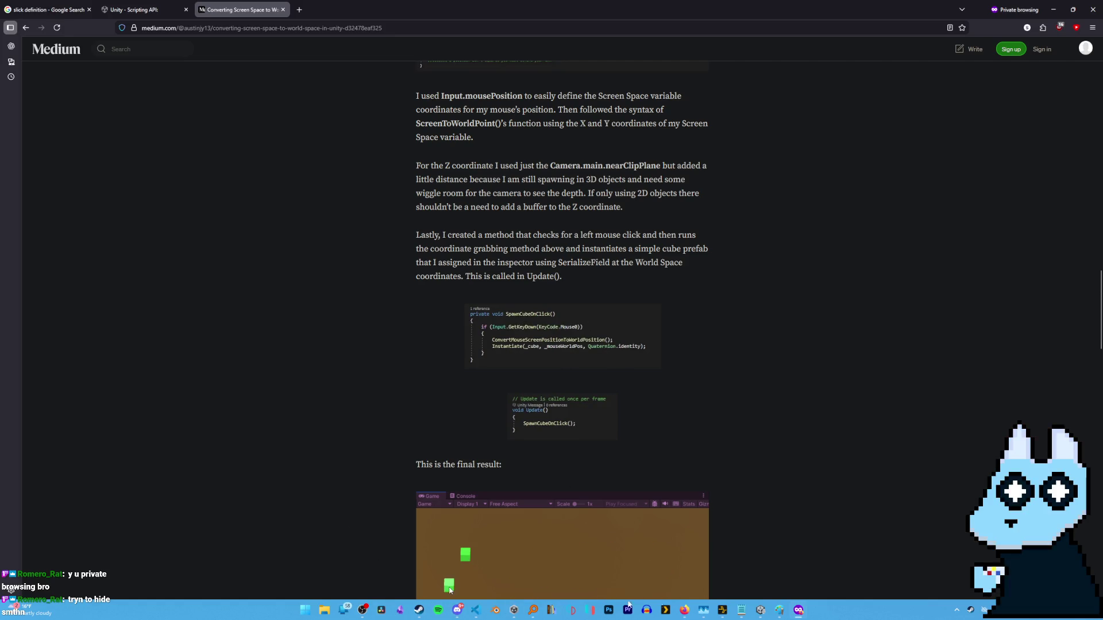
{"action": "left_click", "coordinate": [475, 610]}
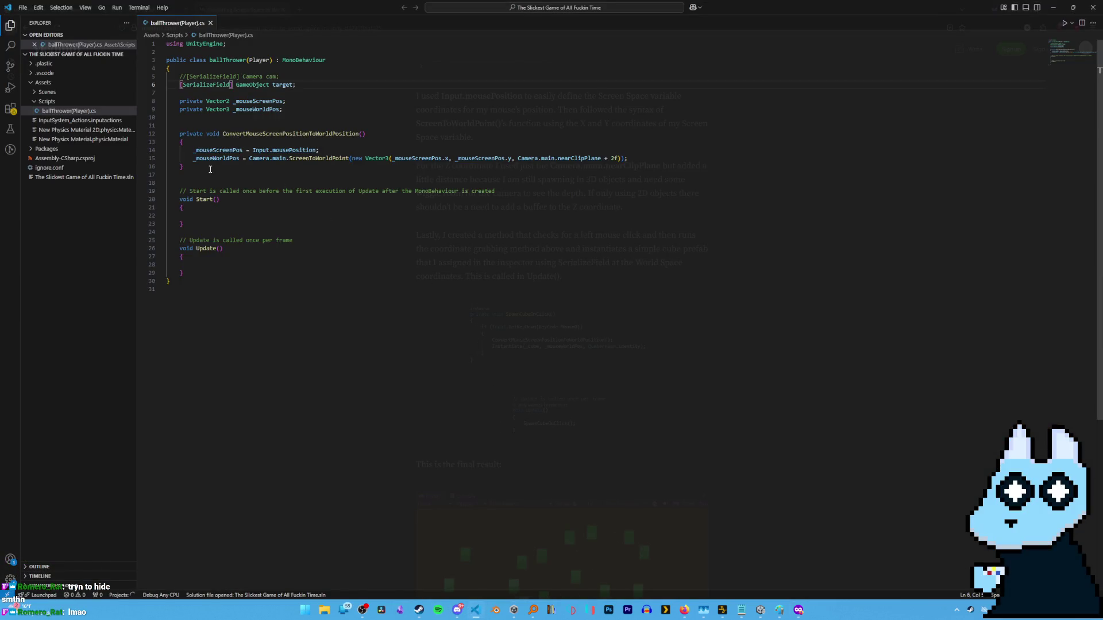
Add an empty private void FlyTowards() method below the conversion method.
{"action": "left_click", "coordinate": [210, 170]}
{"action": "key", "text": "Return"}
{"action": "key", "text": "Return"}
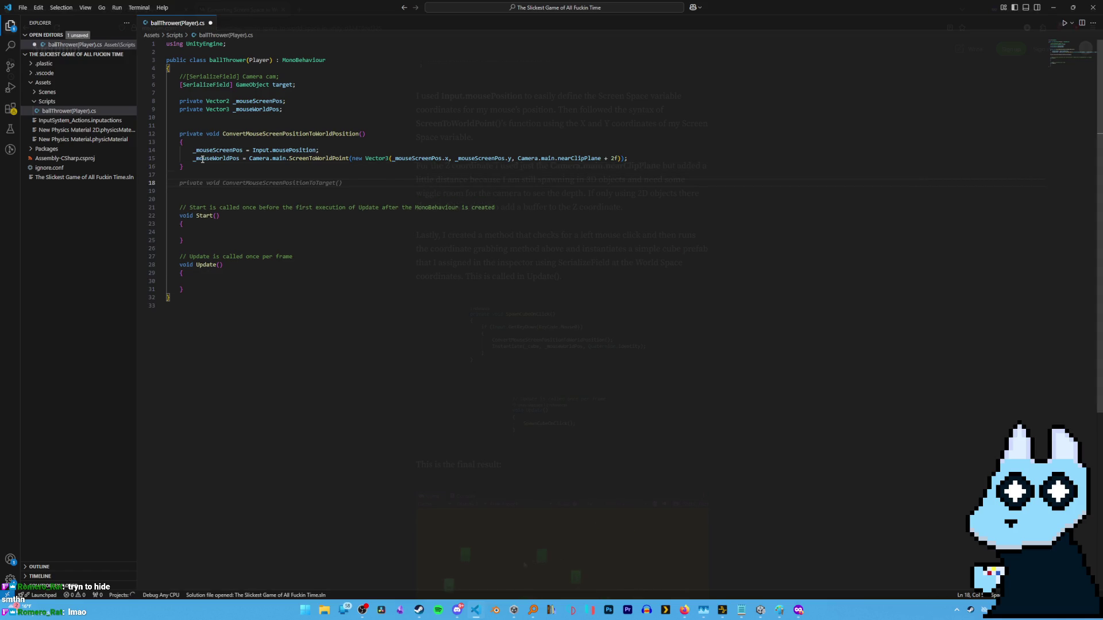
{"action": "type", "text": "private "}
{"action": "type", "text": "void ("}
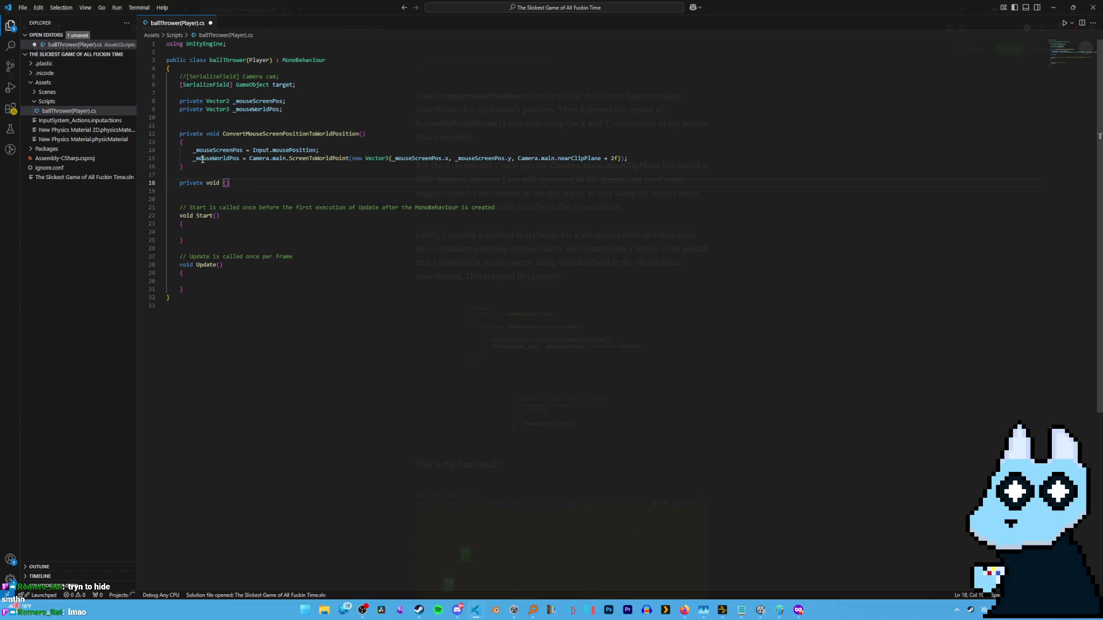
{"action": "key", "text": "BackSpace"}
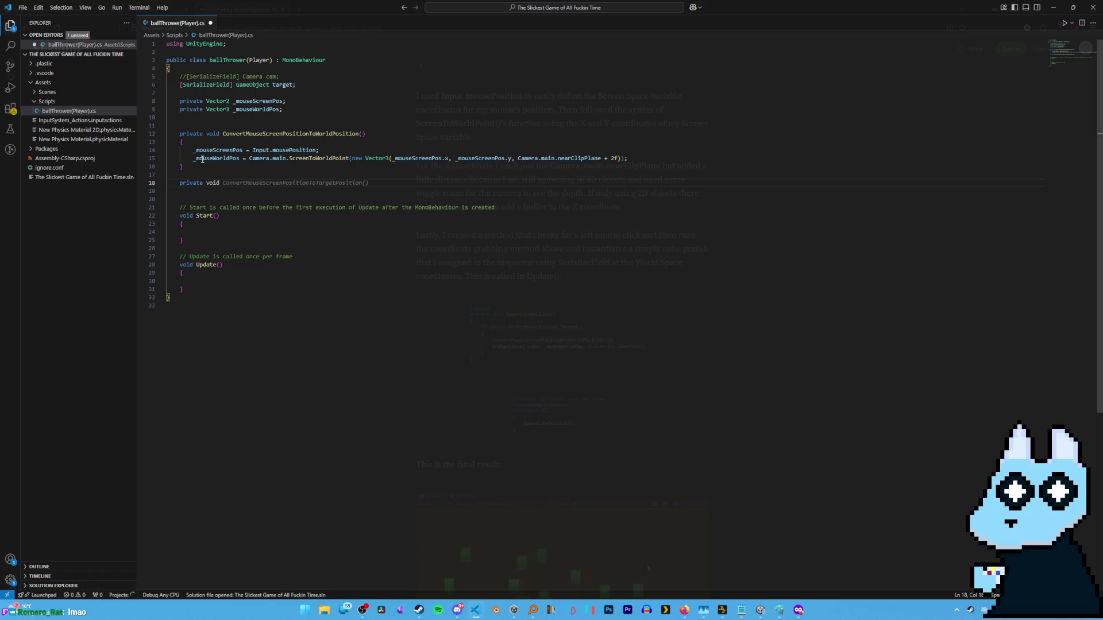
{"action": "type", "text": "FlyTo"}
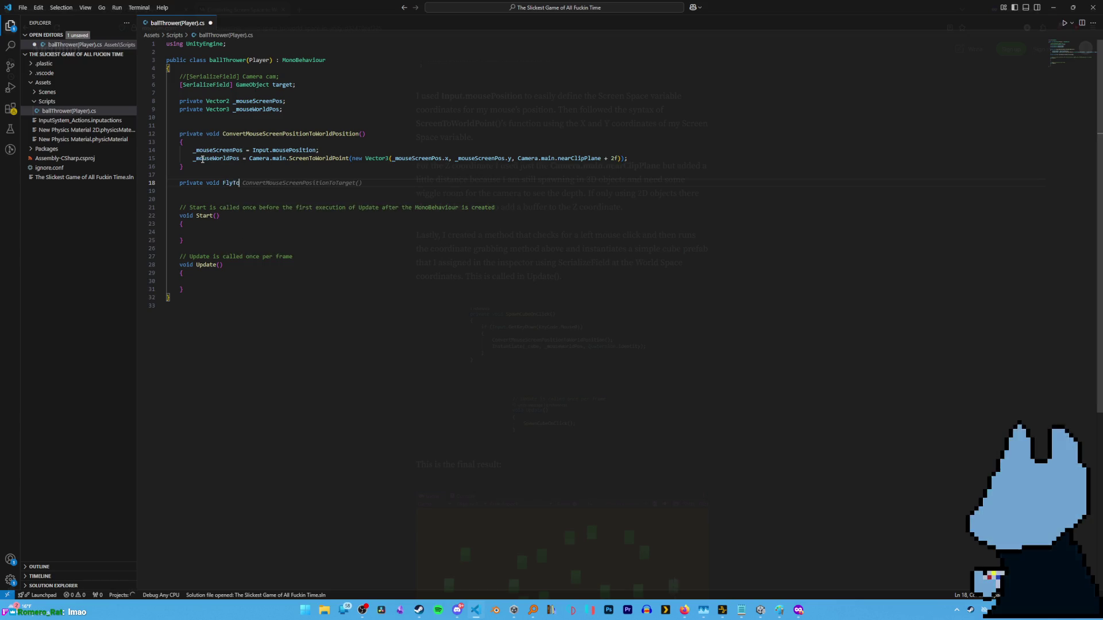
{"action": "type", "text": "wards("}
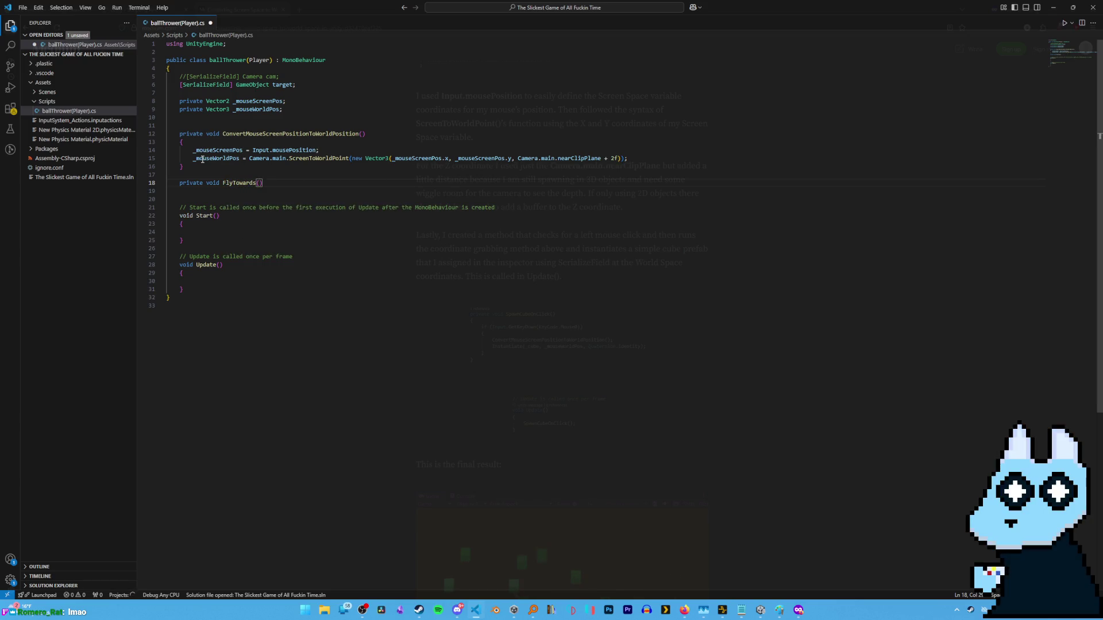
{"action": "key", "text": "Right"}
{"action": "key", "text": "Return"}
{"action": "type", "text": "{"}
{"action": "key", "text": "Return"}
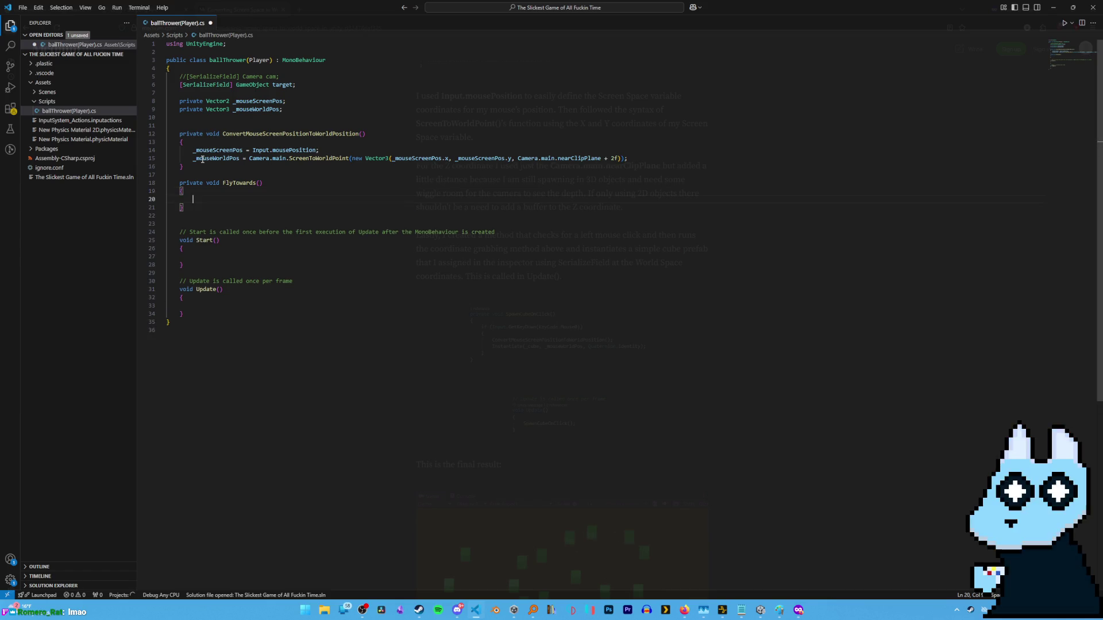
Inside FlyTowards, call ConvertMouseScreenPositionToWorldPosition() when Input.GetKeyDown(KeyCode.Mouse0) is true.
{"action": "type", "text": "if ("}
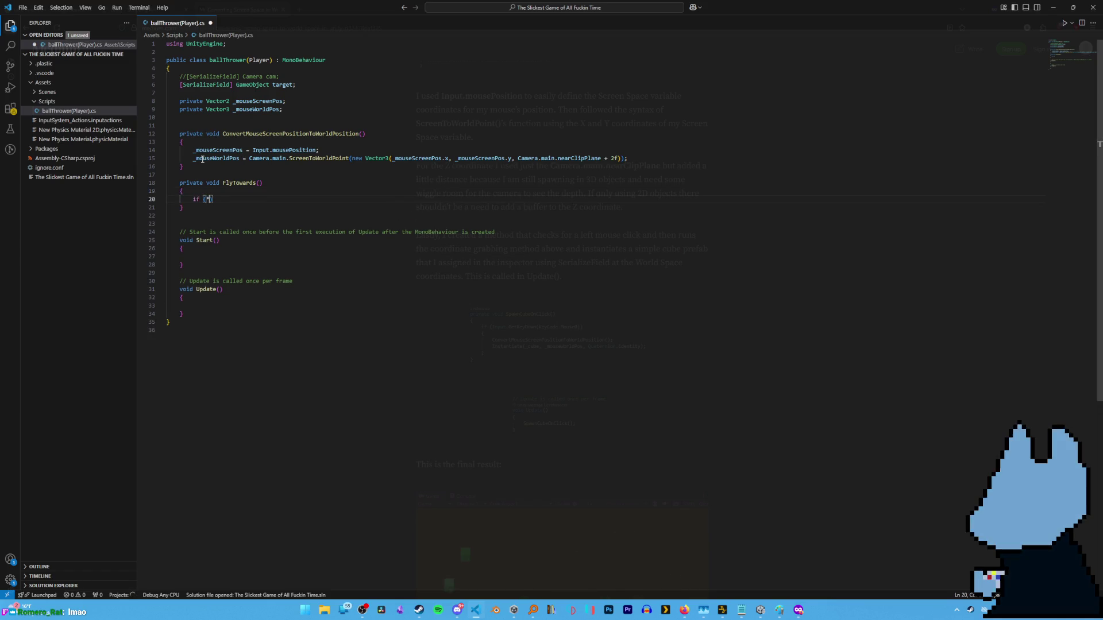
{"action": "type", "text": "Input."}
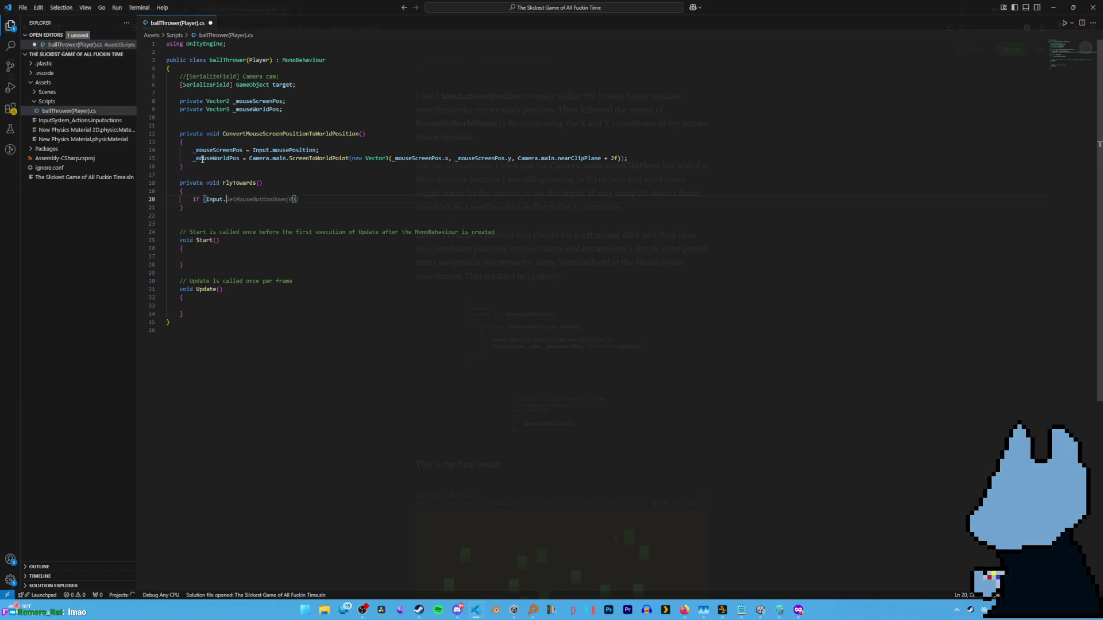
{"action": "type", "text": "g"}
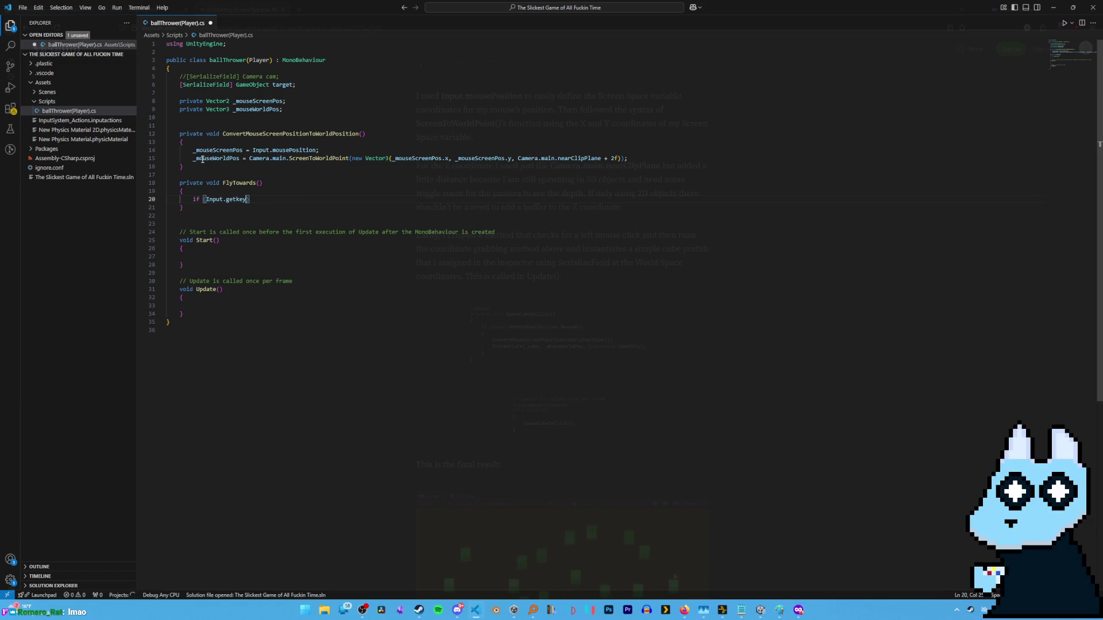
{"action": "key", "text": "BackSpace"}
{"action": "type", "text": "GetKeyDown("}
{"action": "type", "text": "Key"}
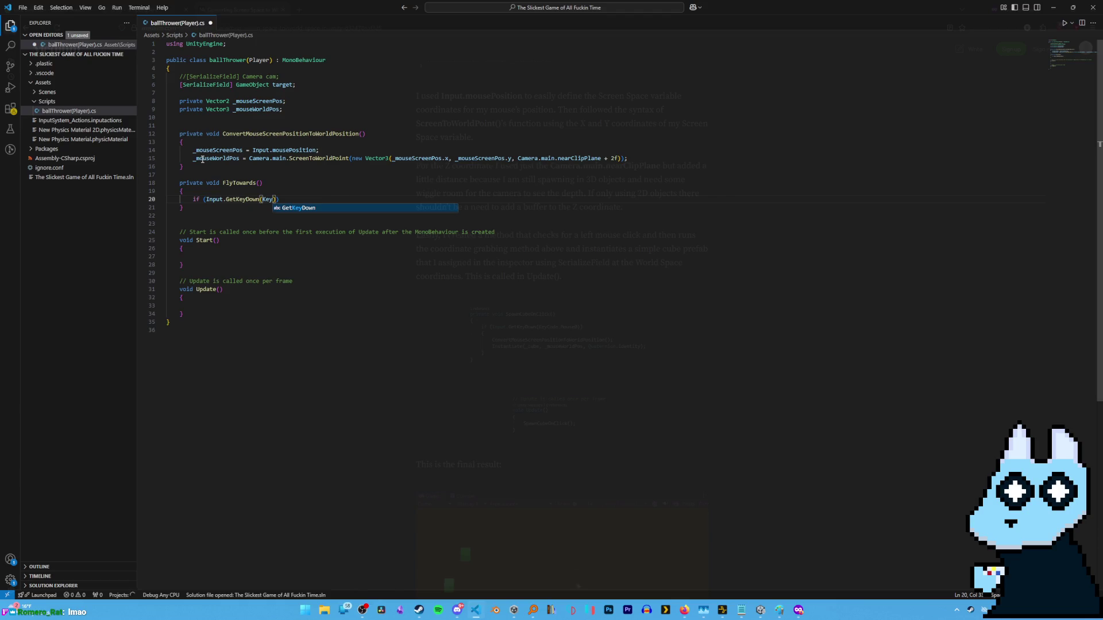
{"action": "type", "text": "Code."}
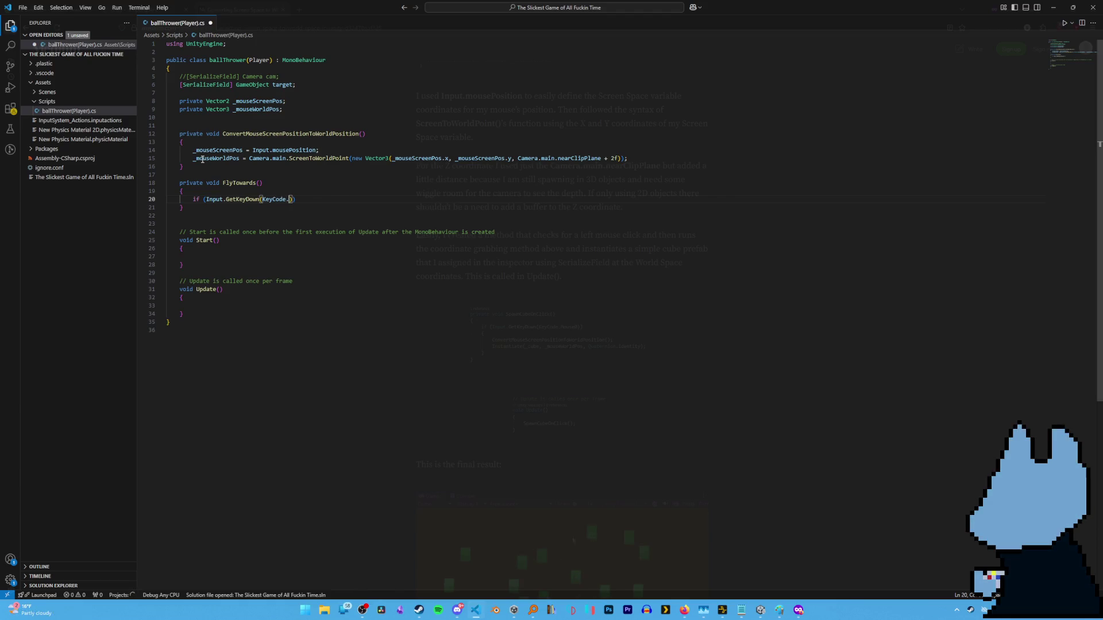
{"action": "type", "text": "Mouse0))"}
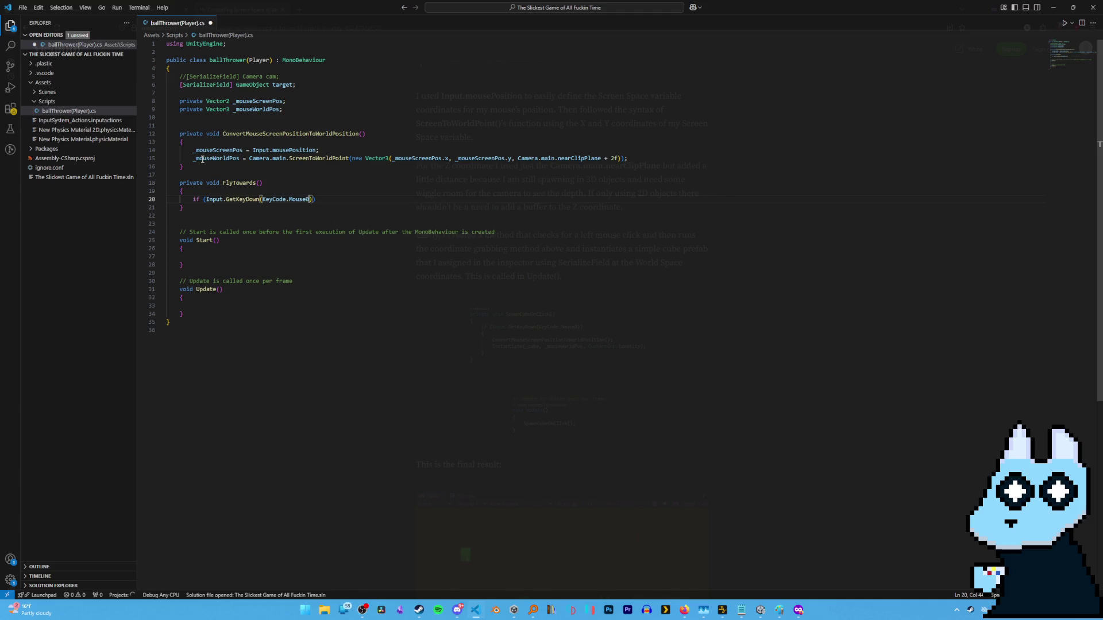
{"action": "key", "text": "Return"}
{"action": "type", "text": "{"}
{"action": "key", "text": "Return"}
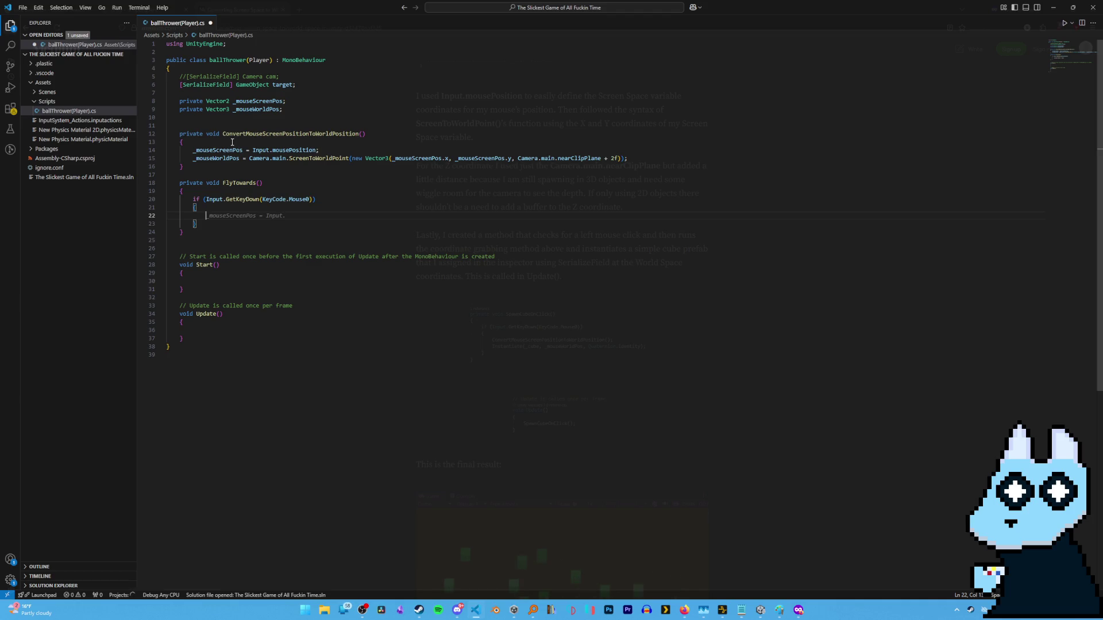
{"action": "type", "text": "Conv"}
{"action": "key", "text": "Tab"}
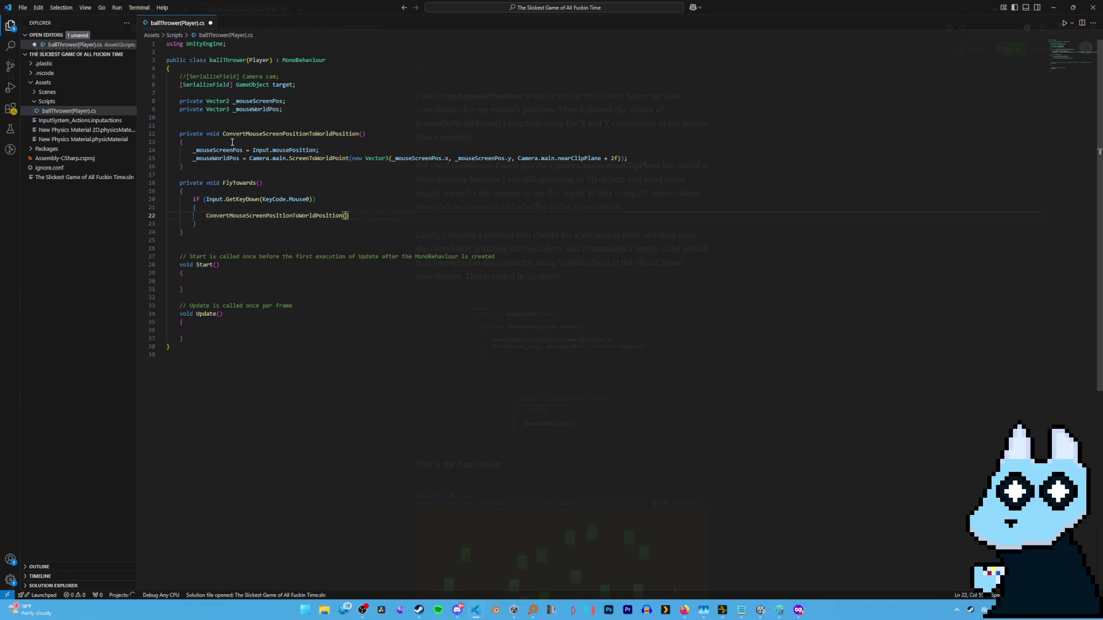
{"action": "type", "text": ");"}
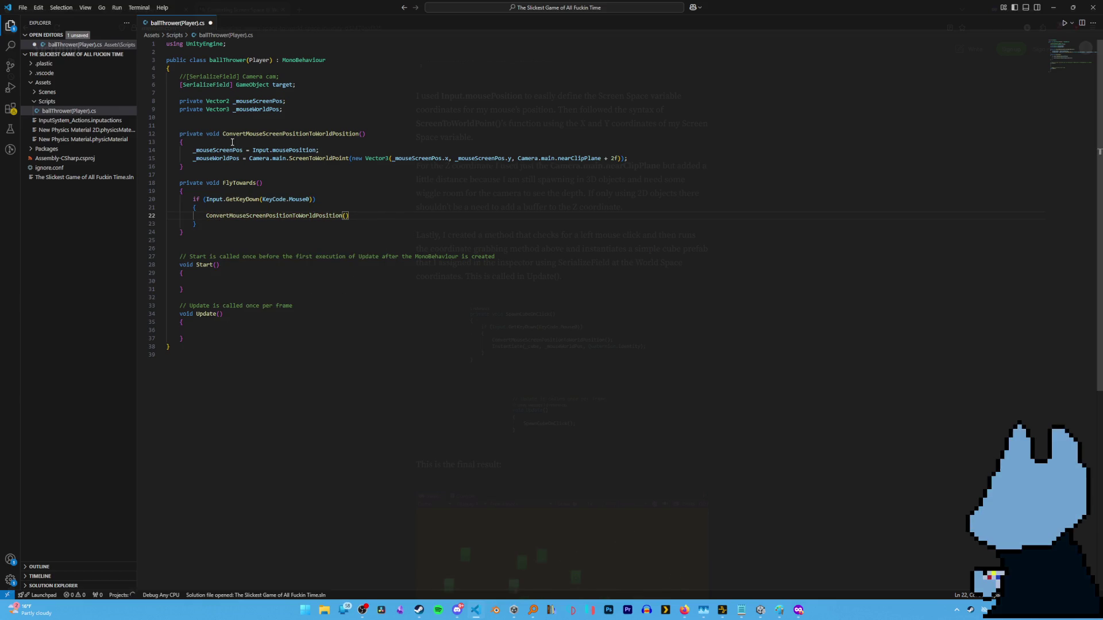
{"action": "key", "text": "Return"}
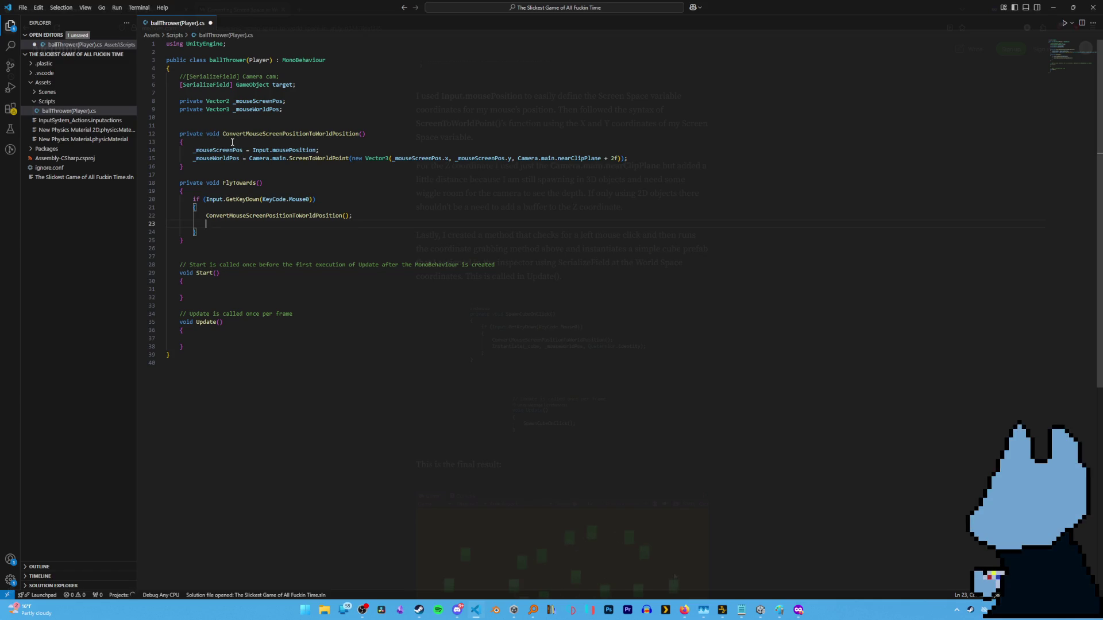
{"action": "type", "text": "apl"}
{"action": "key", "text": "BackSpace"}
{"action": "key", "text": "BackSpace"}
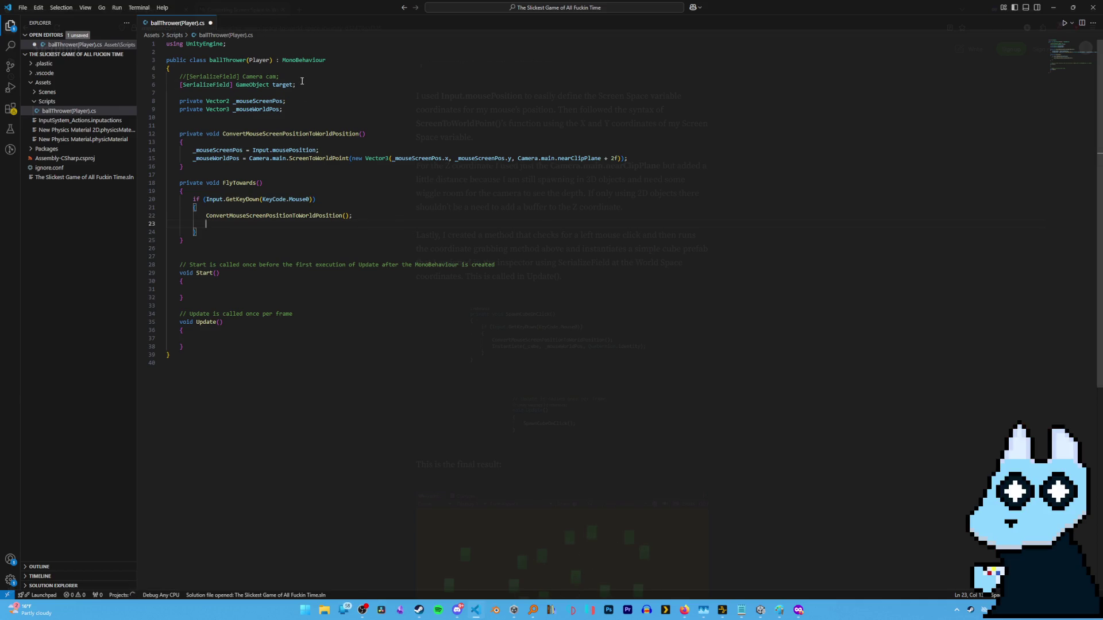
Insert a new [SerializeField] line beneath the GameObject target field.
{"action": "left_click", "coordinate": [303, 84]}
{"action": "key", "text": "Return"}
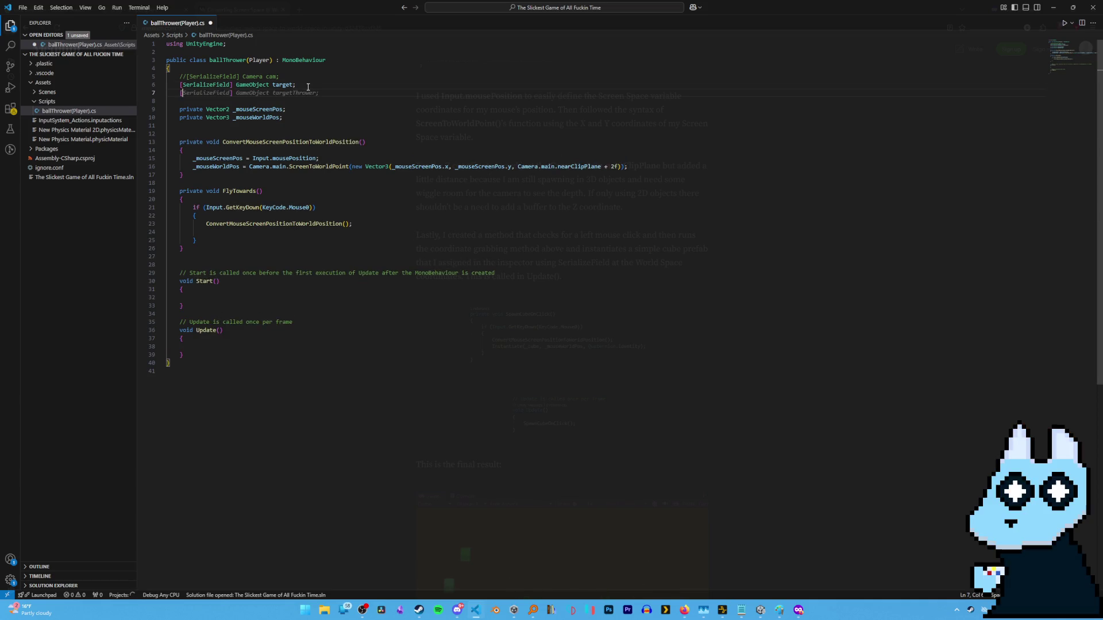
{"action": "type", "text": "Ser"}
{"action": "key", "text": "Tab"}
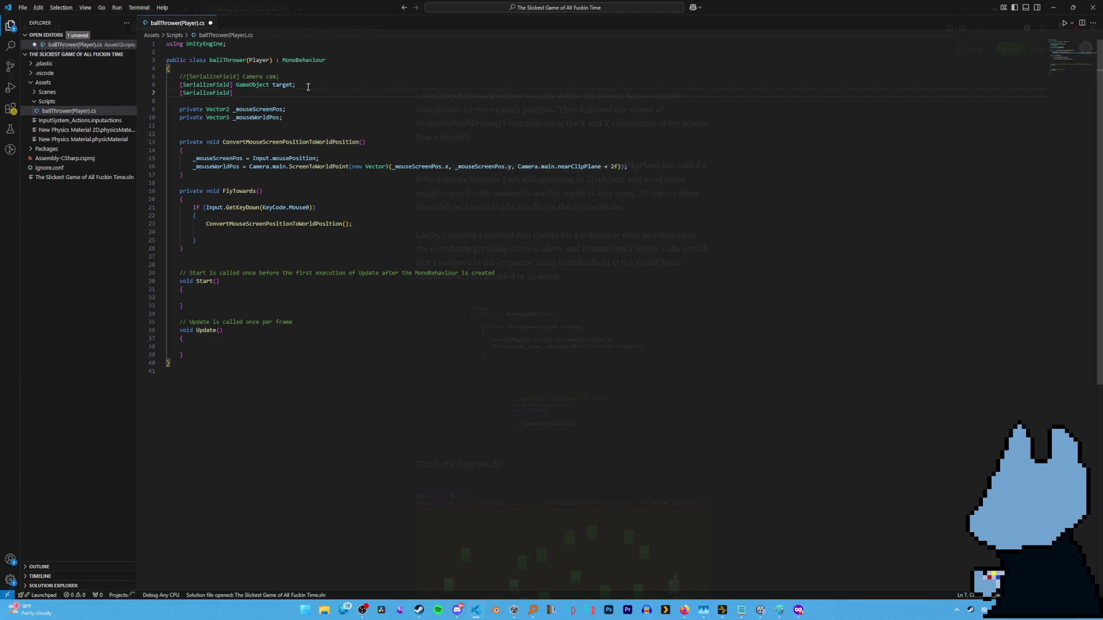
{"action": "type", "text": "rigi"}
{"action": "key", "text": "BackSpace"}
{"action": "key", "text": "BackSpace"}
{"action": "key", "text": "BackSpace"}
Complete the field as Rigidbody2d rb, correcting the mistyped type and name.
{"action": "type", "text": "Rig"}
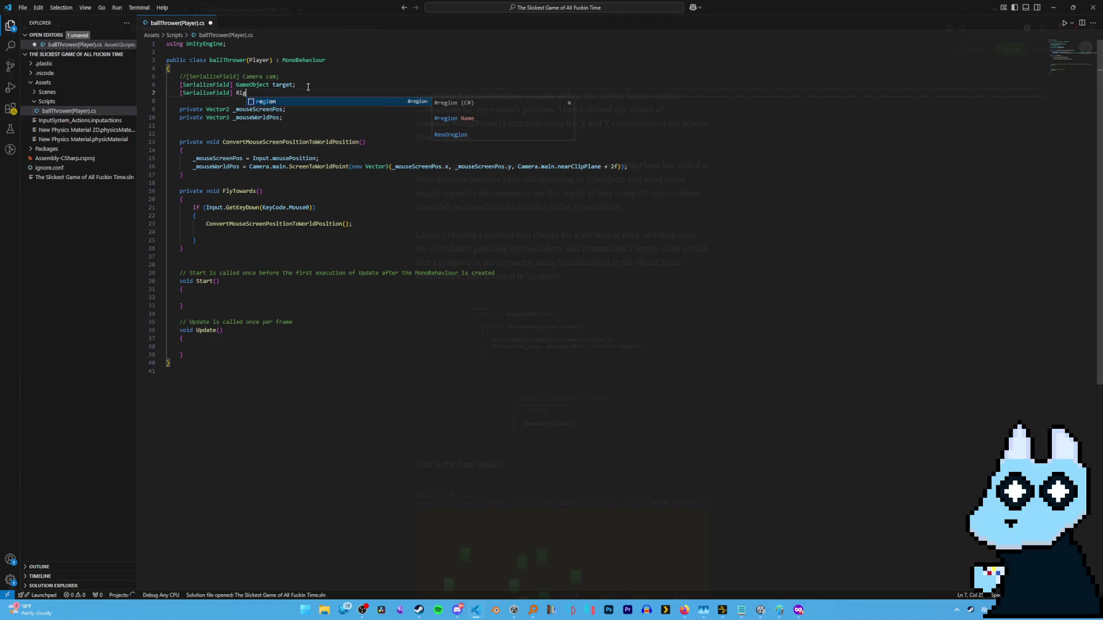
{"action": "type", "text": "idBody"}
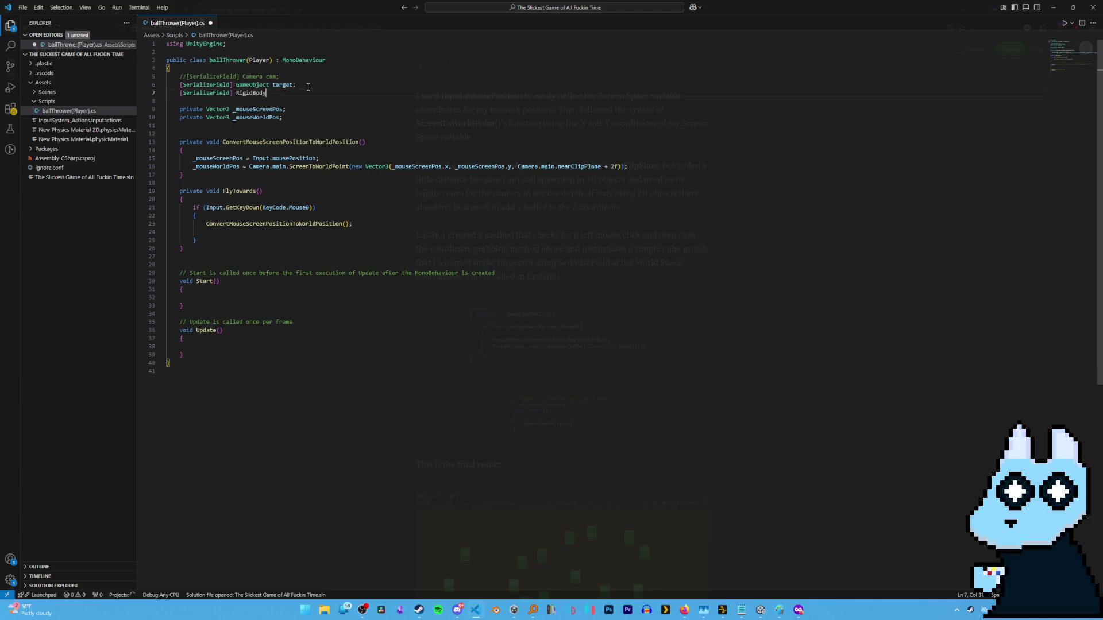
{"action": "key", "text": "BackSpace"}
{"action": "key", "text": "BackSpace"}
{"action": "key", "text": "BackSpace"}
{"action": "key", "text": "BackSpace"}
{"action": "type", "text": "rb"}
{"action": "key", "text": "BackSpace"}
{"action": "type", "text": "Rigidb"}
{"action": "key", "text": "BackSpace"}
{"action": "key", "text": "BackSpace"}
{"action": "key", "text": "BackSpace"}
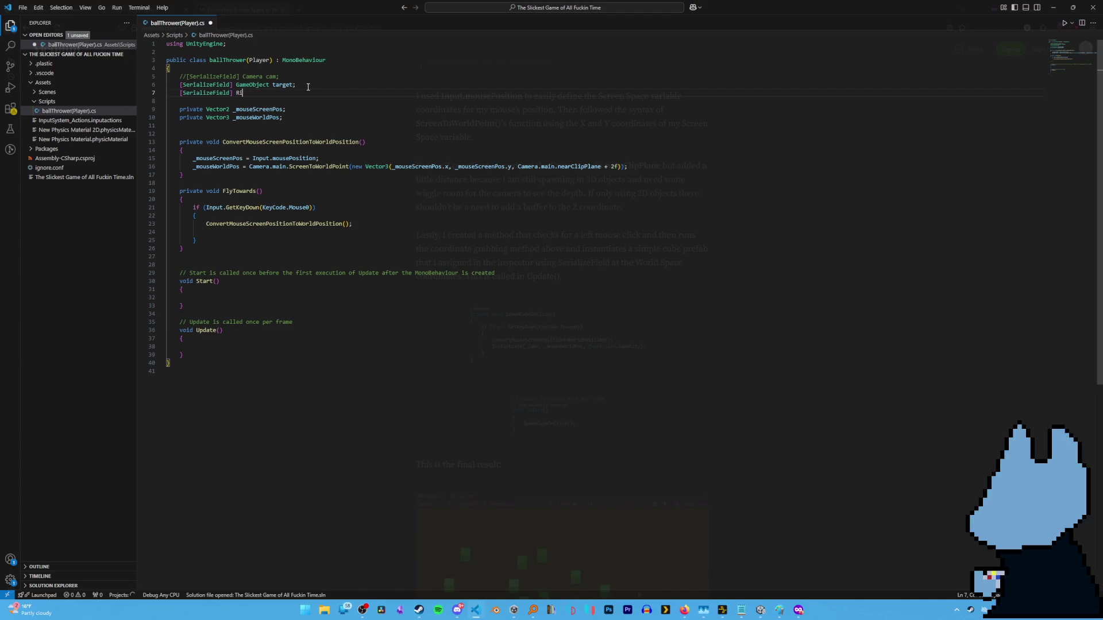
{"action": "type", "text": "Rigid"}
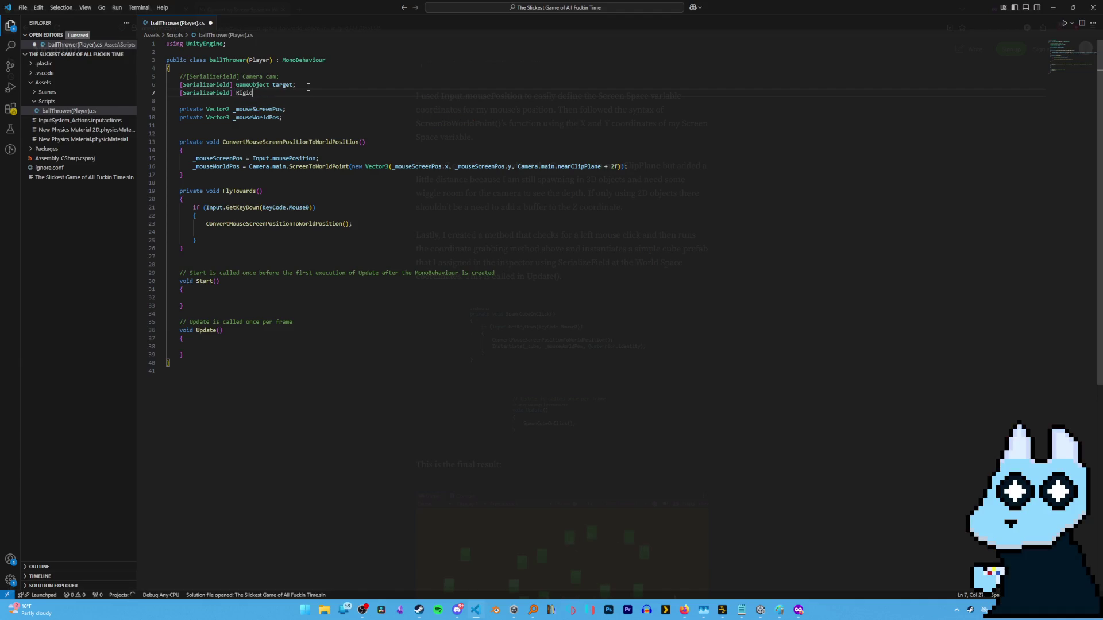
{"action": "type", "text": "body2d"}
{"action": "type", "text": " rb2d;"}
{"action": "key", "text": "BackSpace"}
{"action": "key", "text": "BackSpace"}
{"action": "key", "text": "BackSpace"}
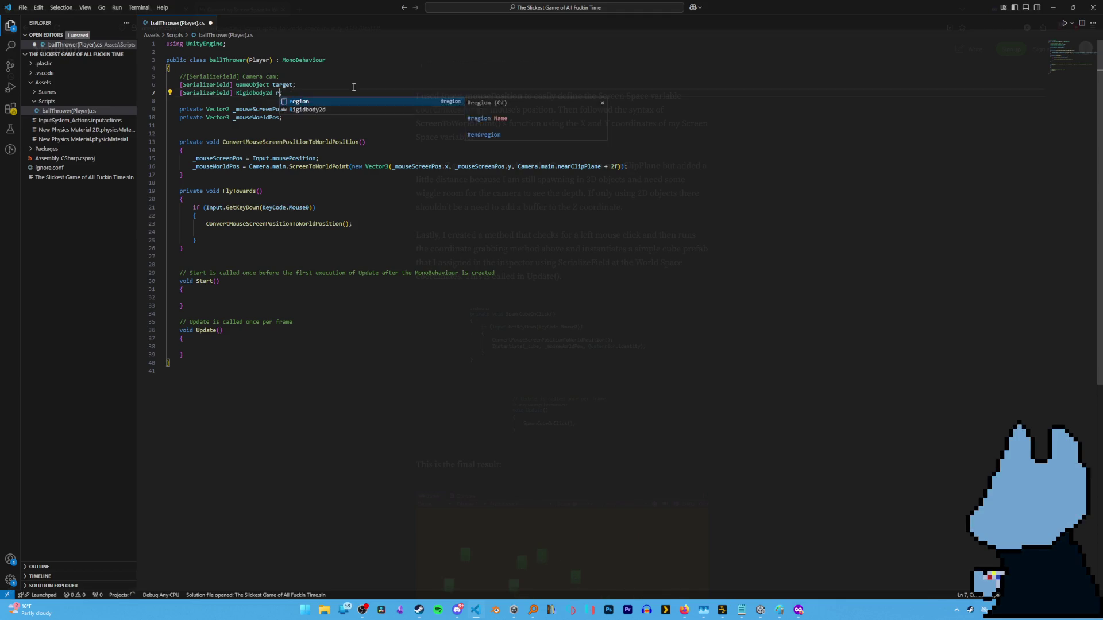
{"action": "type", "text": "b;"}
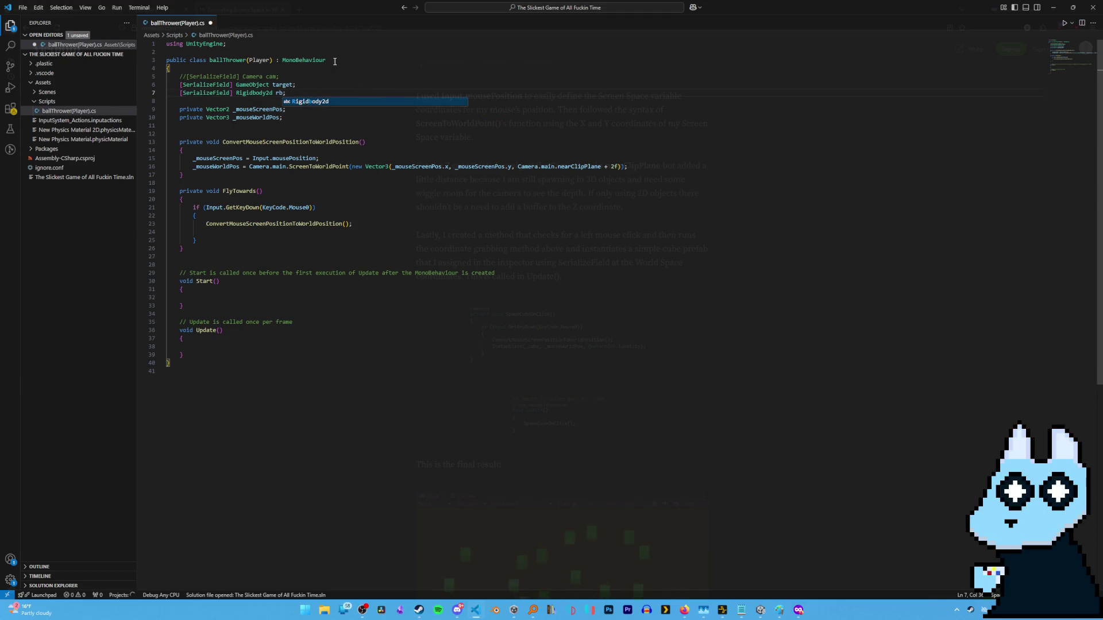
{"action": "left_click", "coordinate": [350, 60]}
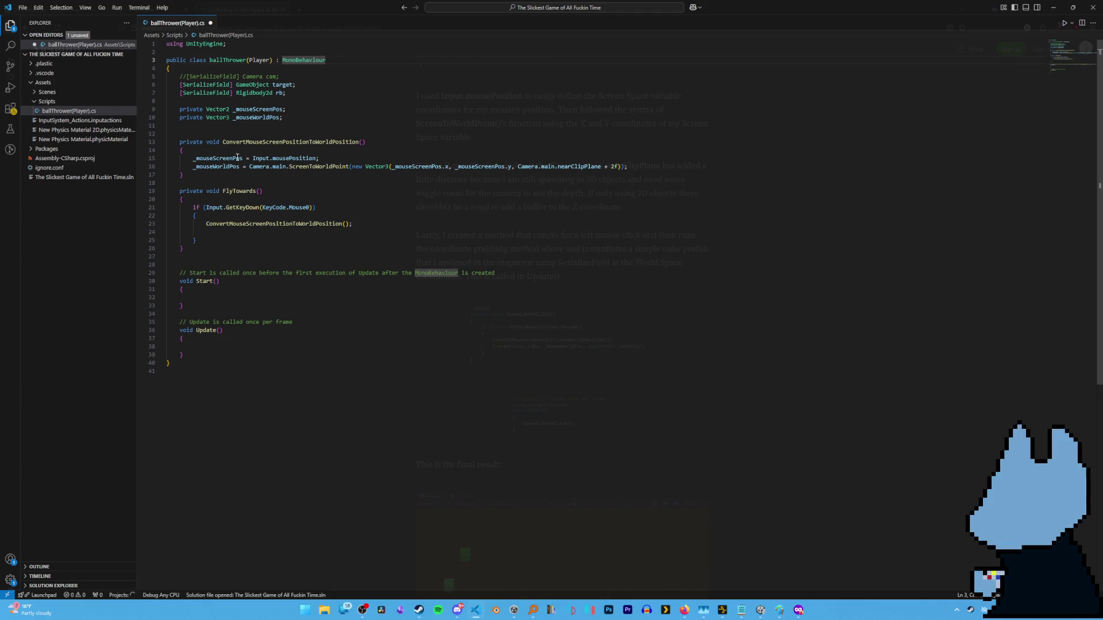
{"action": "left_click", "coordinate": [218, 216]}
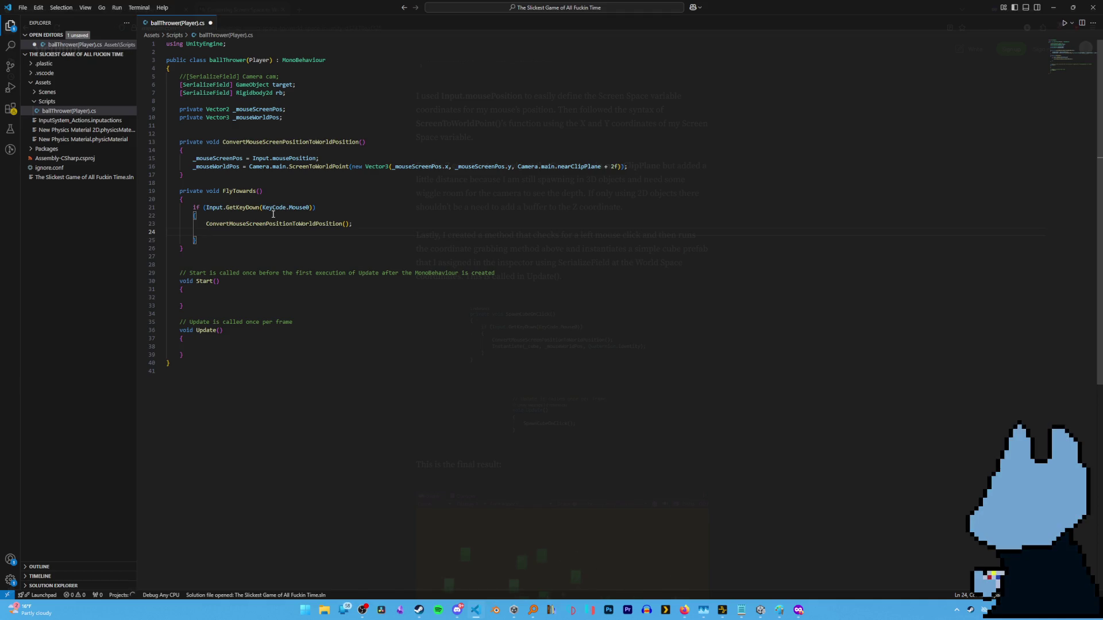
Start an rb.AddForce2d( call in the left-click block, then return to the Medium article.
{"action": "type", "text": "r"}
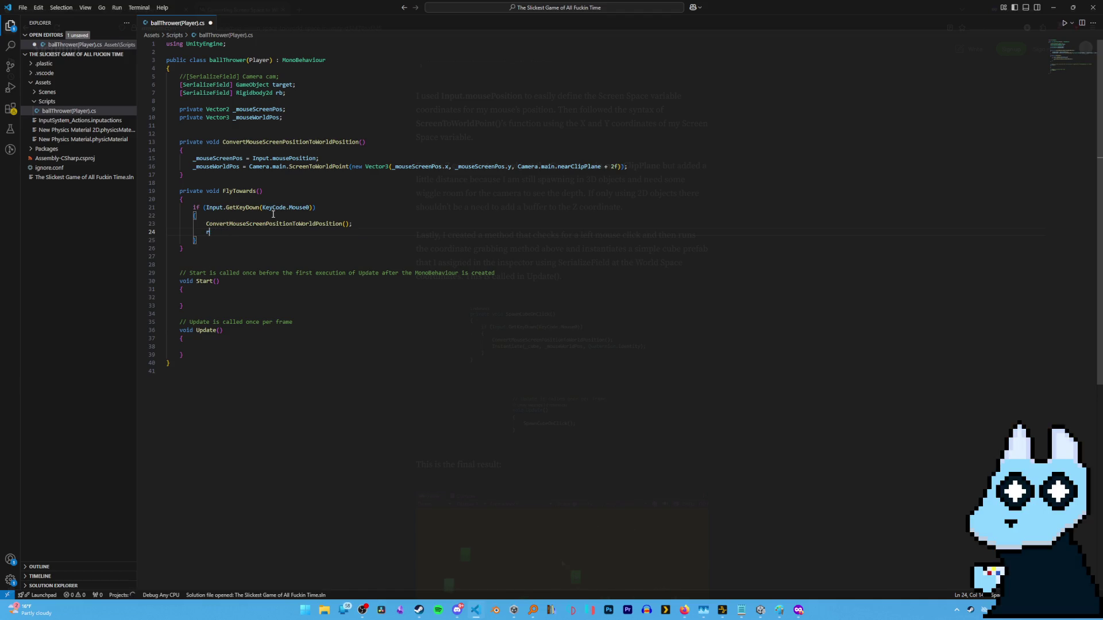
{"action": "type", "text": "b.addrb."}
{"action": "type", "text": "Add"}
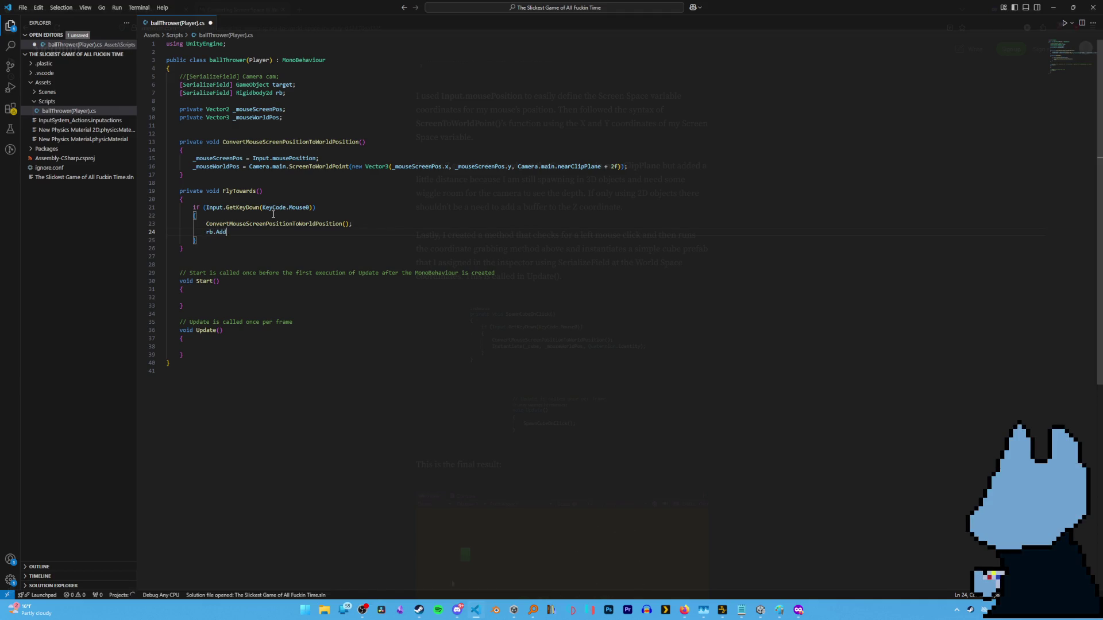
{"action": "type", "text": "rce"}
{"action": "type", "text": "("}
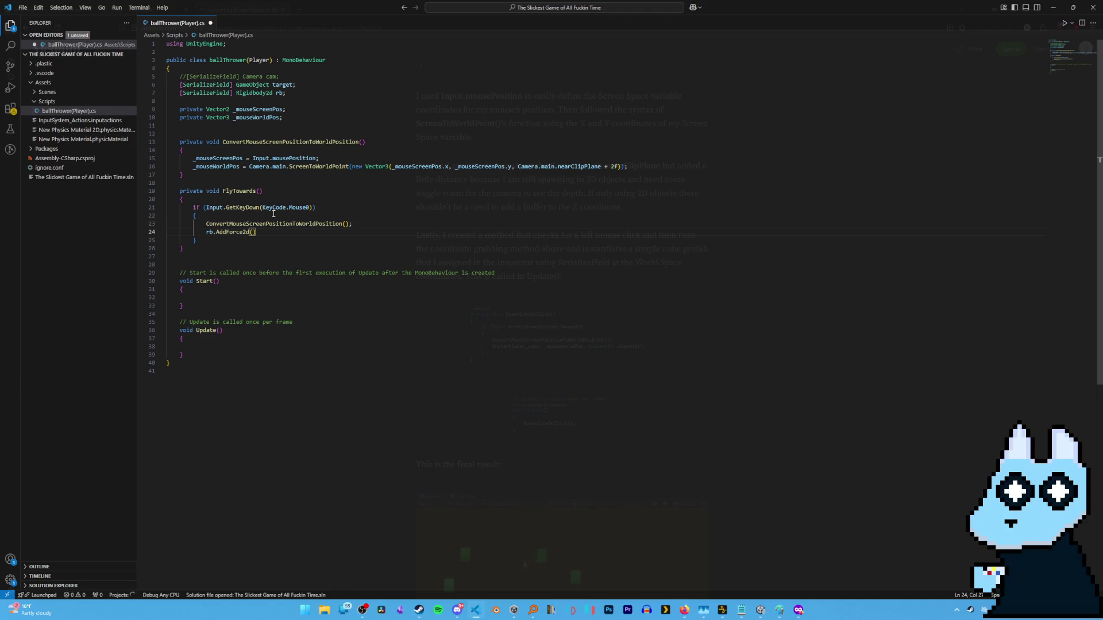
{"action": "key", "text": "alt+Tab"}
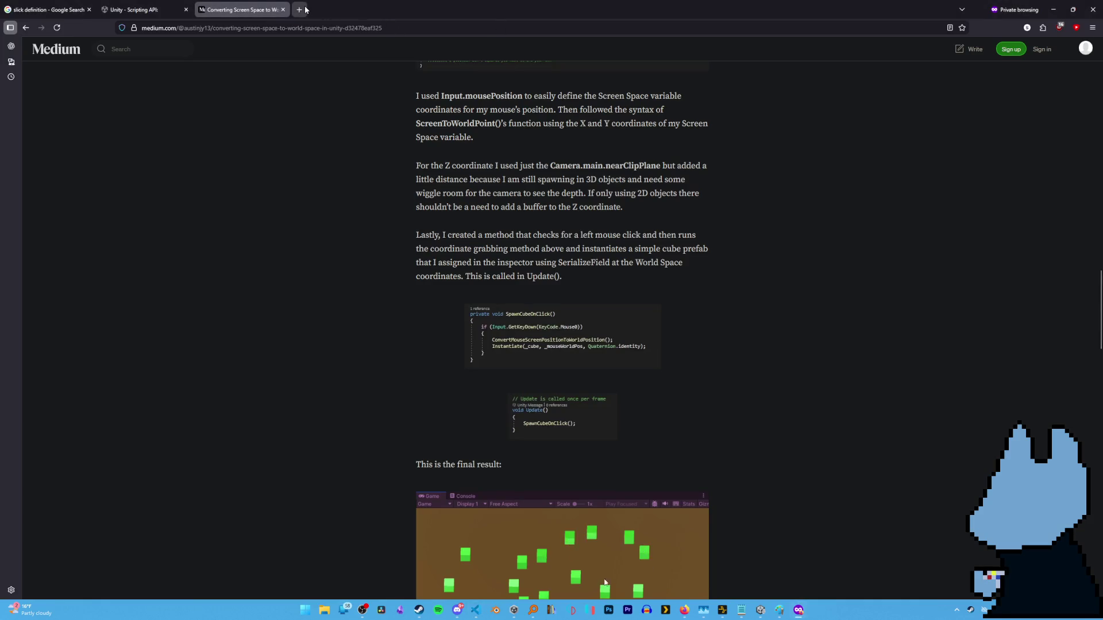
Search 'rigidbody2d' in a new tab and open the 'Scripting API: Rigidbody2D' result.
{"action": "key", "text": "ctrl+t"}
{"action": "type", "text": "rigidbody2d"}
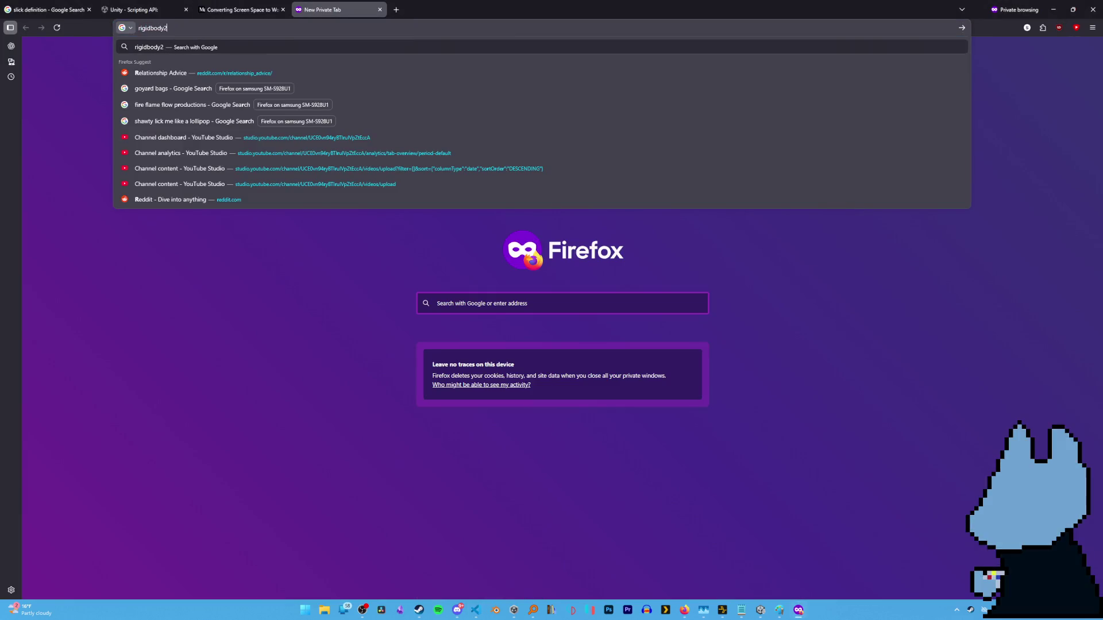
{"action": "key", "text": "Return"}
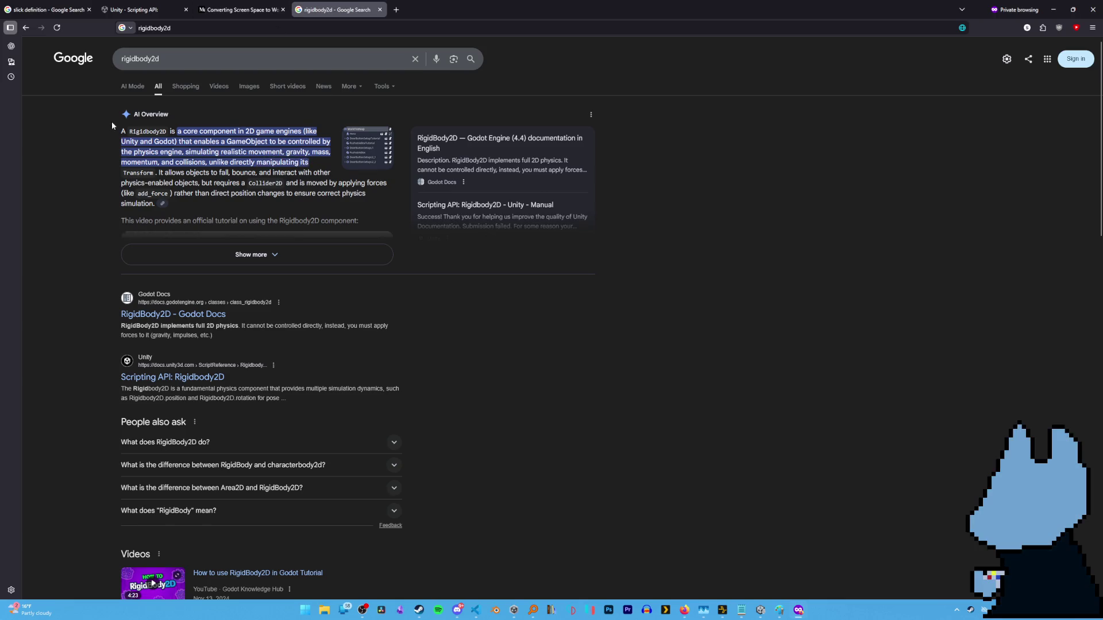
{"action": "scroll", "coordinate": [233, 231], "scroll_direction": "down", "scroll_amount": 3}
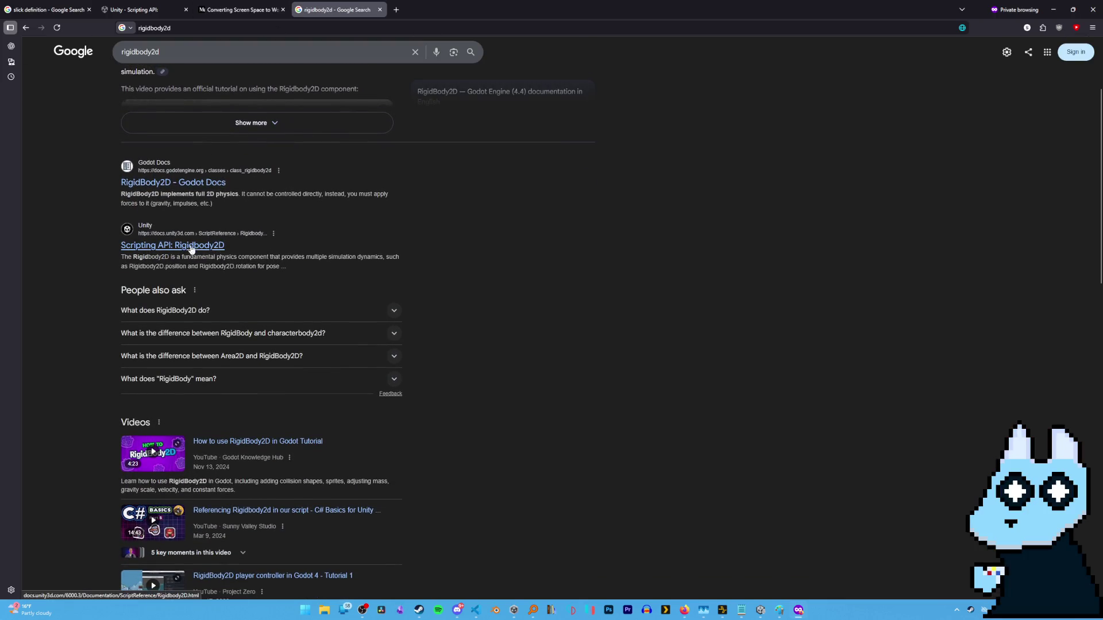
{"action": "left_click", "coordinate": [192, 246]}
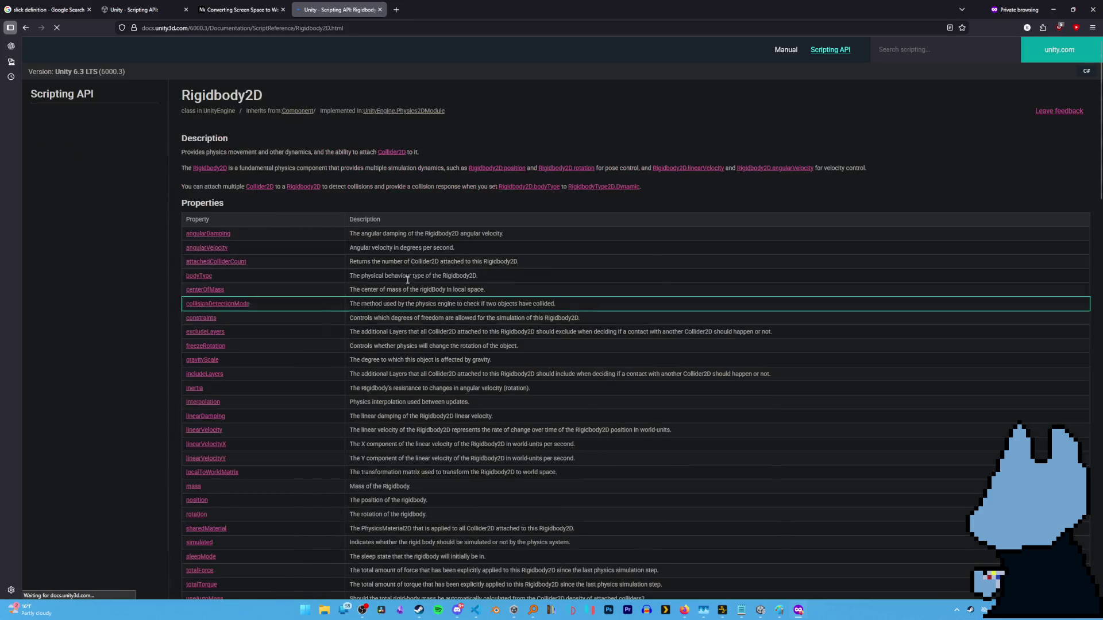
Open AddForce from Rigidbody2D's Public Methods and scroll to its example script.
{"action": "scroll", "coordinate": [176, 293], "scroll_direction": "down", "scroll_amount": 2}
{"action": "scroll", "coordinate": [176, 288], "scroll_direction": "down", "scroll_amount": 5}
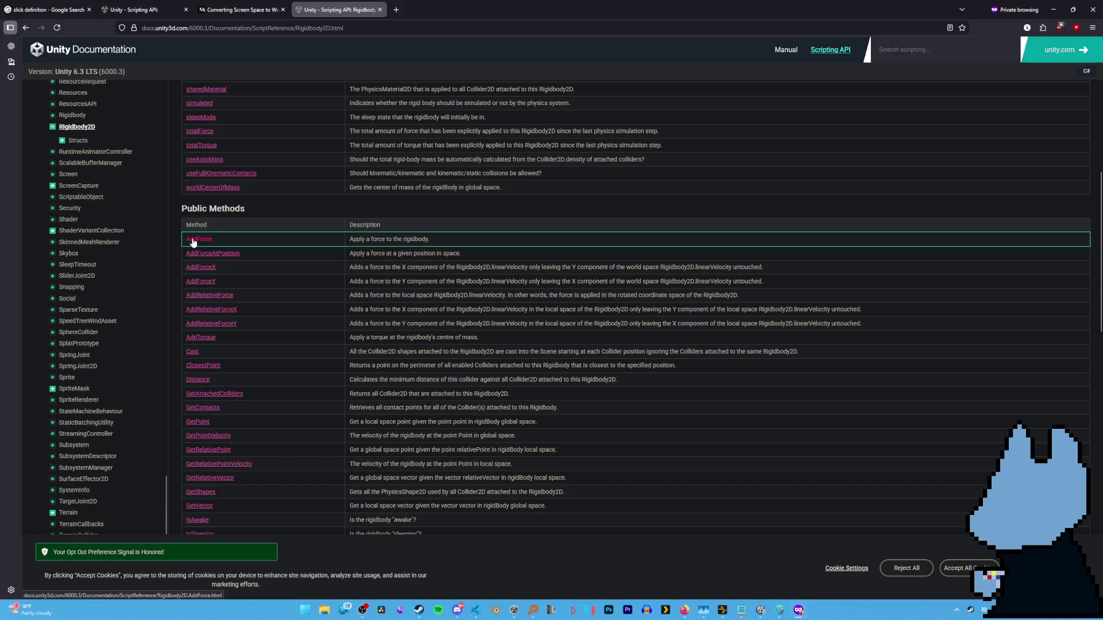
{"action": "left_click", "coordinate": [208, 240]}
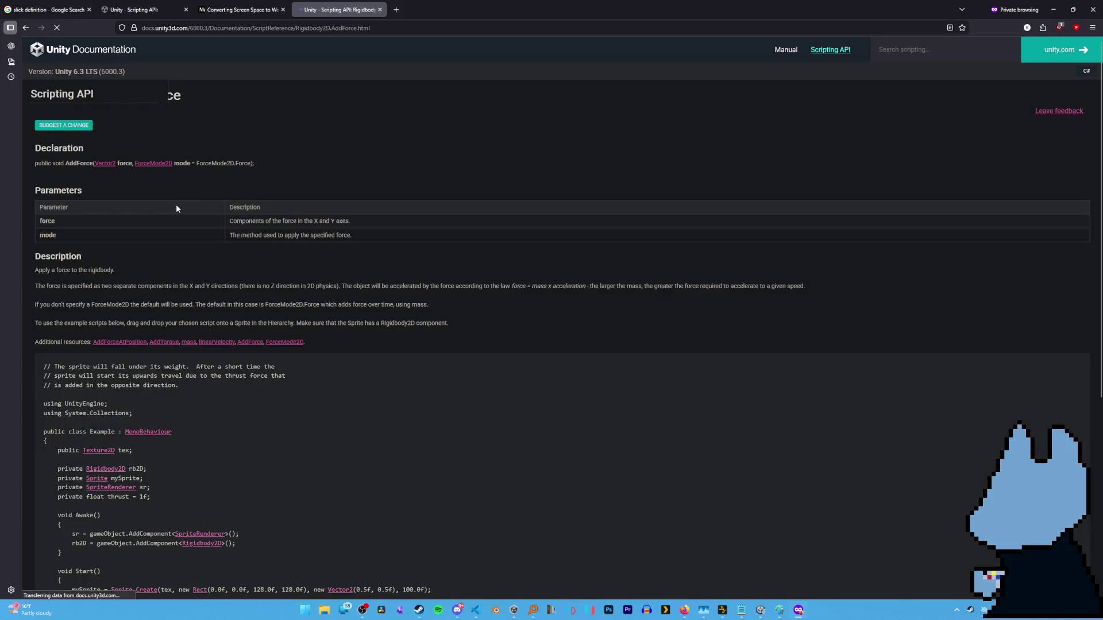
{"action": "key", "text": "alt+Left"}
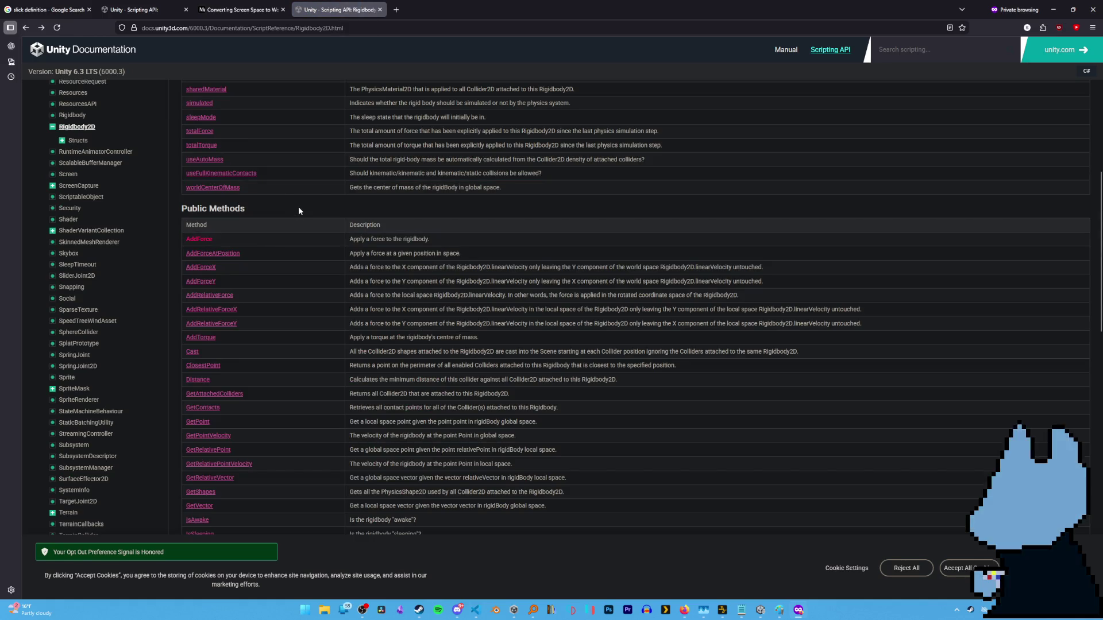
{"action": "key", "text": "alt+Right"}
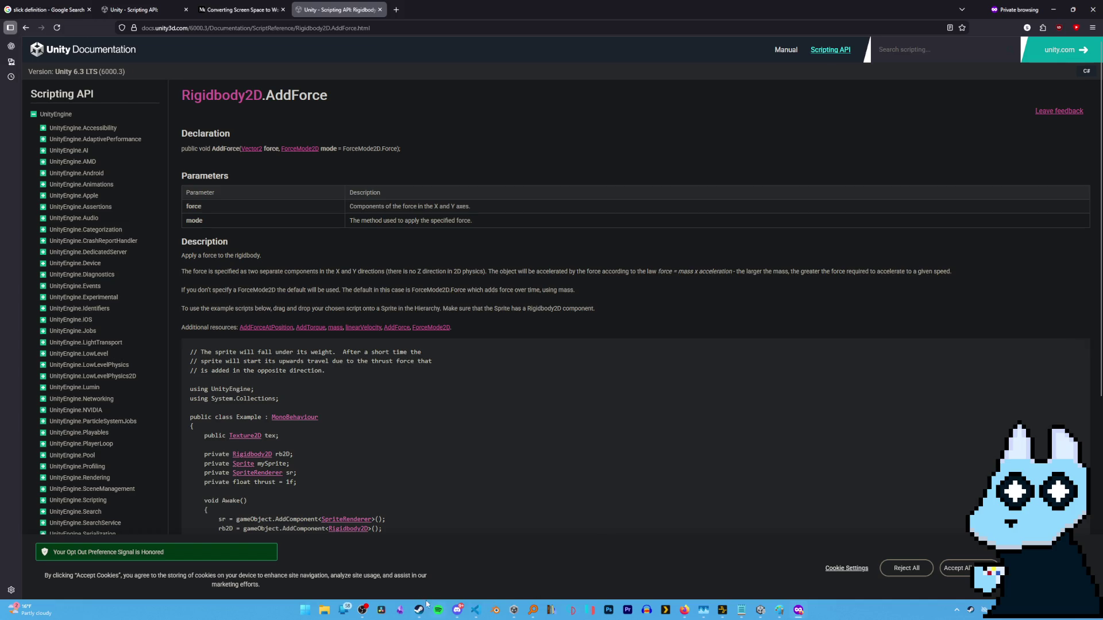
{"action": "scroll", "coordinate": [179, 300], "scroll_direction": "down", "scroll_amount": 3}
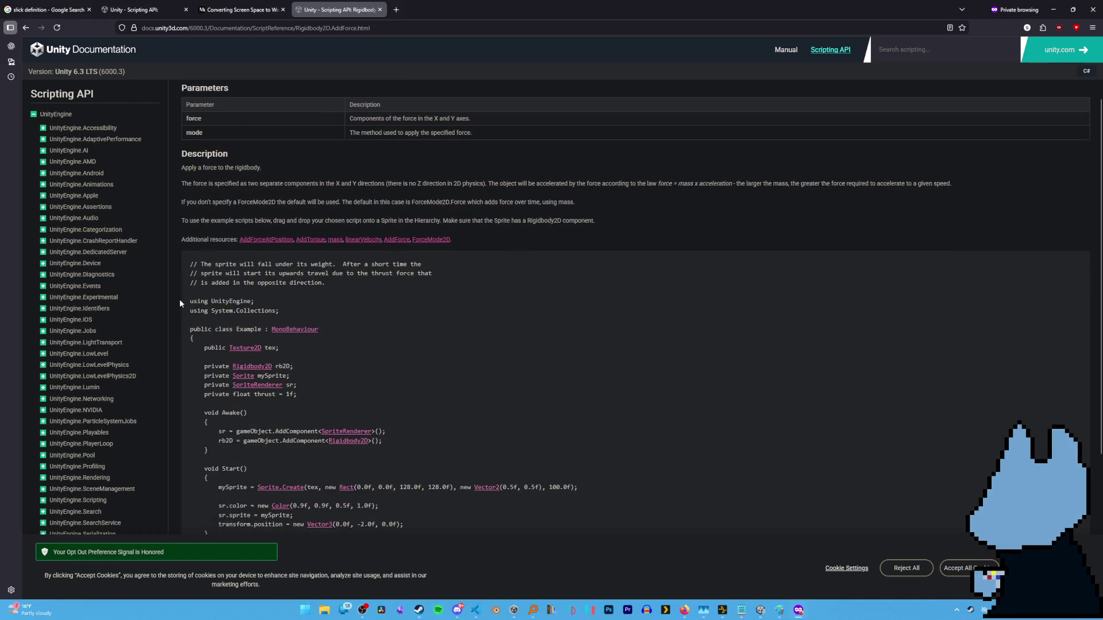
{"action": "scroll", "coordinate": [180, 303], "scroll_direction": "down", "scroll_amount": 5}
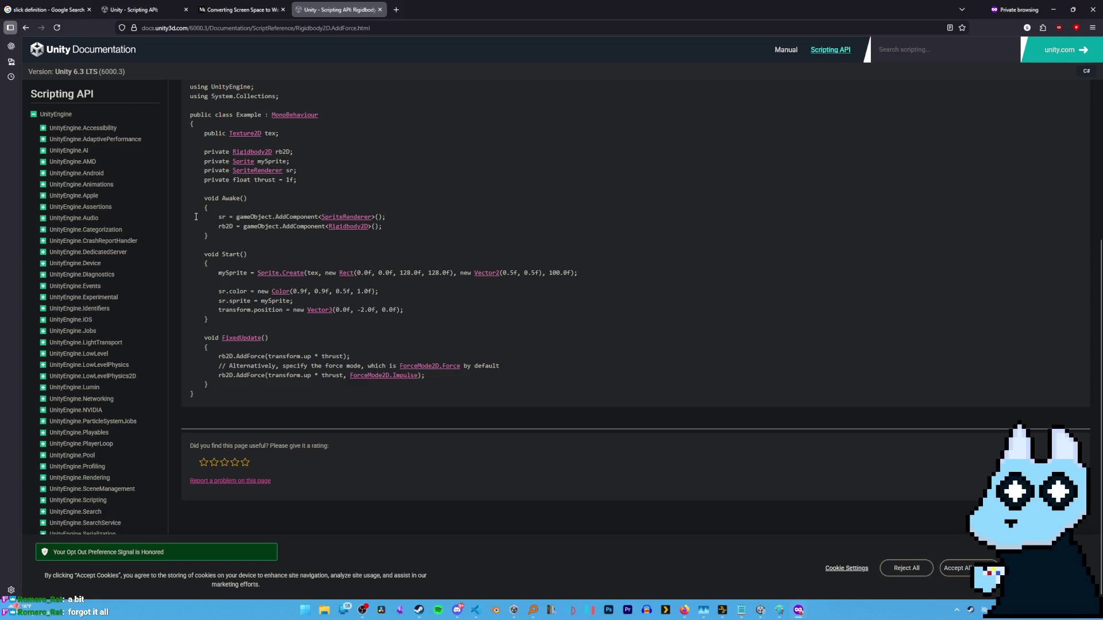
Study the example's ForceMode2D.Impulse AddForce call and Awake/Start code, then return to the script.
{"action": "scroll", "coordinate": [189, 145], "scroll_direction": "up", "scroll_amount": 3}
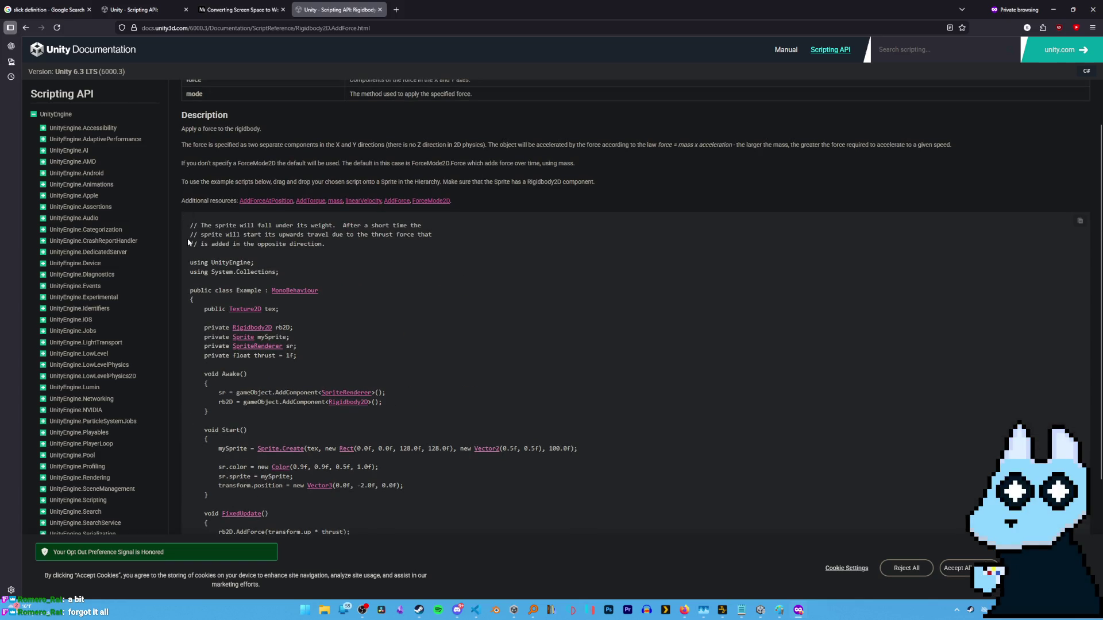
{"action": "scroll", "coordinate": [198, 173], "scroll_direction": "down", "scroll_amount": 3}
{"action": "scroll", "coordinate": [200, 175], "scroll_direction": "up", "scroll_amount": 3}
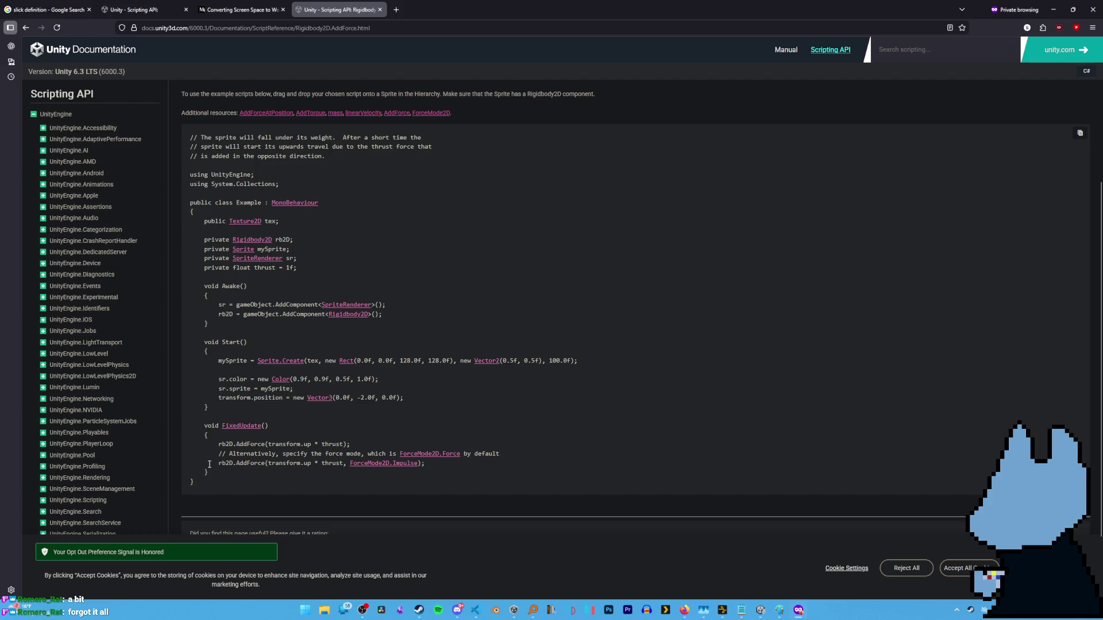
{"action": "left_click_drag", "start_coordinate": [217, 466], "coordinate": [308, 466]}
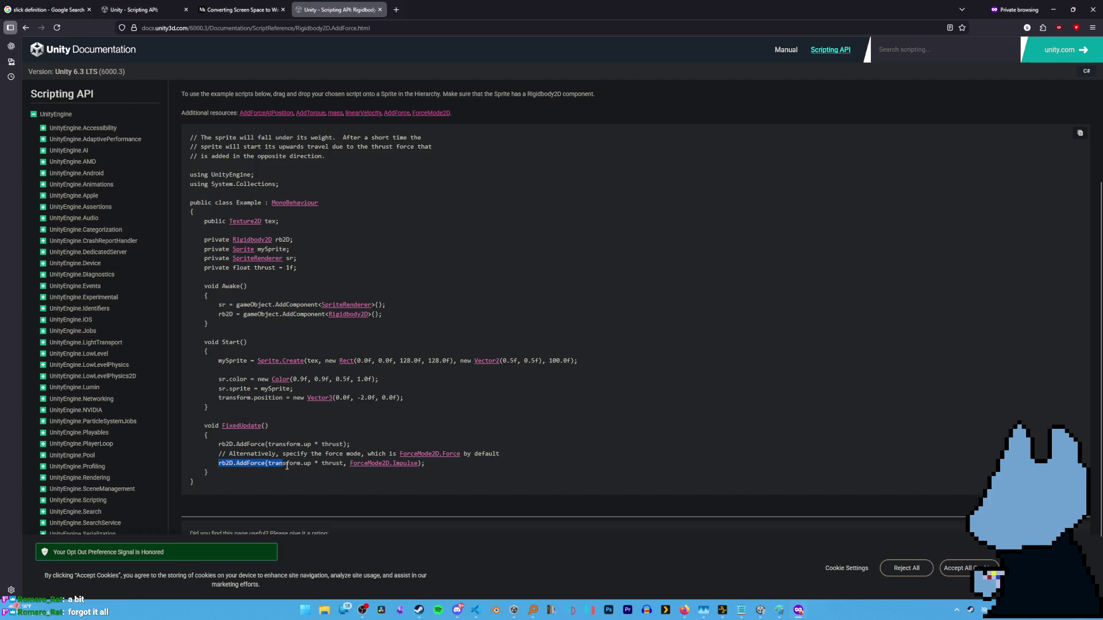
{"action": "left_click", "coordinate": [308, 467]}
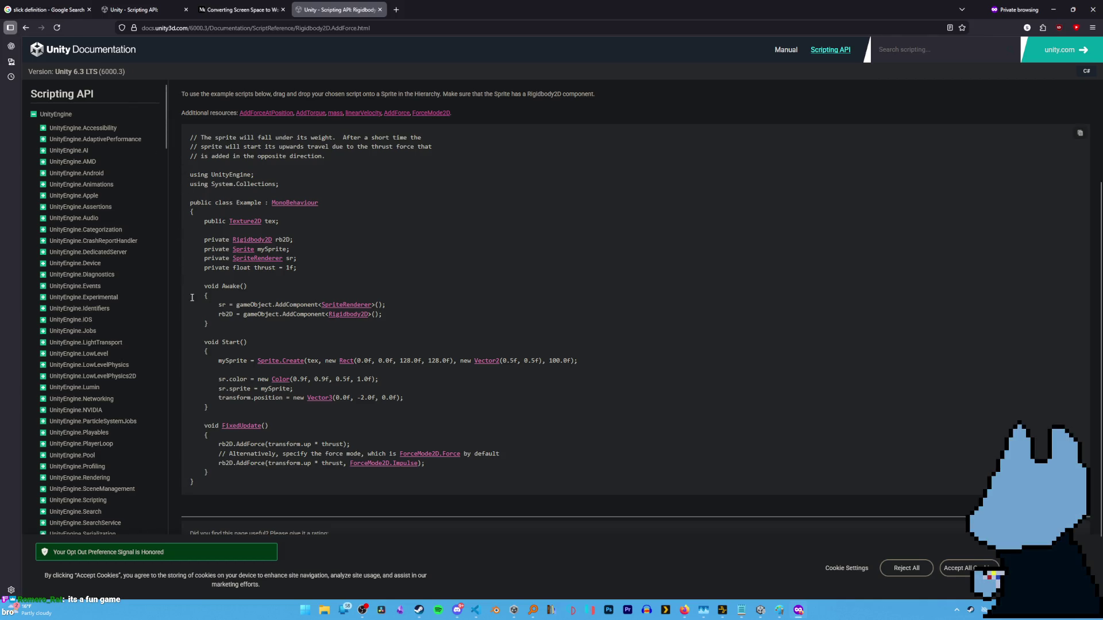
{"action": "scroll", "coordinate": [189, 302], "scroll_direction": "down", "scroll_amount": 2}
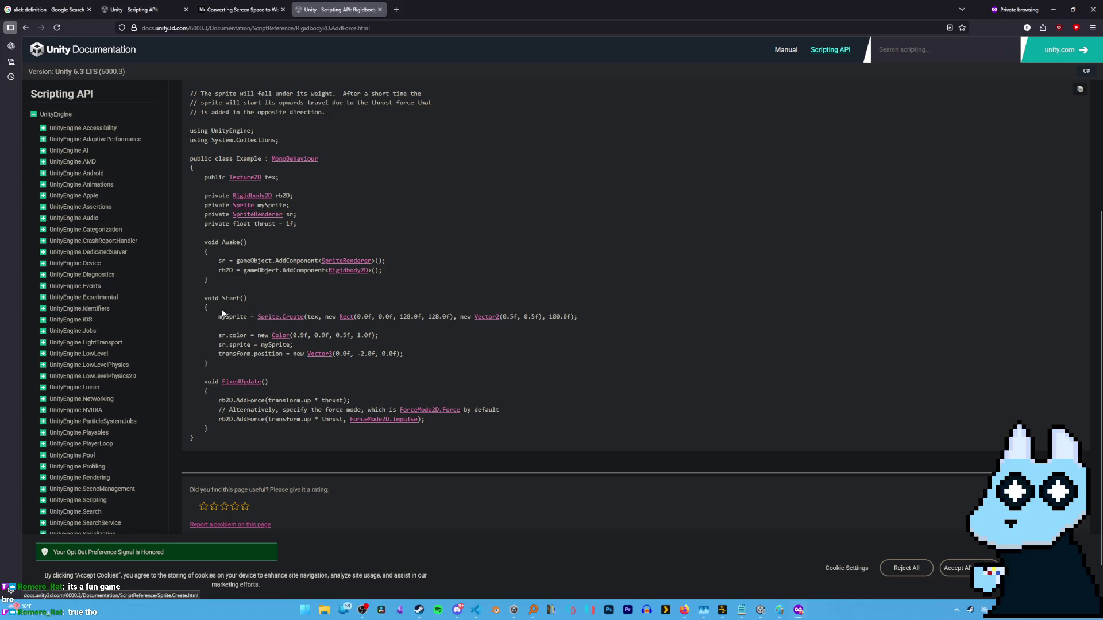
{"action": "left_click_drag", "start_coordinate": [196, 286], "coordinate": [481, 245]}
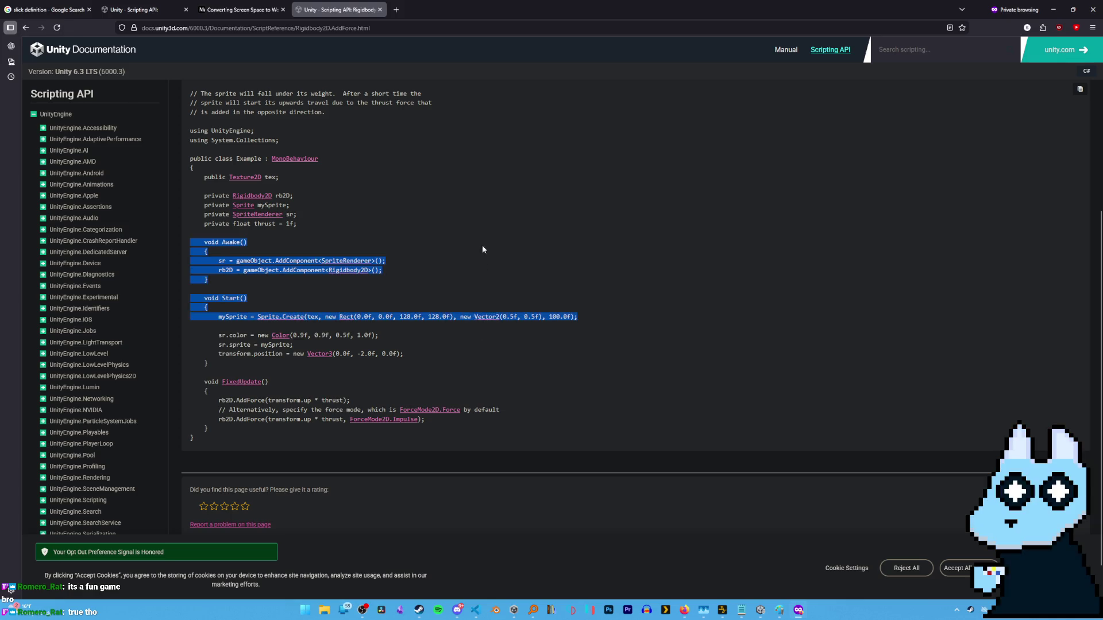
{"action": "left_click", "coordinate": [305, 177]}
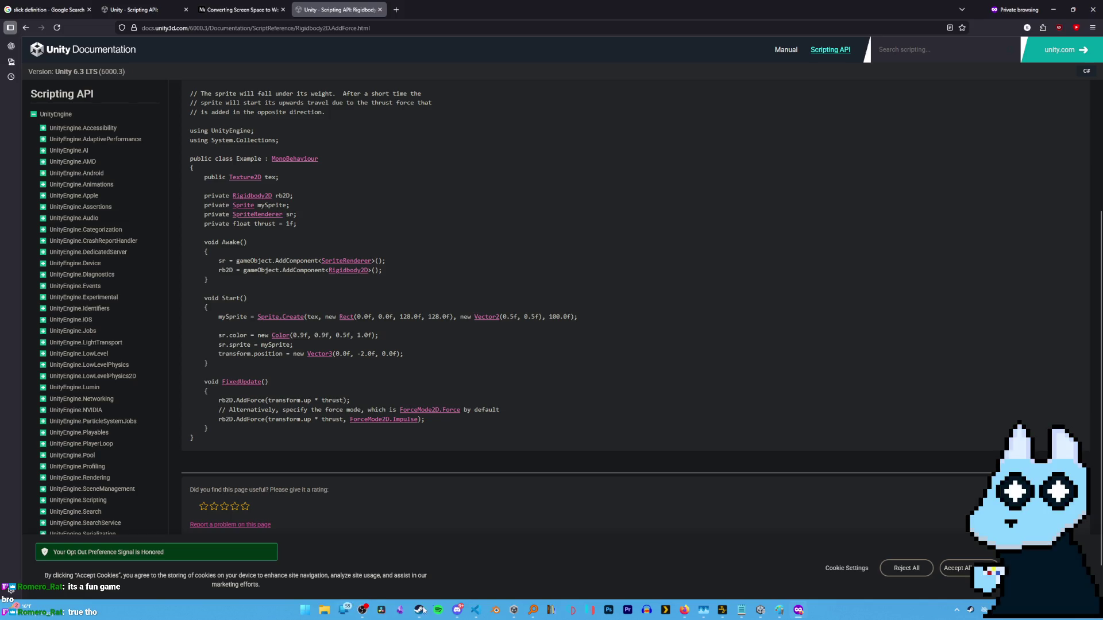
{"action": "left_click", "coordinate": [475, 610]}
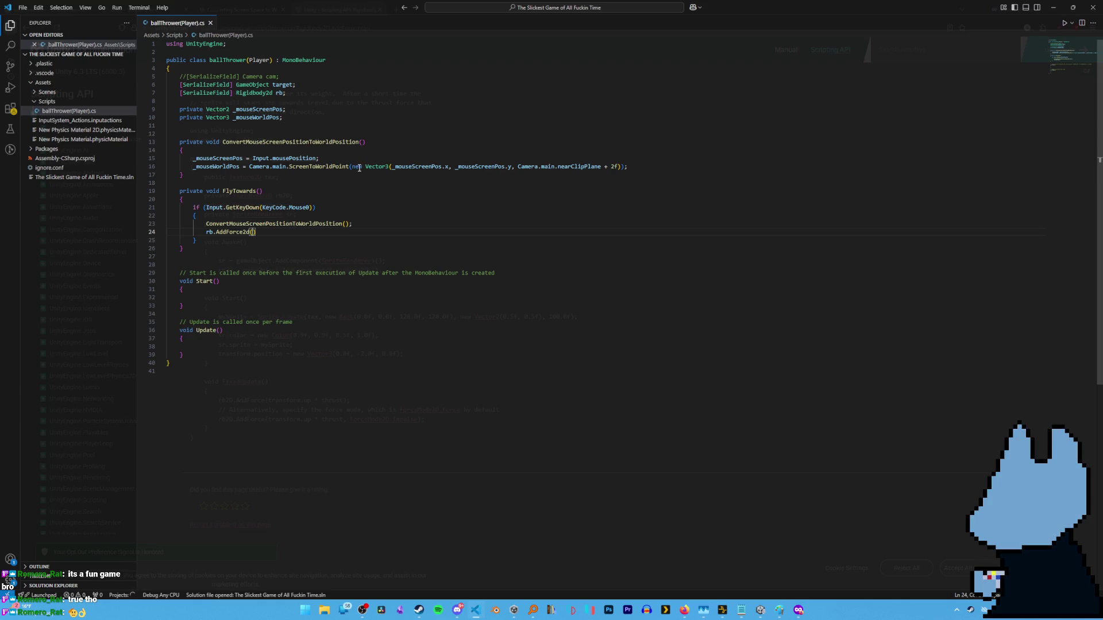
Pass _mouseWorldPos to rb.AddForce2d, save the script, and switch back to Unity.
{"action": "type", "text": "mou"}
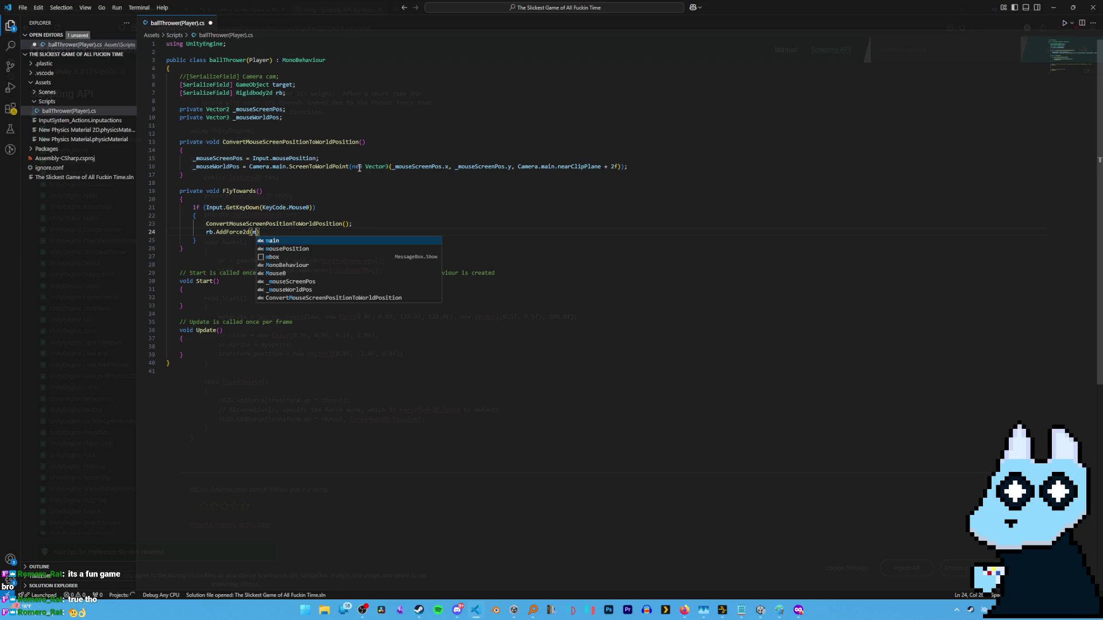
{"action": "key", "text": "Down"}
{"action": "key", "text": "Down"}
{"action": "key", "text": "Down"}
{"action": "key", "text": "Tab"}
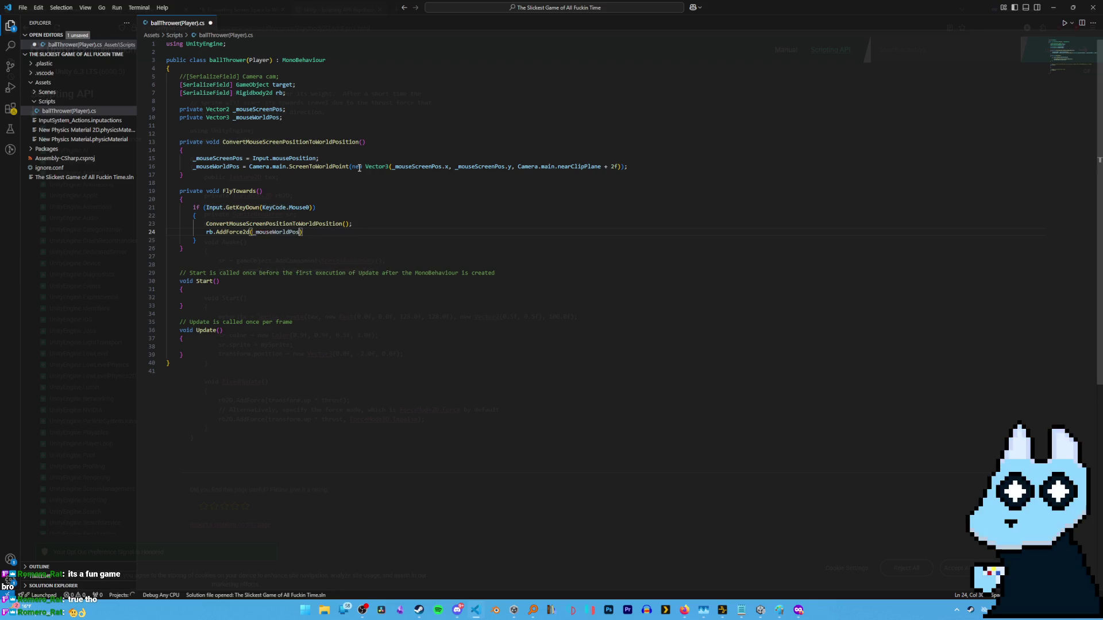
{"action": "type", "text": ")"}
{"action": "type", "text": ";"}
{"action": "key", "text": "ctrl+s"}
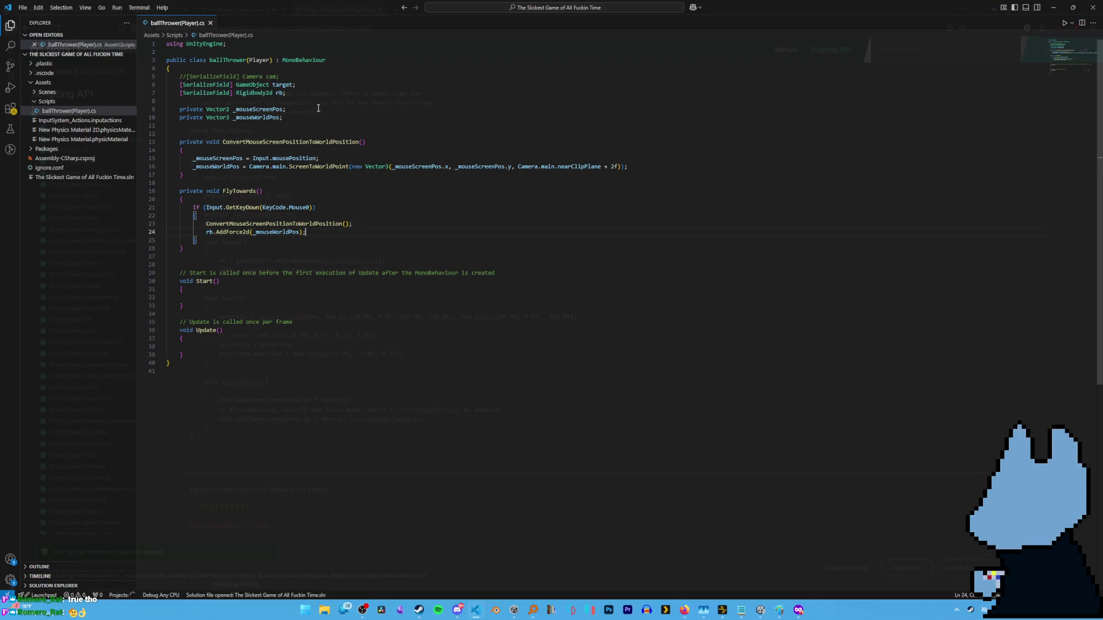
{"action": "key", "text": "alt+Tab"}
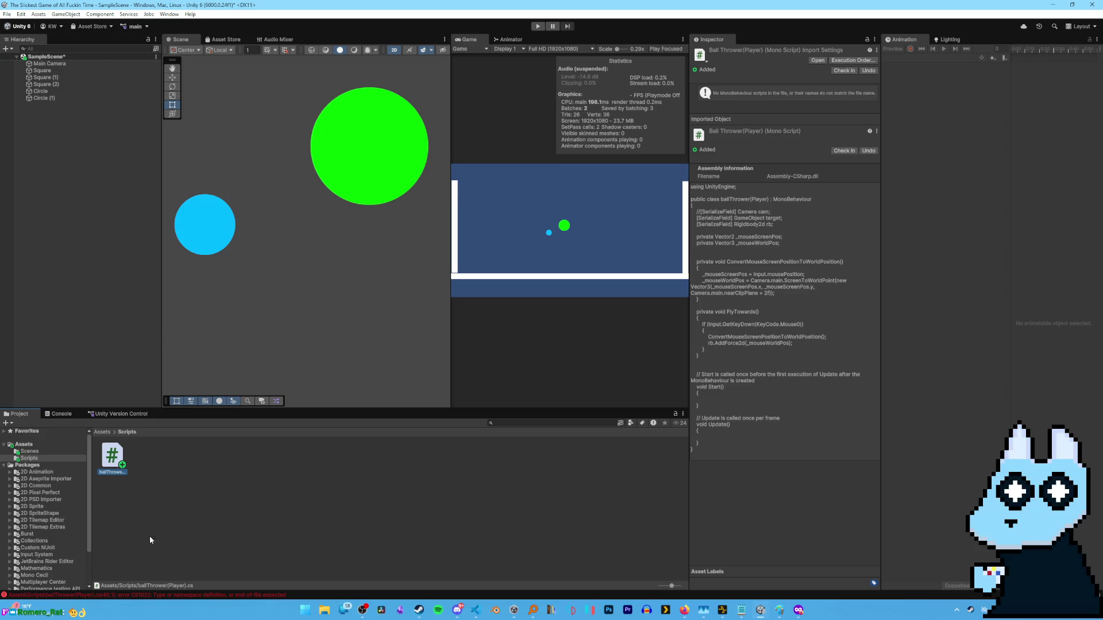
Show the Console's CS1002, CS1022 and CS0106 errors and jump to one in VS Code.
{"action": "left_click", "coordinate": [390, 594]}
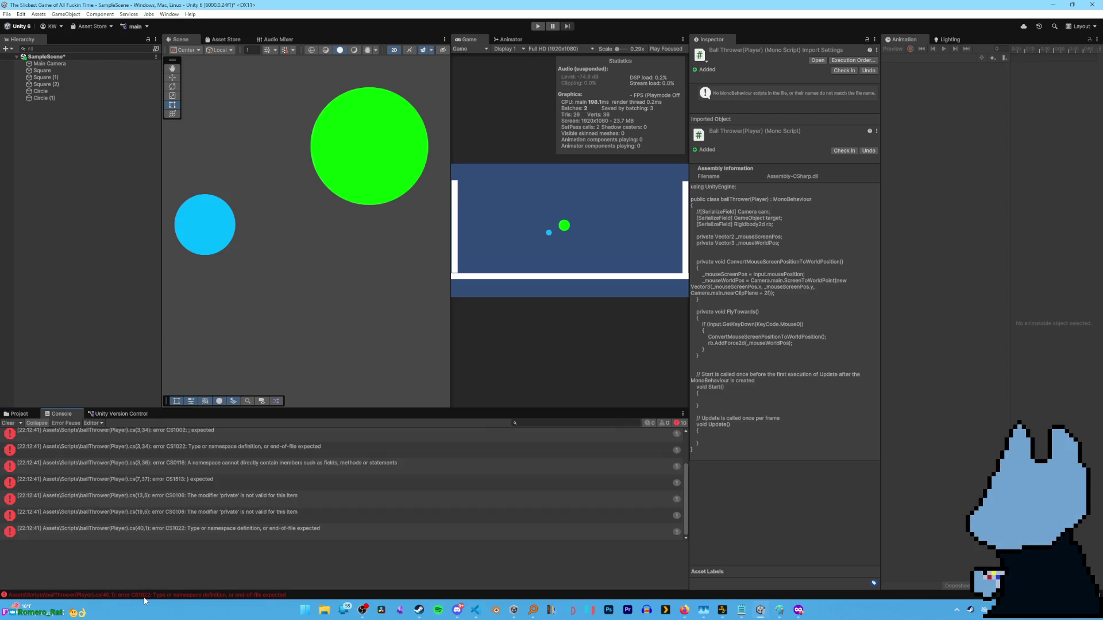
{"action": "double_click", "coordinate": [113, 463]}
{"action": "scroll", "coordinate": [271, 425], "scroll_direction": "down", "scroll_amount": 1}
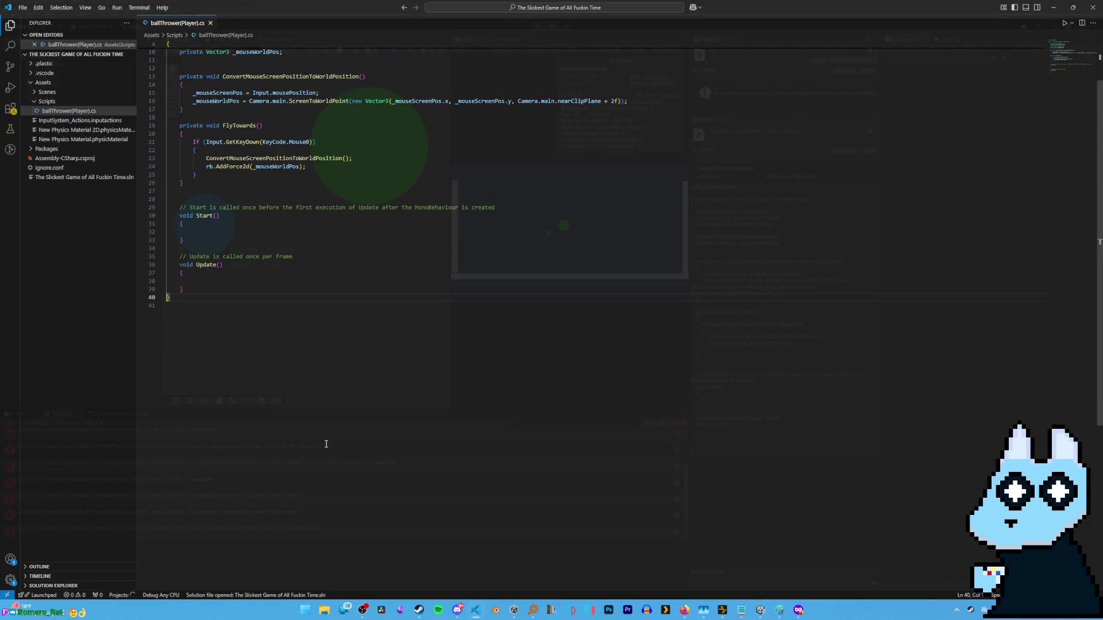
{"action": "key", "text": "alt+Tab"}
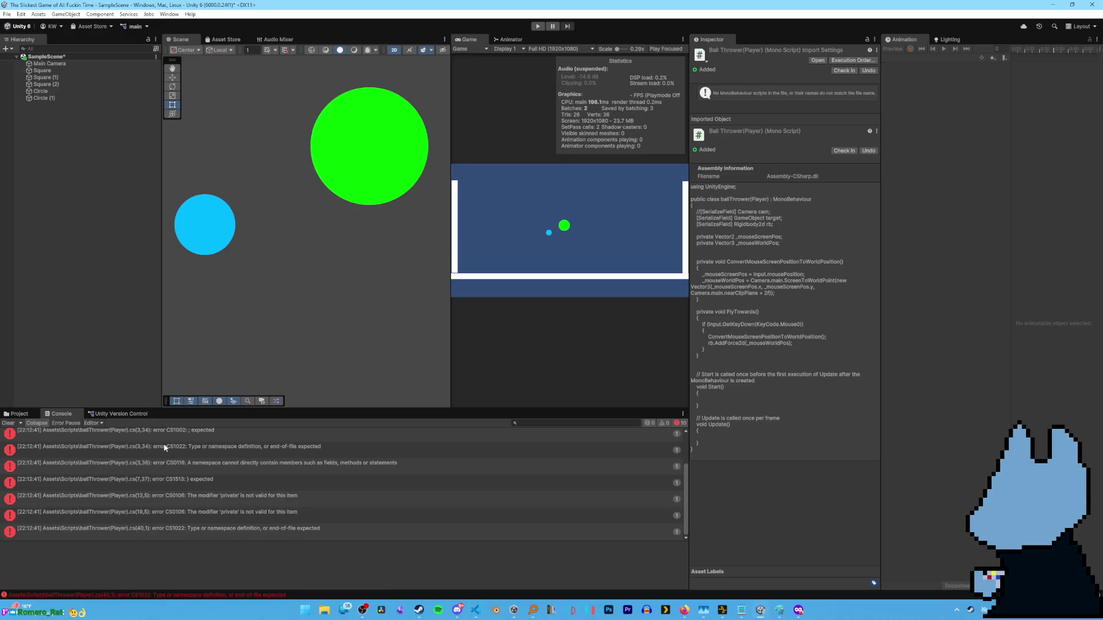
Open another error's line and inspect the braces around line 20 and line 4.
{"action": "scroll", "coordinate": [168, 452], "scroll_direction": "down", "scroll_amount": 3}
{"action": "scroll", "coordinate": [224, 453], "scroll_direction": "up", "scroll_amount": 3}
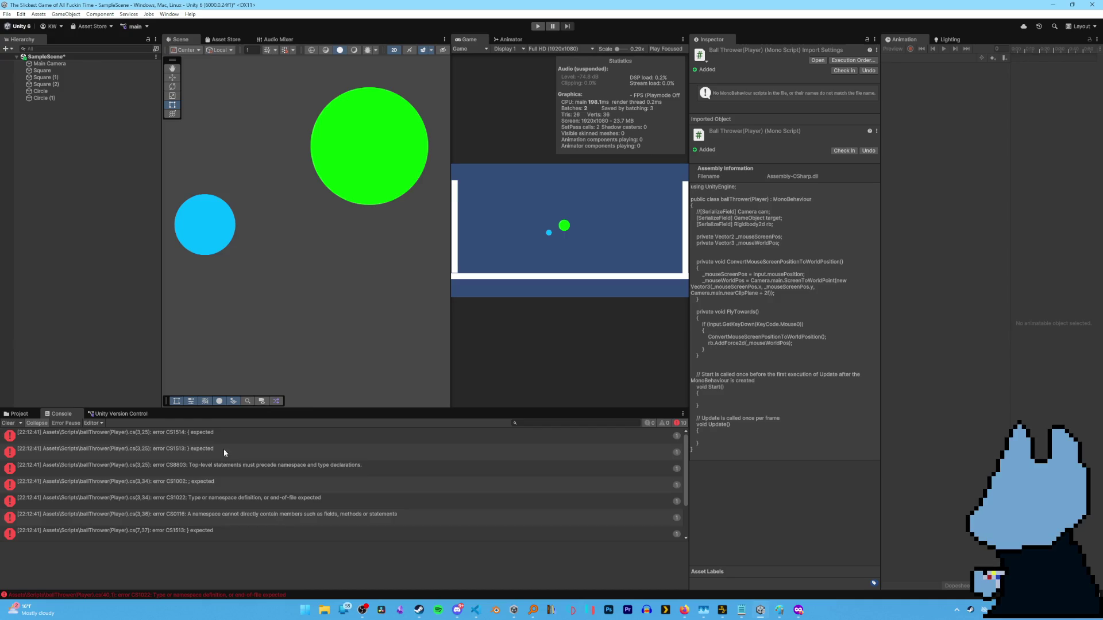
{"action": "double_click", "coordinate": [187, 444]}
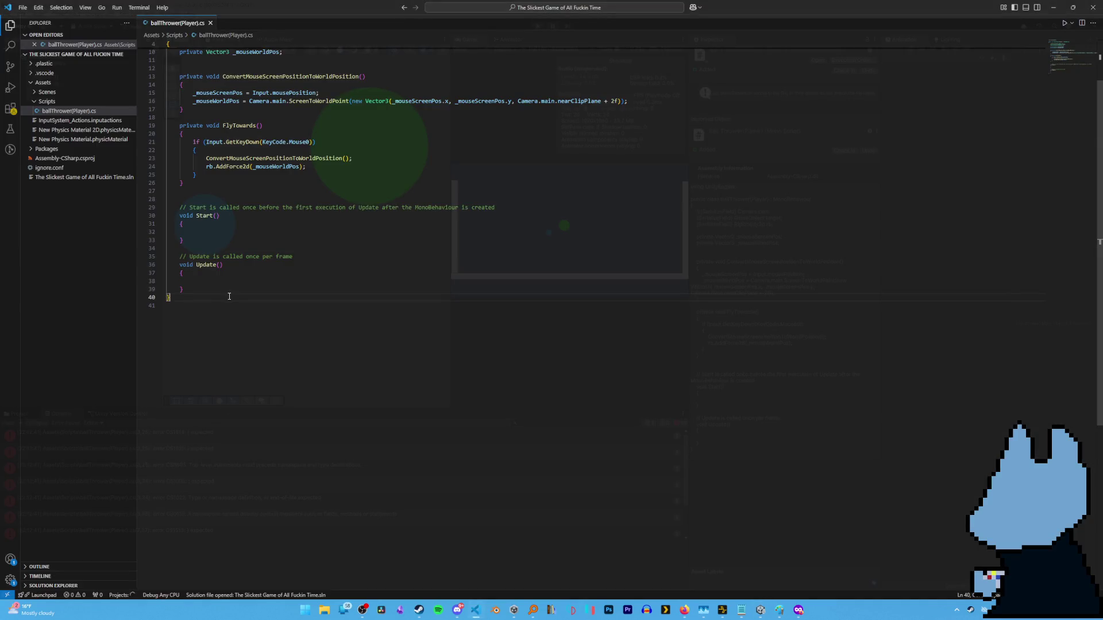
{"action": "left_click", "coordinate": [209, 133]}
{"action": "scroll", "coordinate": [208, 133], "scroll_direction": "up", "scroll_amount": 3}
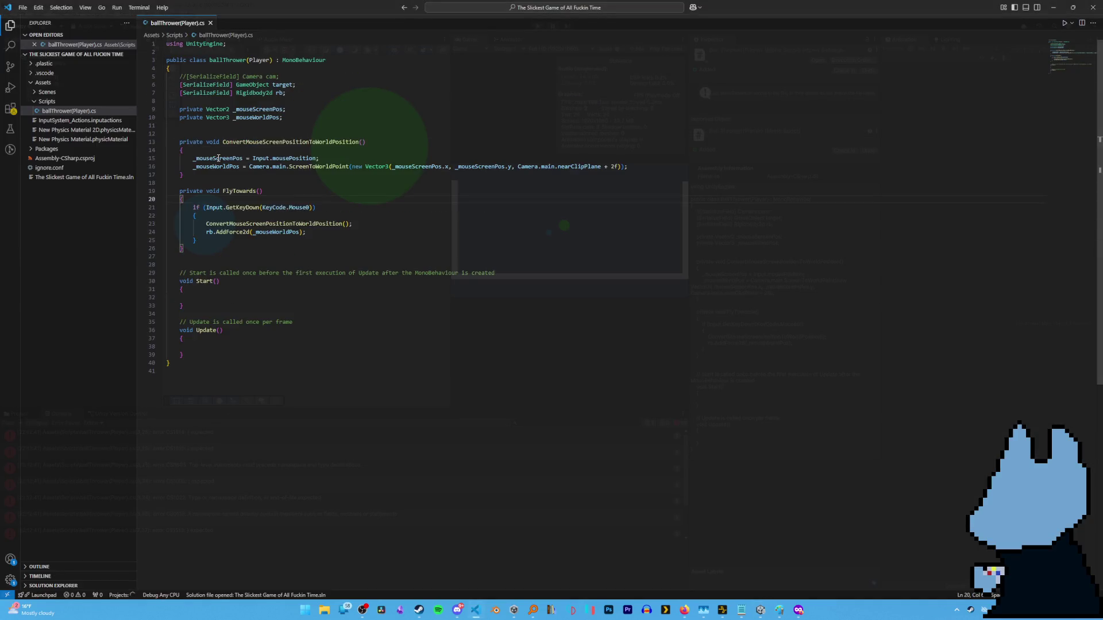
{"action": "left_click", "coordinate": [178, 67]}
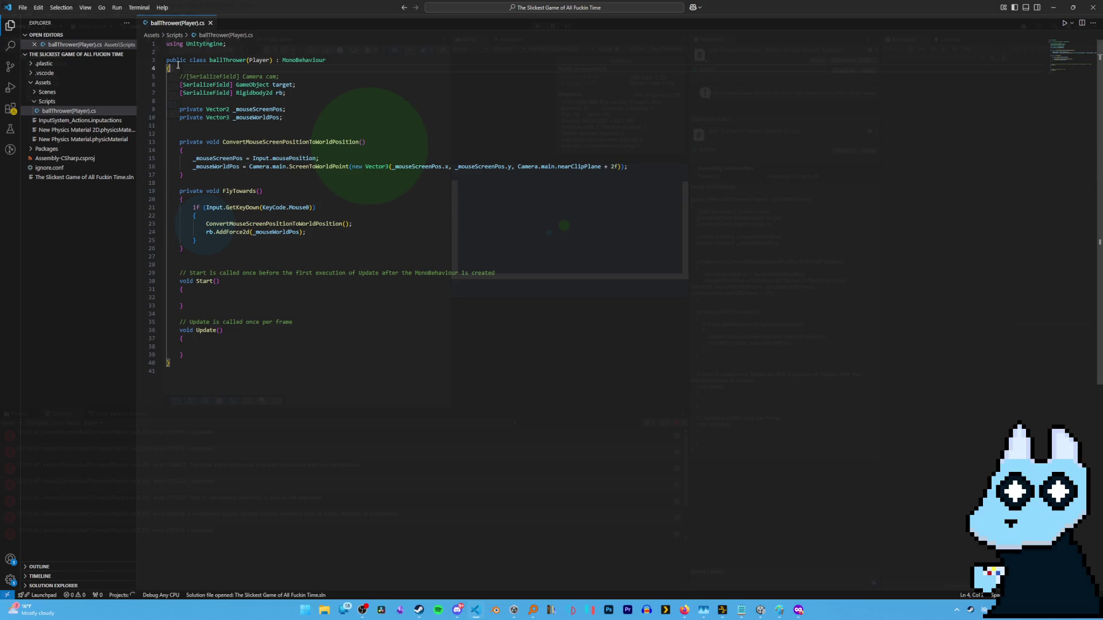
Try play mode, then open the line 3 class-declaration compile error in the script.
{"action": "key", "text": "alt+Tab"}
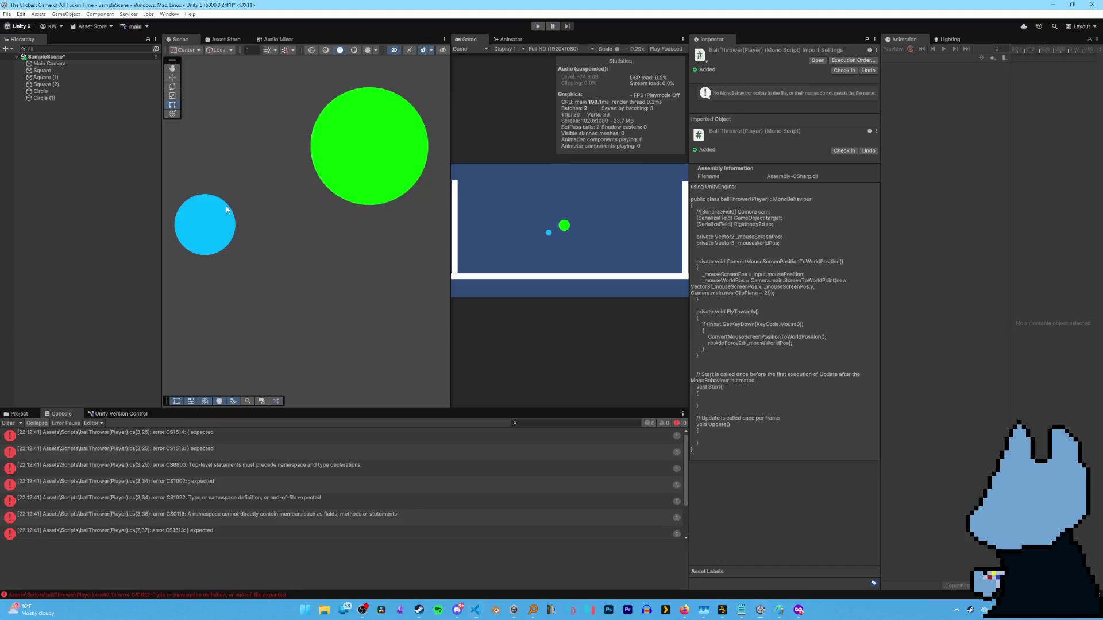
{"action": "left_click", "coordinate": [537, 26]}
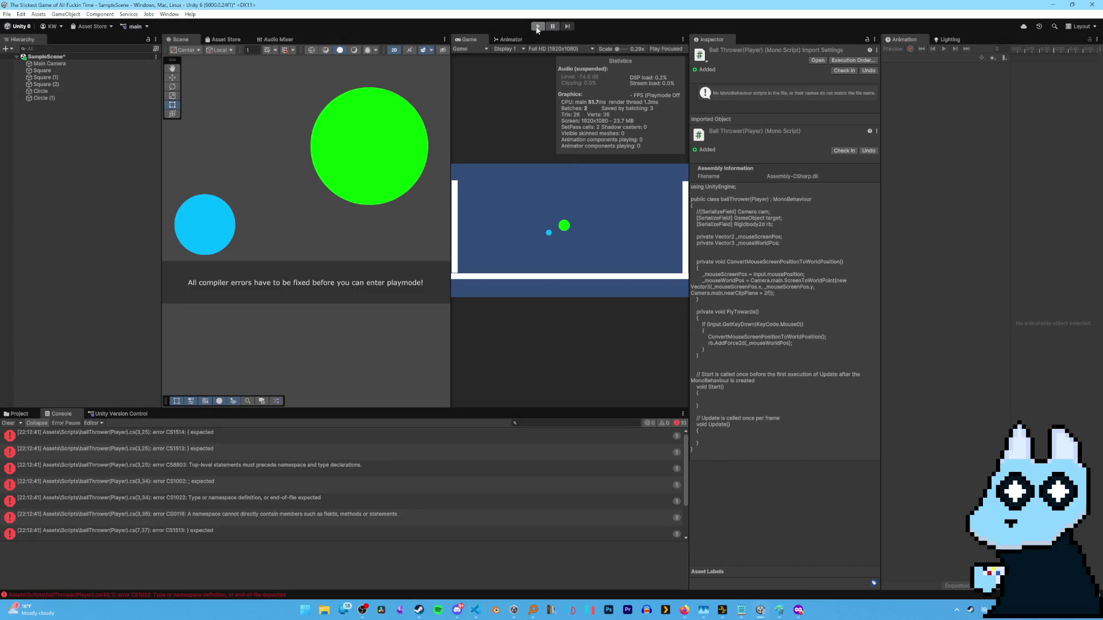
{"action": "left_click", "coordinate": [177, 437]}
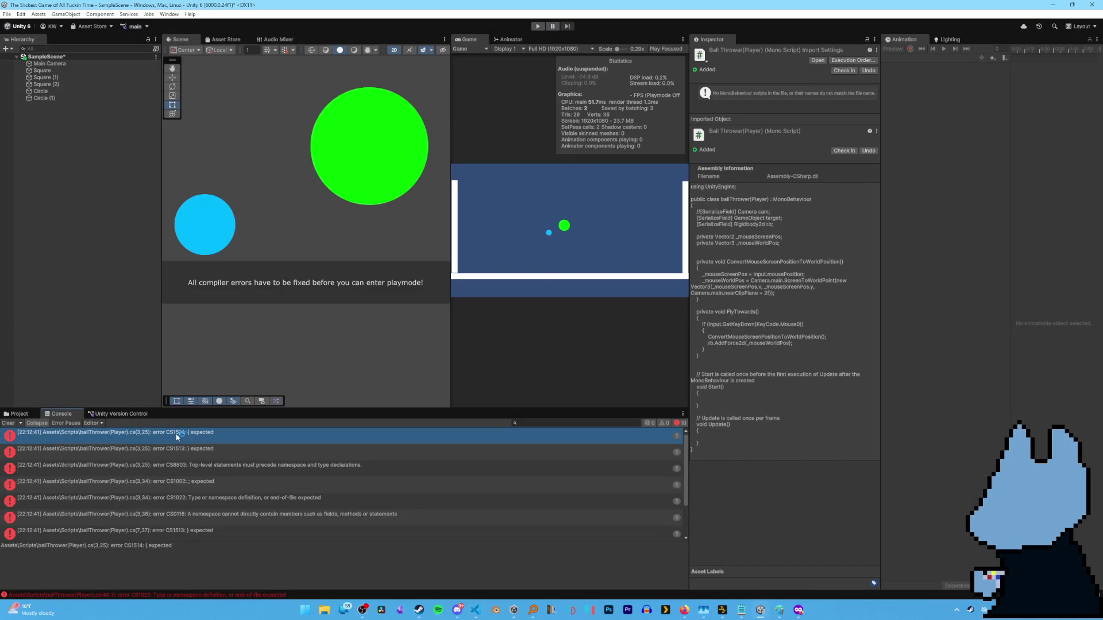
{"action": "double_click", "coordinate": [178, 436]}
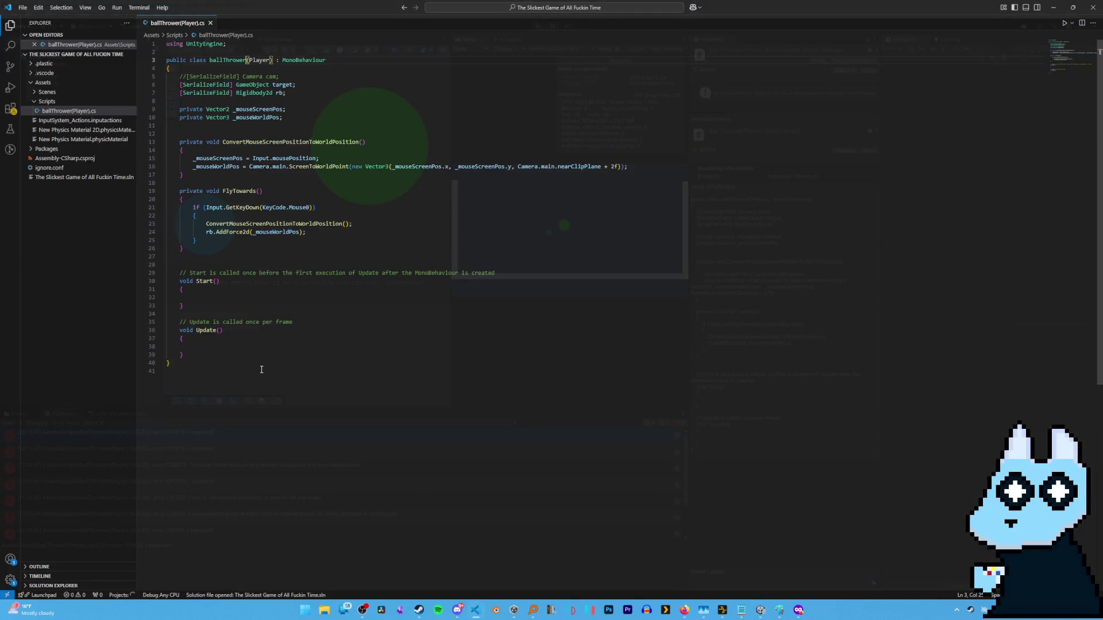
{"action": "left_click", "coordinate": [324, 60]}
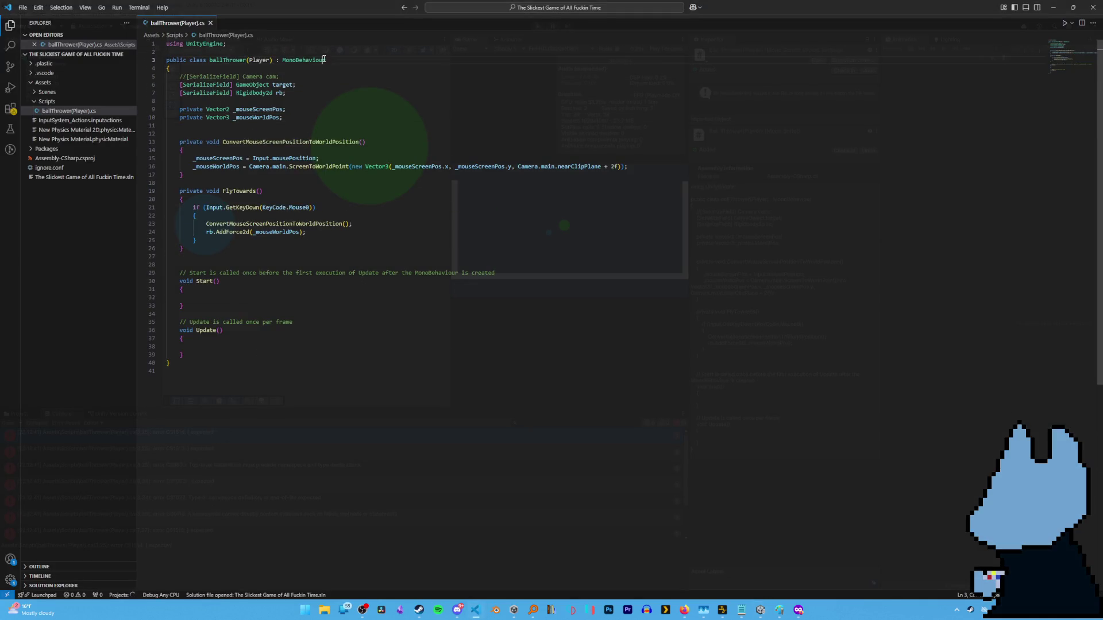
{"action": "left_click", "coordinate": [325, 215]}
{"action": "left_click_drag", "start_coordinate": [166, 59], "coordinate": [276, 66]}
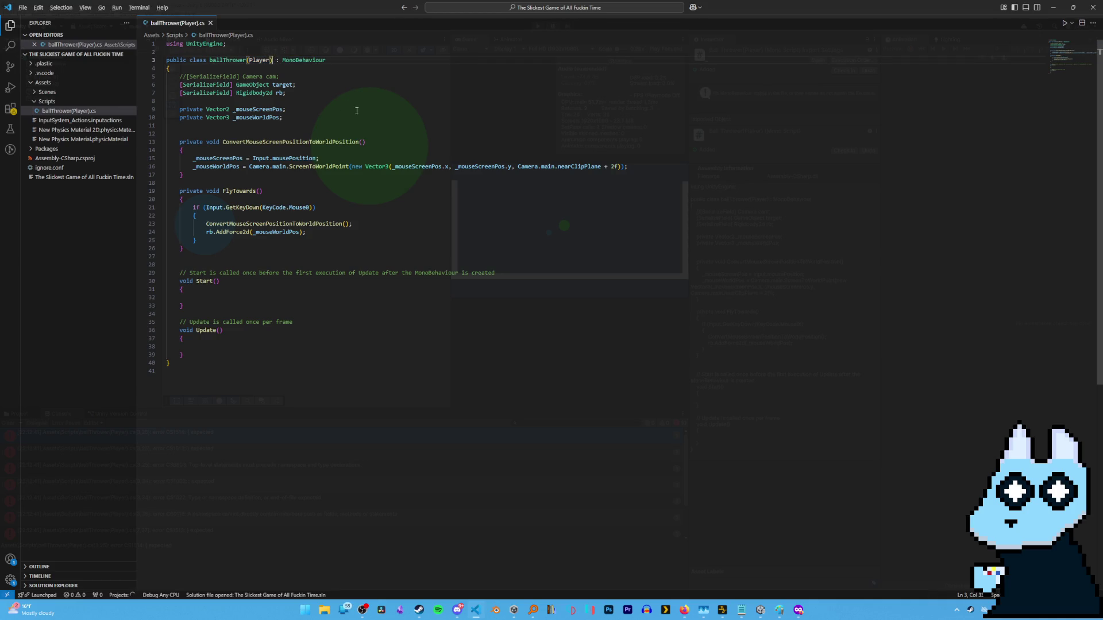
Delete the stray ')' after Player in the class name.
{"action": "key", "text": "alt+Tab"}
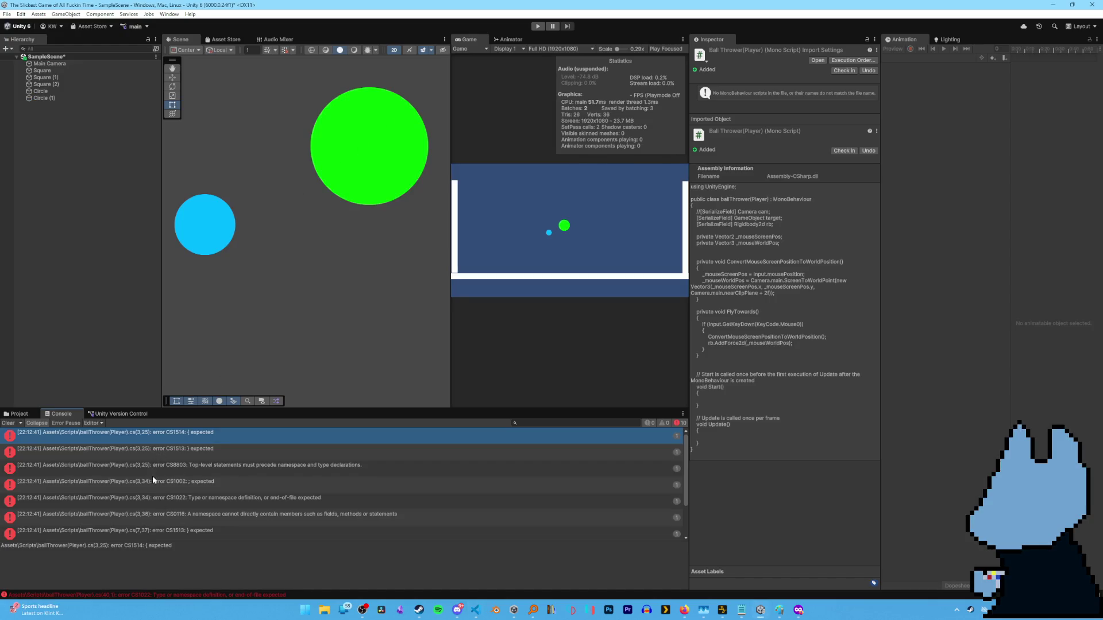
{"action": "double_click", "coordinate": [153, 476]}
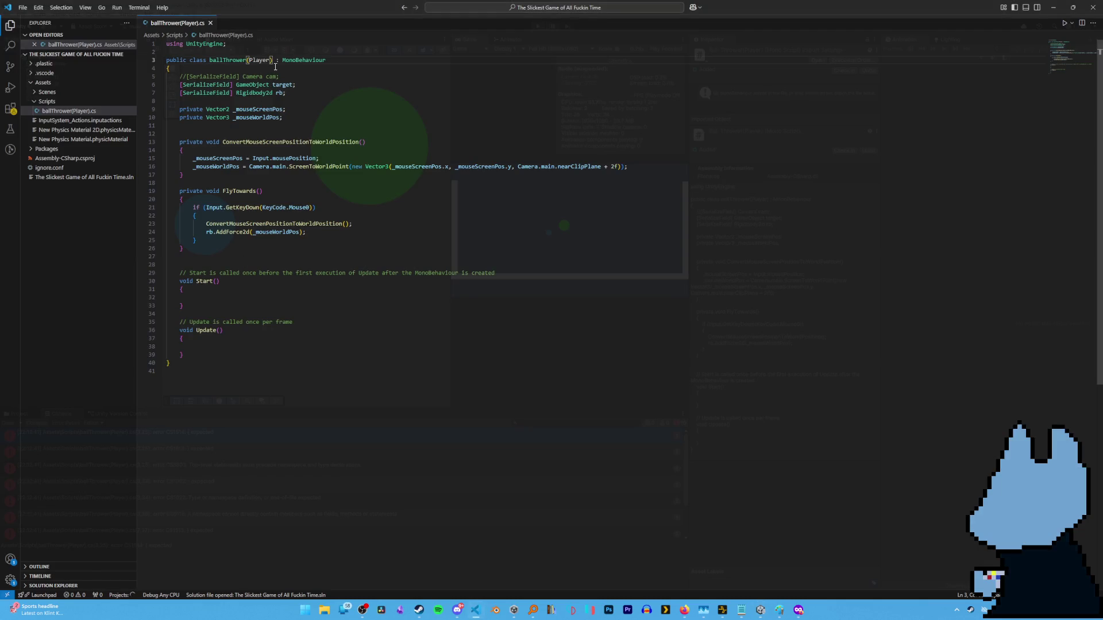
{"action": "key", "text": "BackSpace"}
{"action": "key", "text": "BackSpace"}
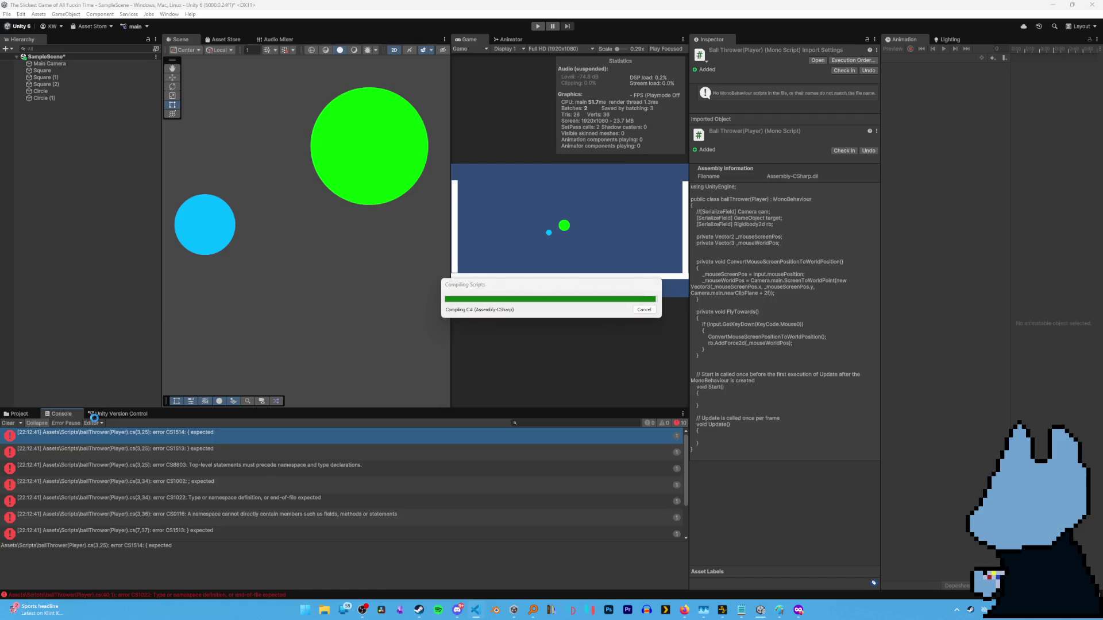
Rename the script file to ballThrowerPlayer and bring the compile errors back up.
{"action": "left_click", "coordinate": [20, 413]}
{"action": "key", "text": "F2"}
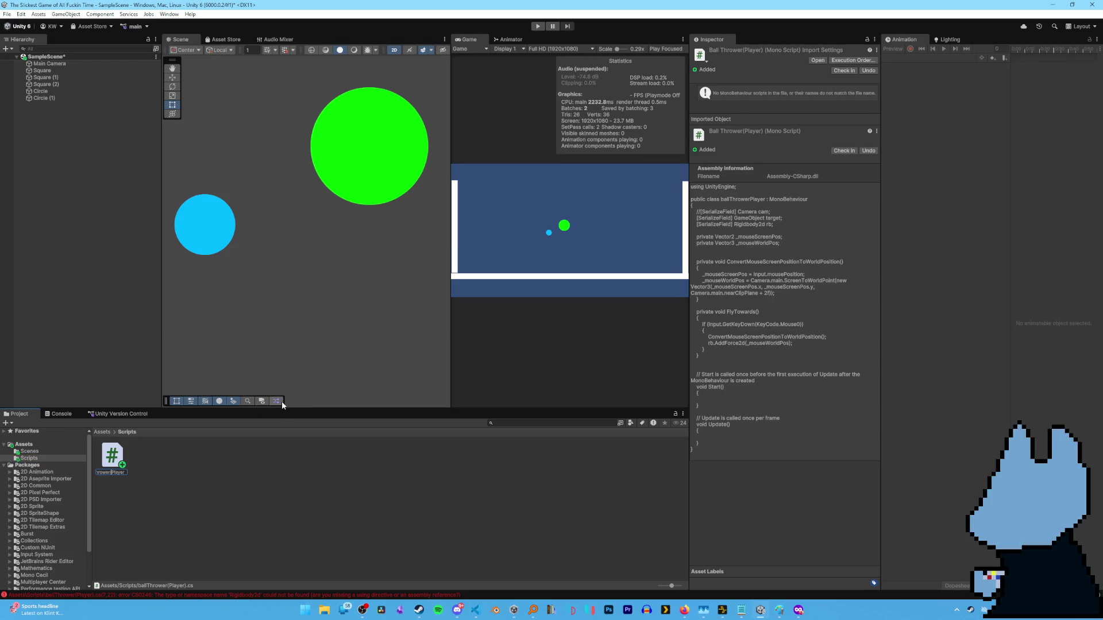
{"action": "key", "text": "BackSpace"}
{"action": "key", "text": "Return"}
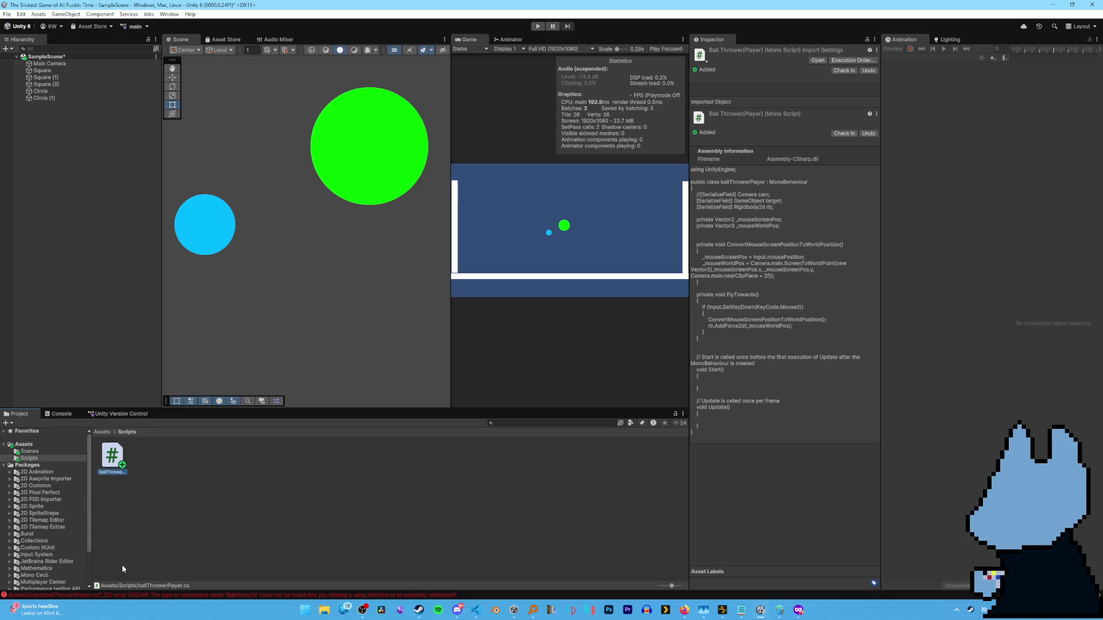
{"action": "left_click", "coordinate": [61, 415]}
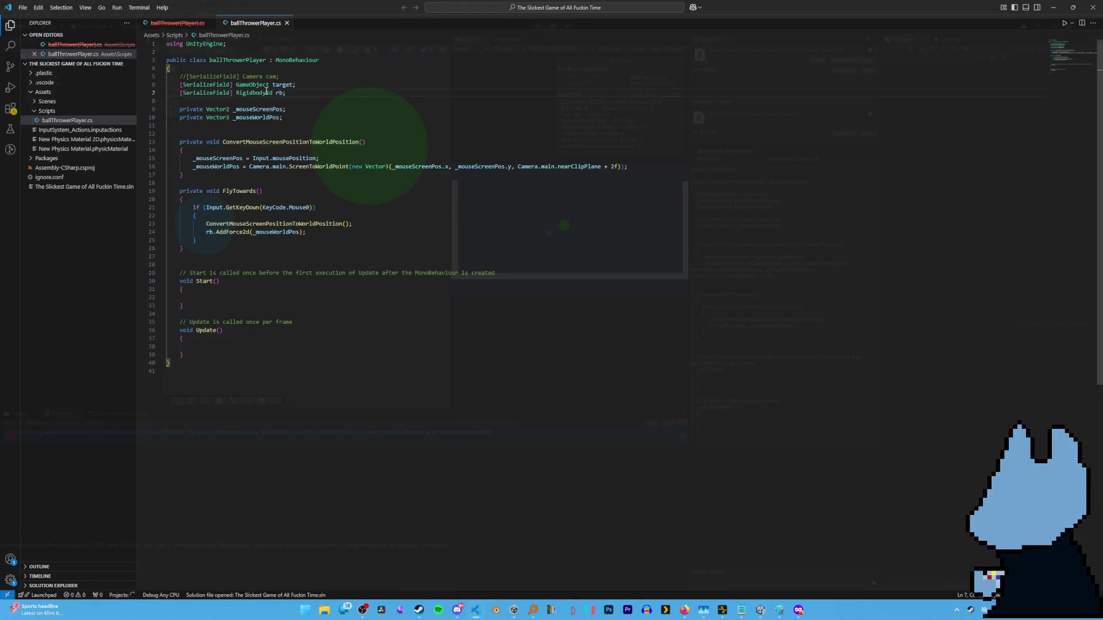
Retype the line 7 field type Rigidbody2d as Rigidbody2D, save, and return to Unity.
{"action": "key", "text": "ctrl+Right"}
{"action": "key", "text": "BackSpace"}
{"action": "type", "text": "D"}
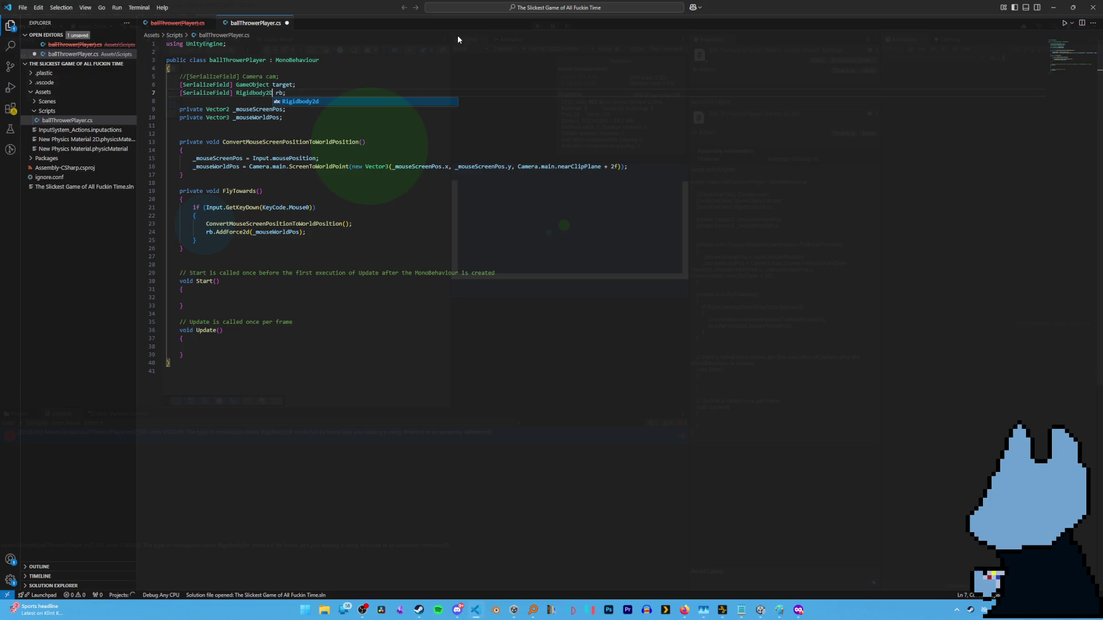
{"action": "left_click", "coordinate": [276, 223]}
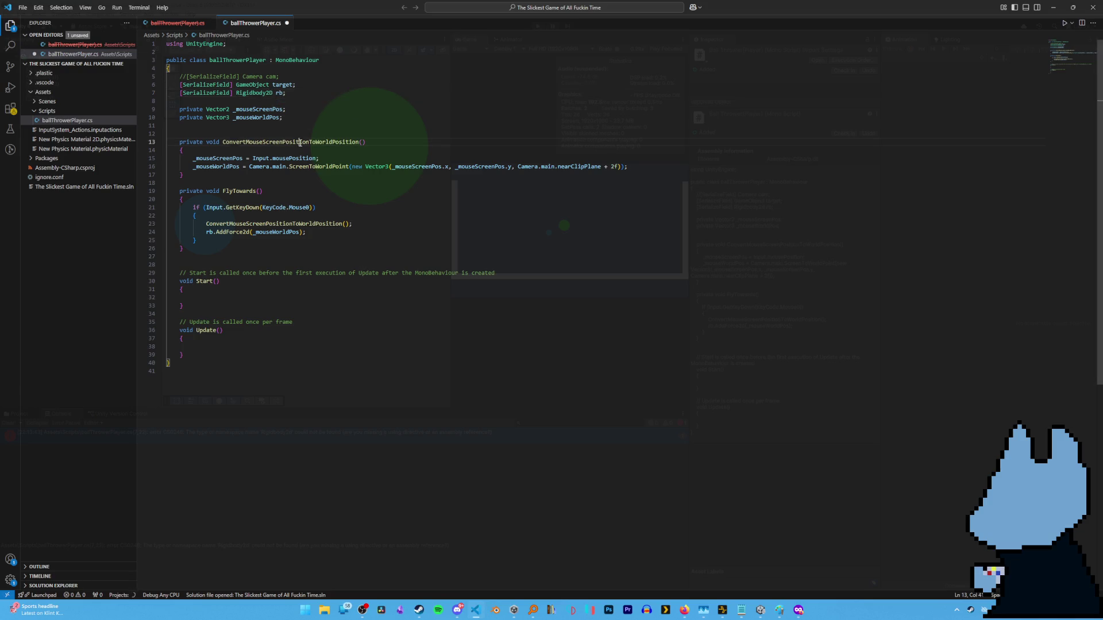
{"action": "left_click", "coordinate": [244, 94]}
{"action": "double_click", "coordinate": [238, 94]}
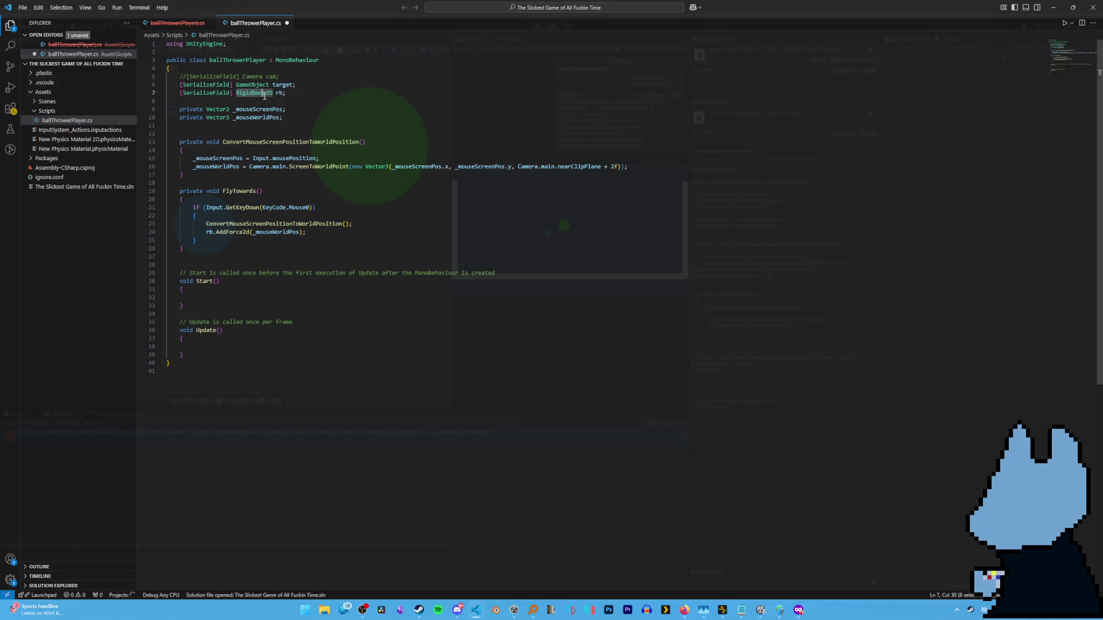
{"action": "type", "text": "Rigi"}
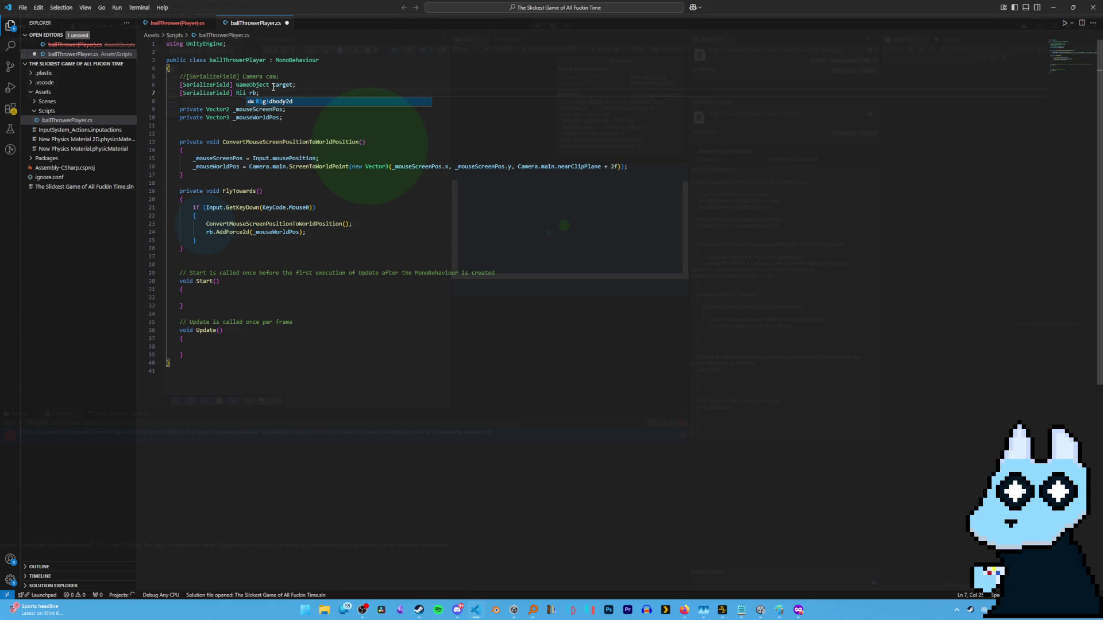
{"action": "type", "text": "dBo"}
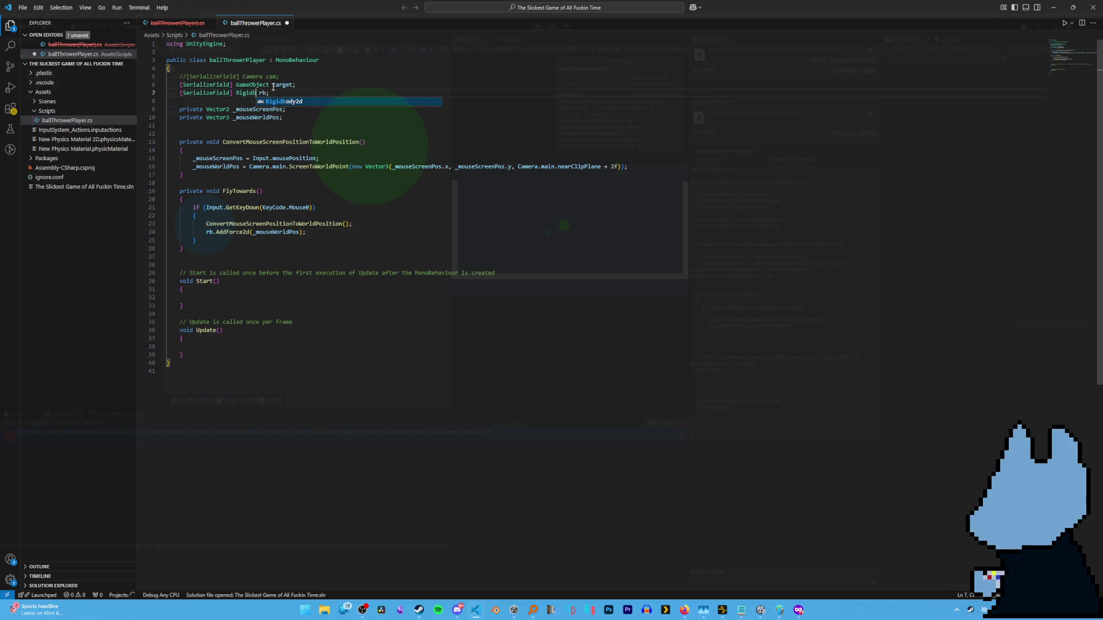
{"action": "type", "text": "dy2D"}
{"action": "left_click", "coordinate": [299, 59]}
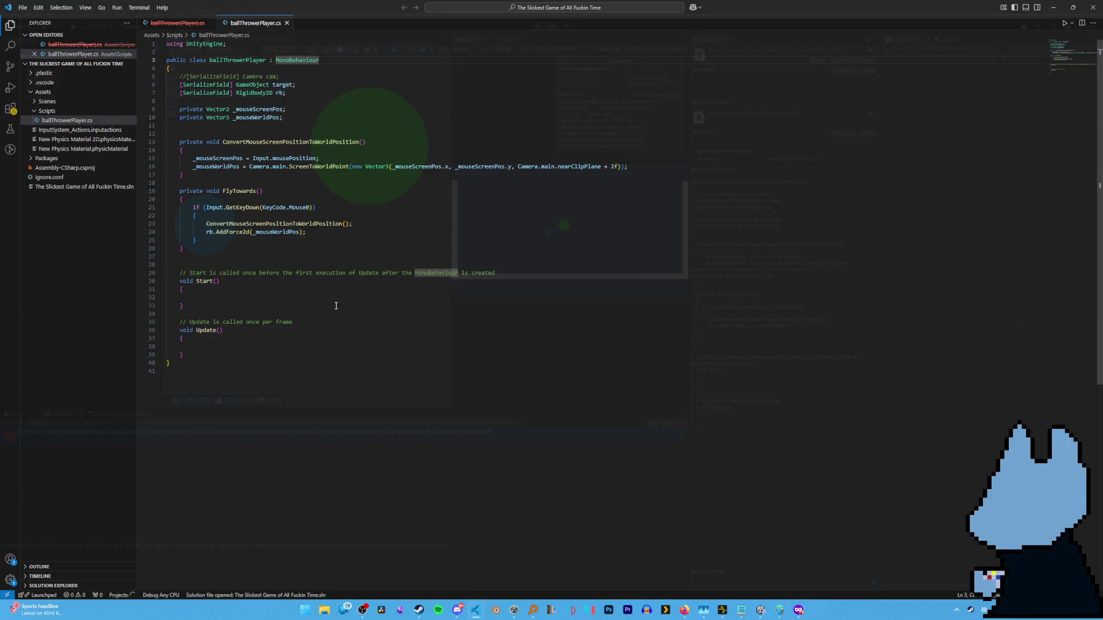
{"action": "key", "text": "ctrl+s"}
{"action": "key", "text": "alt+Tab"}
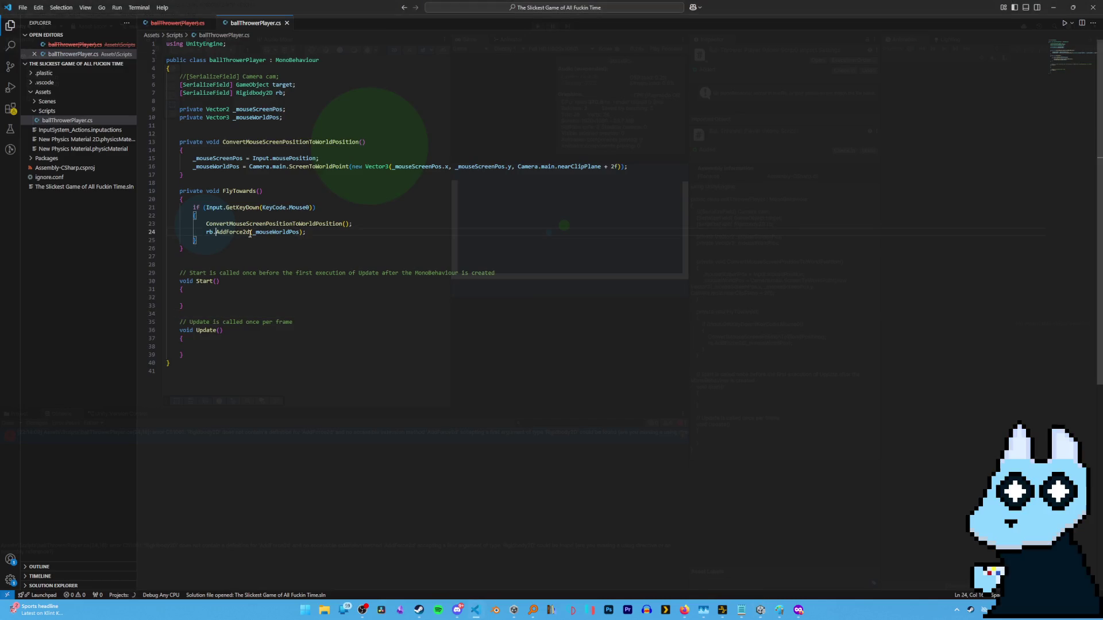
Remove the extra '2D' so line 24 reads rb.AddForce(_mouseWorldPos), then save.
{"action": "double_click", "coordinate": [250, 233]}
{"action": "type", "text": "AddForce2D"}
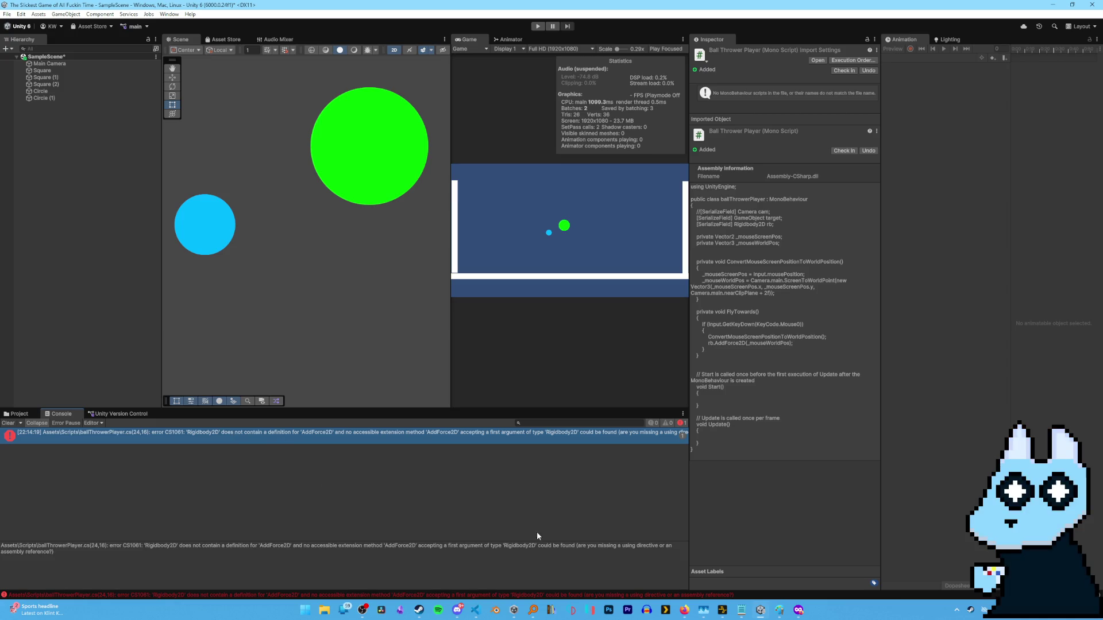
{"action": "double_click", "coordinate": [353, 438]}
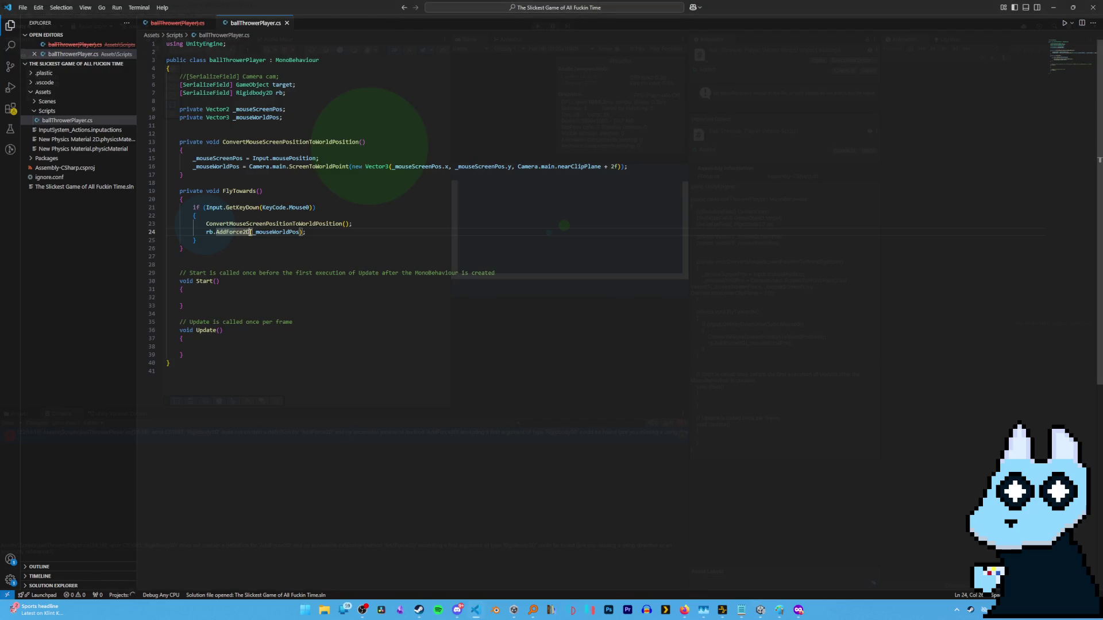
{"action": "left_click_drag", "start_coordinate": [250, 232], "coordinate": [242, 232]}
{"action": "key", "text": "BackSpace"}
{"action": "key", "text": "ctrl+s"}
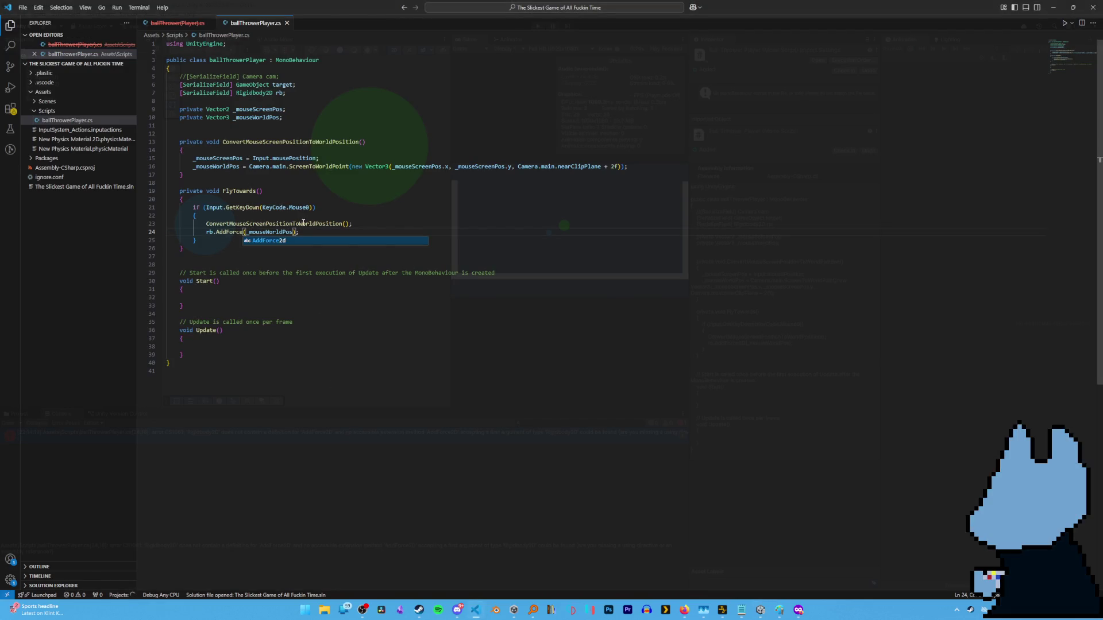
{"action": "key", "text": "alt+Tab"}
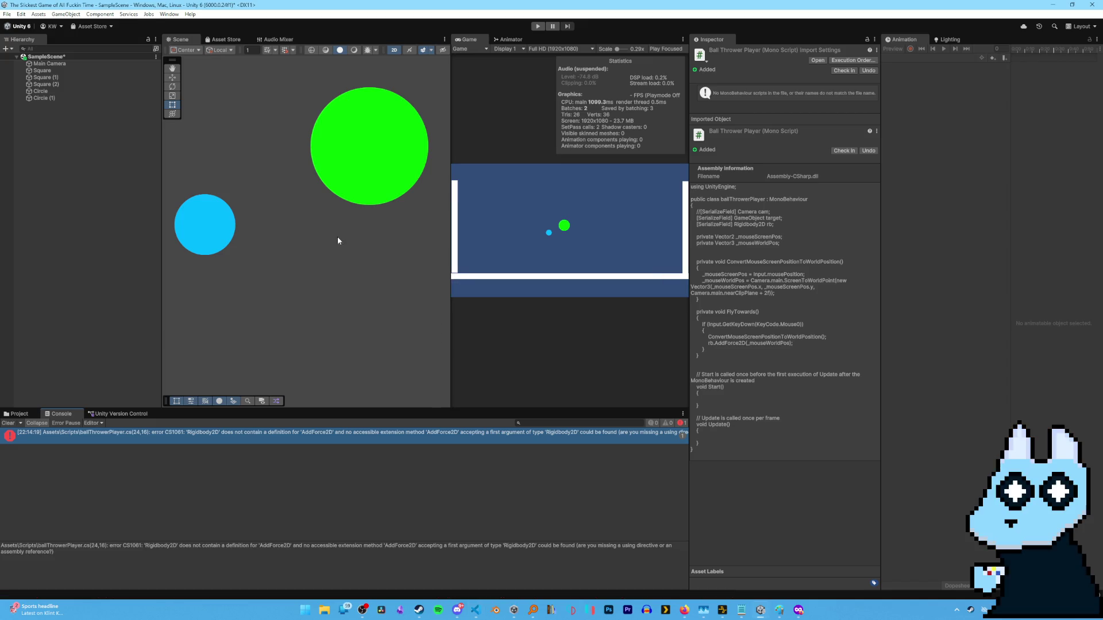
Run the scene in play mode, watch the balls settle on the floor, then stop.
{"action": "left_click", "coordinate": [538, 27]}
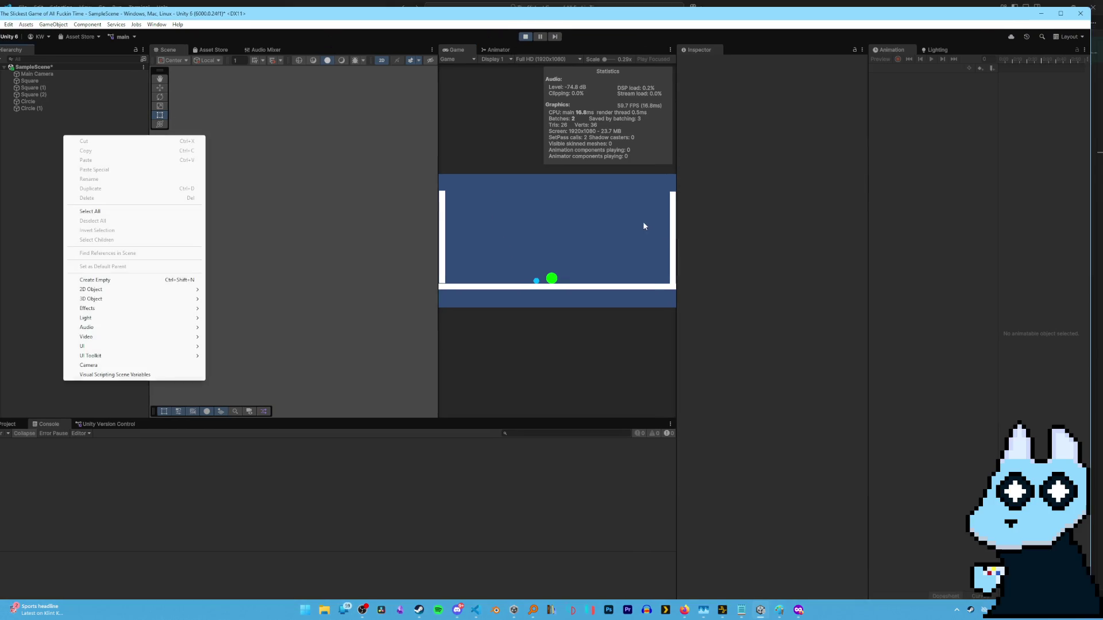
{"action": "left_click", "coordinate": [538, 26]}
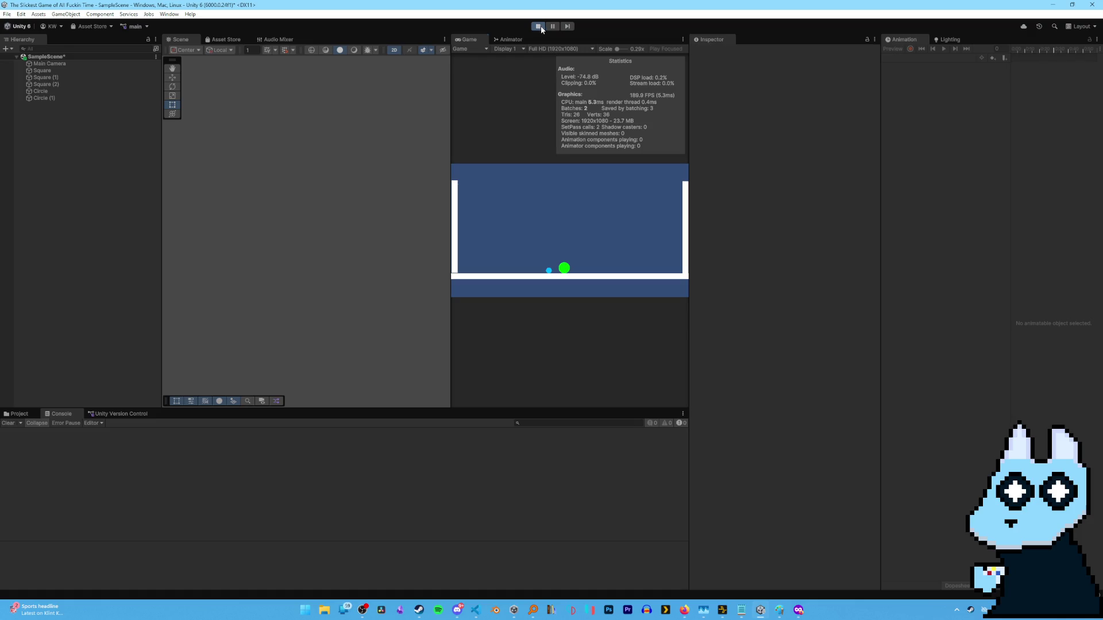
Append '* 1000' after _mouseWorldPos in the AddForce call and save the script.
{"action": "left_click", "coordinate": [475, 610]}
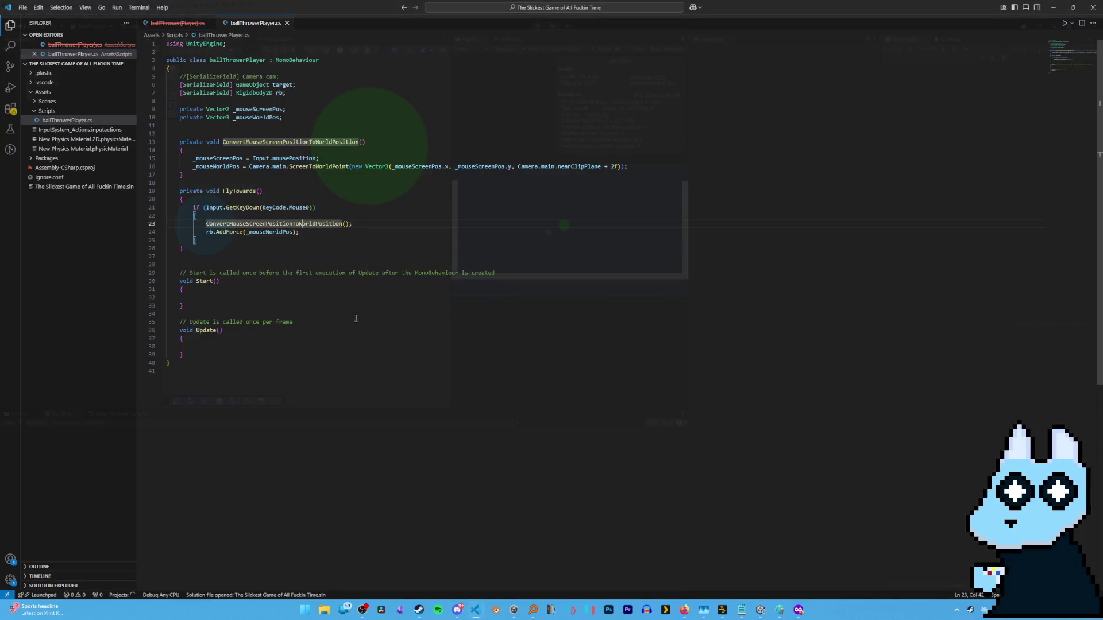
{"action": "left_click", "coordinate": [315, 233]}
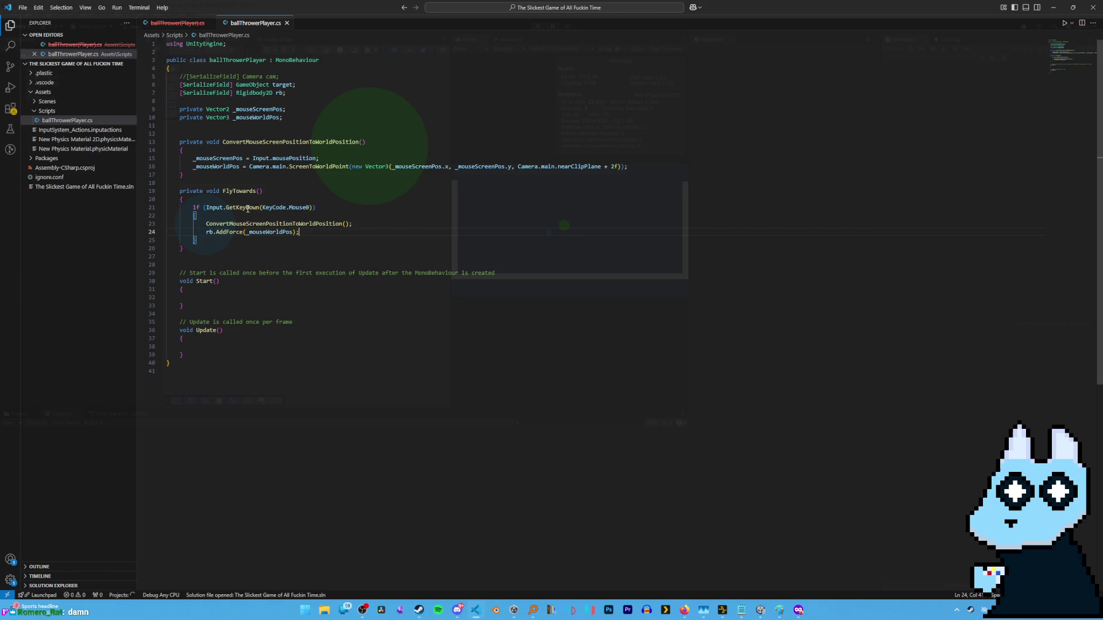
{"action": "left_click", "coordinate": [294, 233]}
{"action": "type", "text": "* 1"}
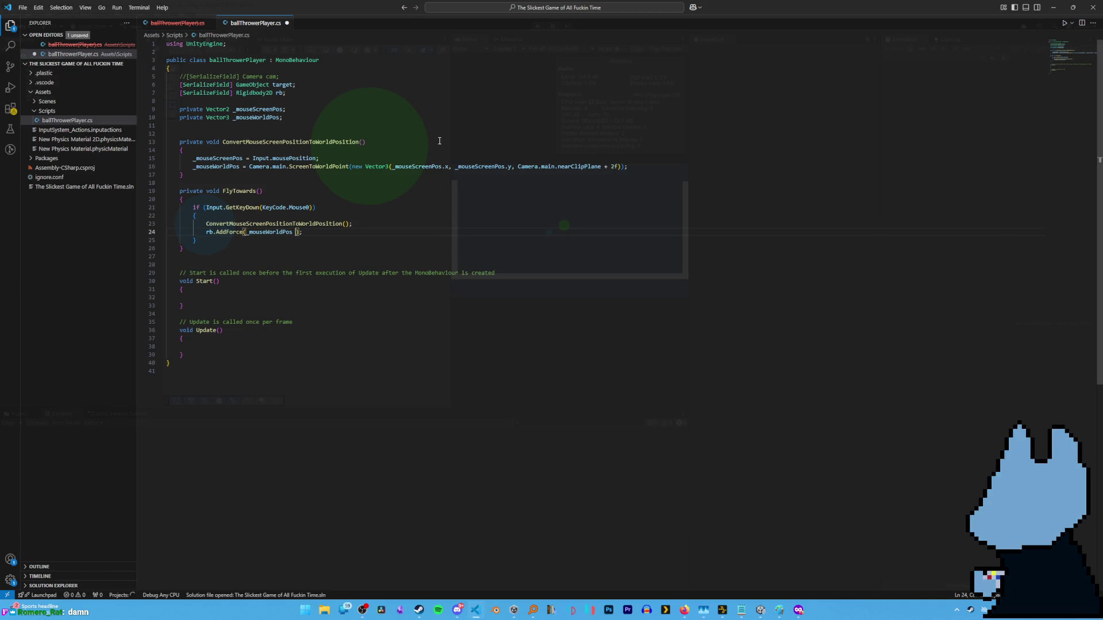
{"action": "type", "text": "000"}
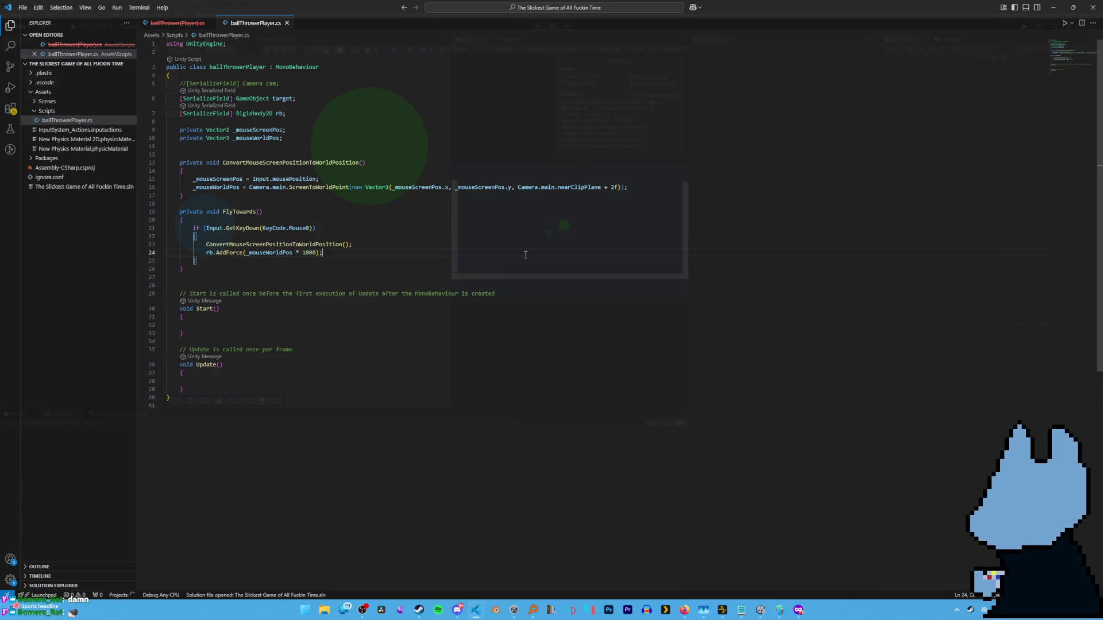
{"action": "key", "text": "ctrl+s"}
{"action": "key", "text": "alt+Tab"}
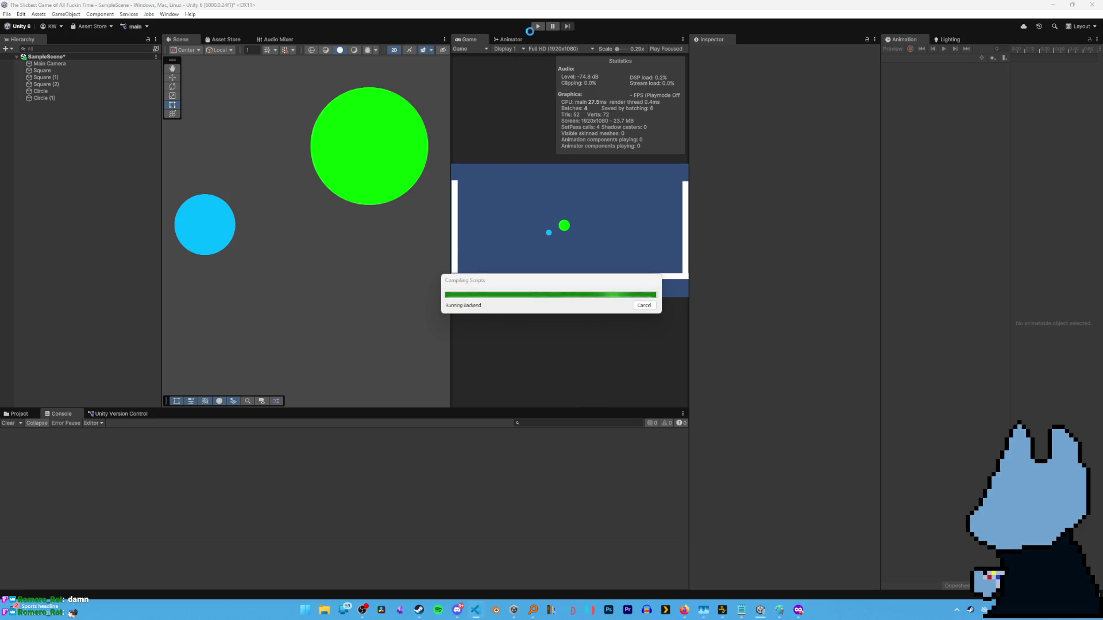
Play-test the stronger force, inspect the green Circle (1) and blue Circle, then stop.
{"action": "left_click", "coordinate": [537, 27]}
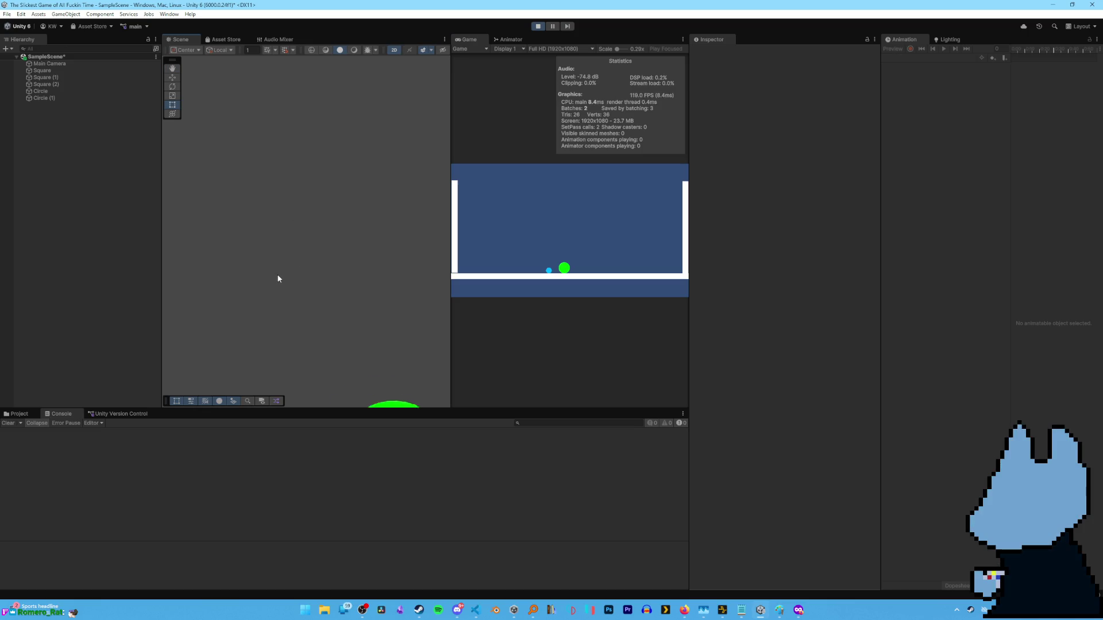
{"action": "scroll", "coordinate": [278, 276], "scroll_direction": "down", "scroll_amount": 2}
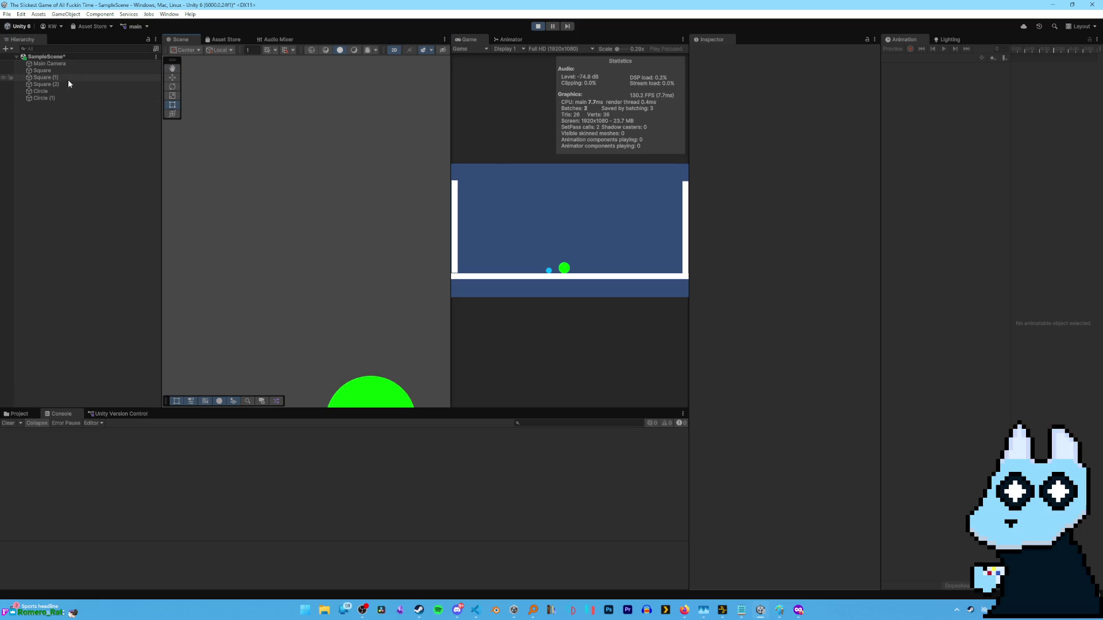
{"action": "left_click", "coordinate": [48, 98]}
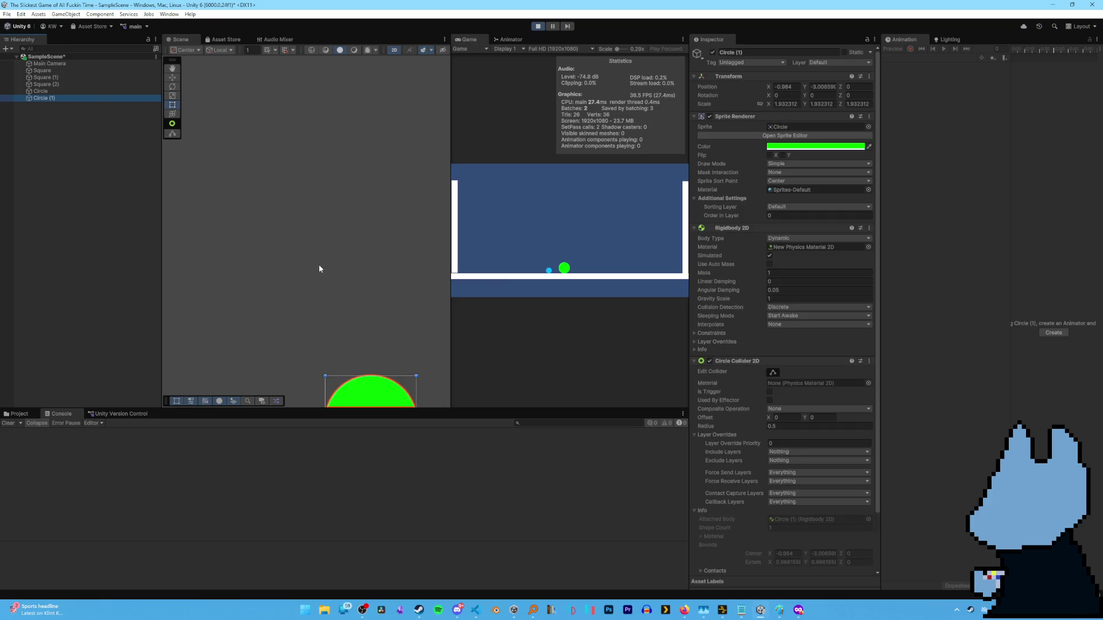
{"action": "scroll", "coordinate": [320, 269], "scroll_direction": "down", "scroll_amount": 2}
{"action": "left_click_drag", "start_coordinate": [267, 309], "coordinate": [296, 212]}
{"action": "left_click", "coordinate": [299, 262]}
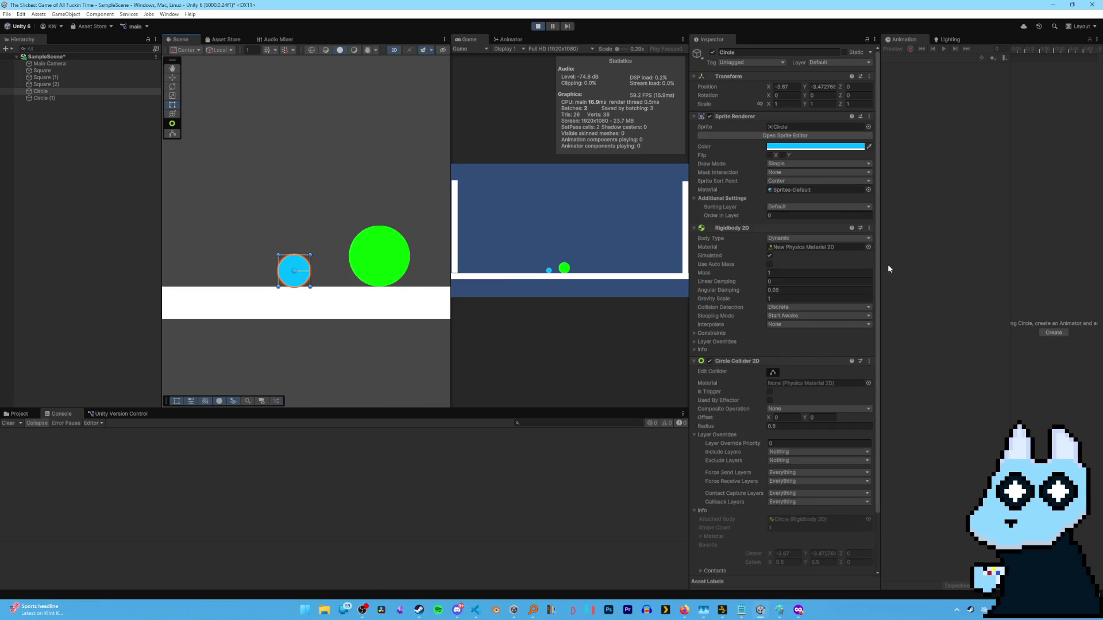
{"action": "scroll", "coordinate": [770, 252], "scroll_direction": "down", "scroll_amount": 3}
{"action": "left_click", "coordinate": [538, 26]}
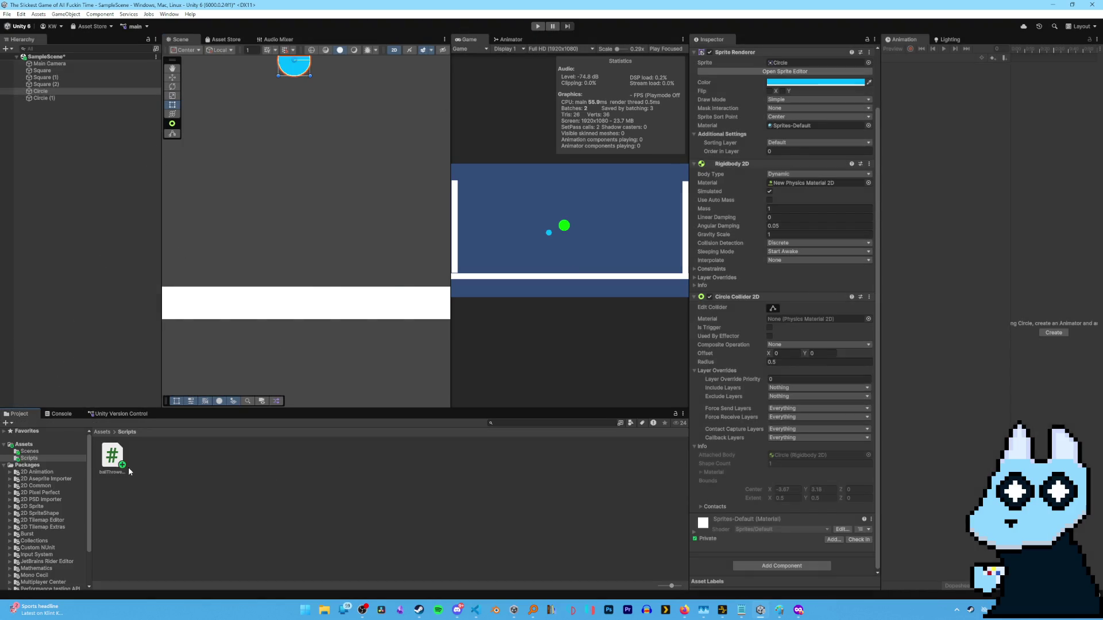
Attach ballThrowerPlayer to the blue Circle, renaming it Player and Circle (1) EnemyBall.
{"action": "left_click_drag", "start_coordinate": [128, 467], "coordinate": [51, 93]}
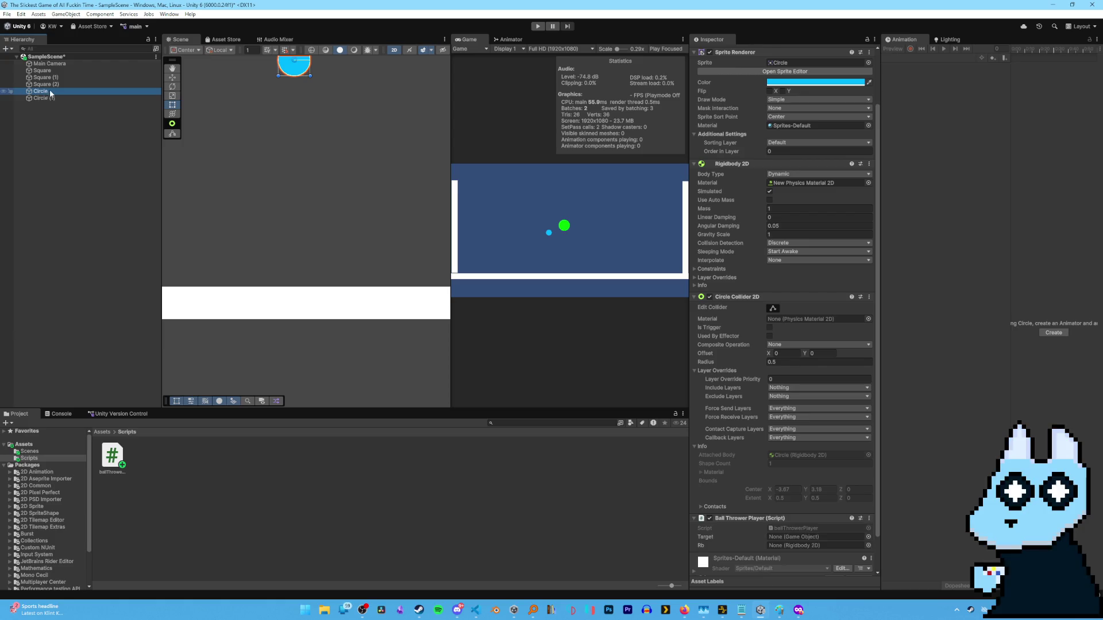
{"action": "key", "text": "F2"}
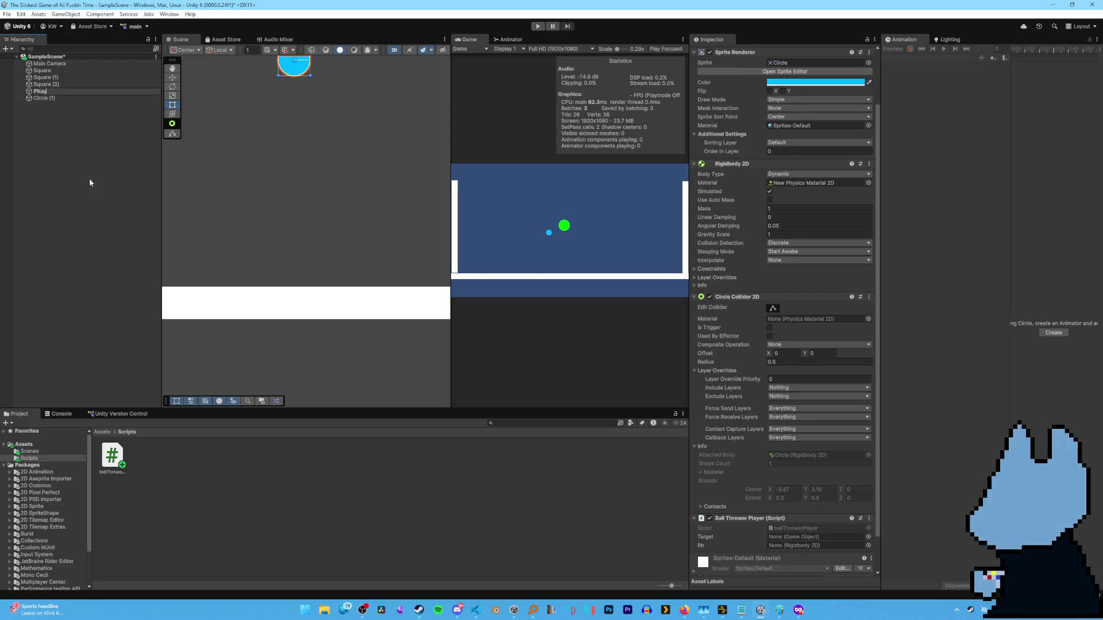
{"action": "type", "text": "Player"}
{"action": "key", "text": "Return"}
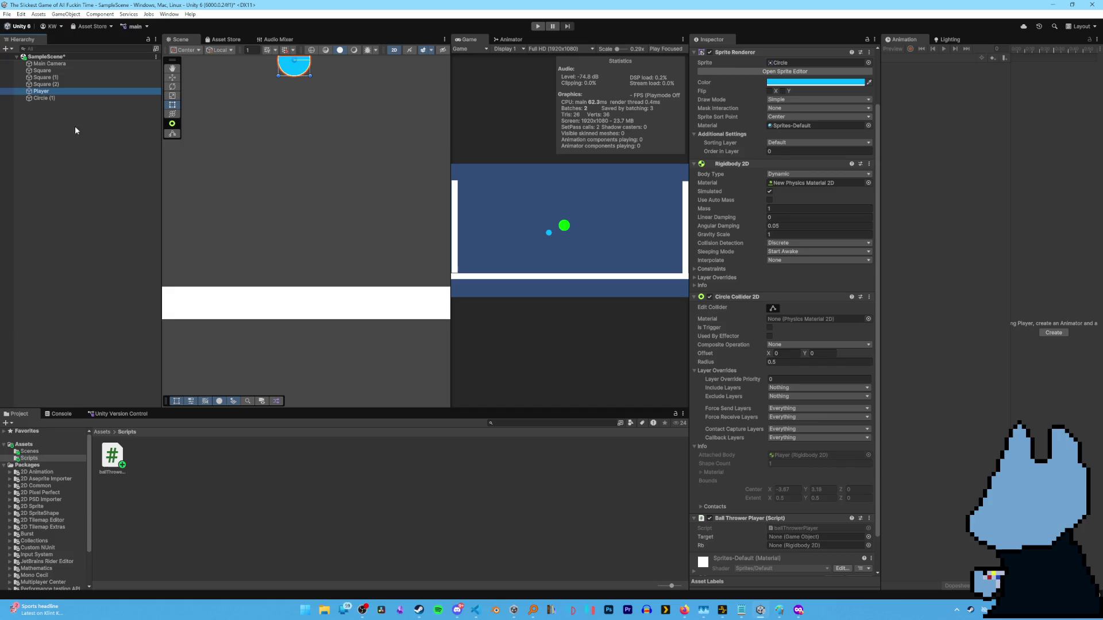
{"action": "key", "text": "Down"}
{"action": "key", "text": "F2"}
{"action": "type", "text": "Enem"}
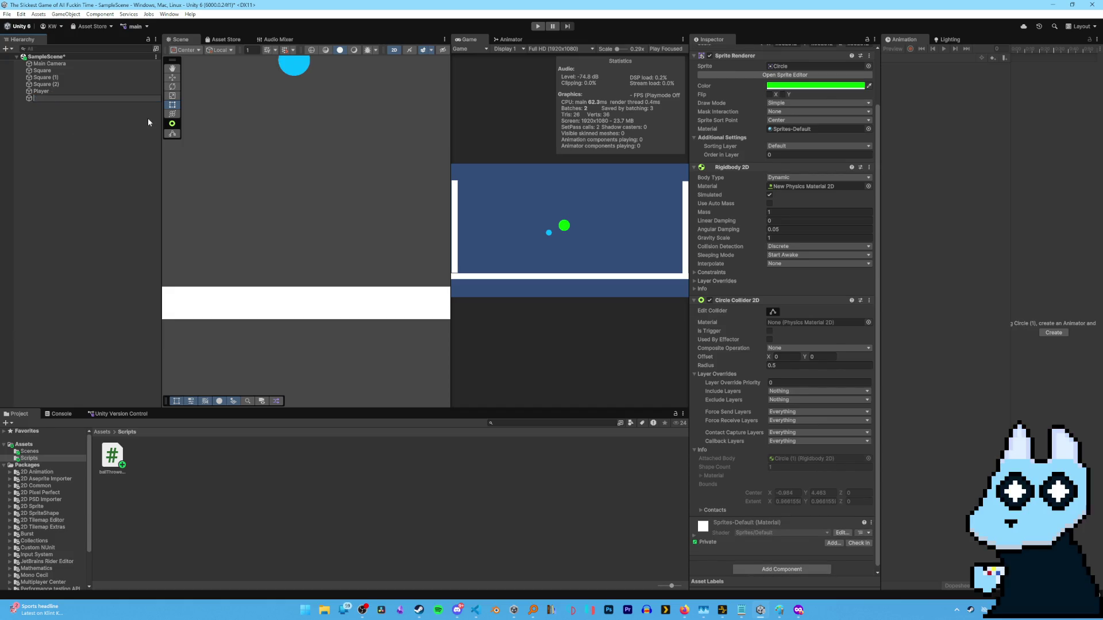
{"action": "type", "text": "yBall"}
{"action": "key", "text": "Return"}
Set the script's Target to Player and Rb to Player's Rigidbody 2D, then start play mode.
{"action": "left_click", "coordinate": [82, 91]}
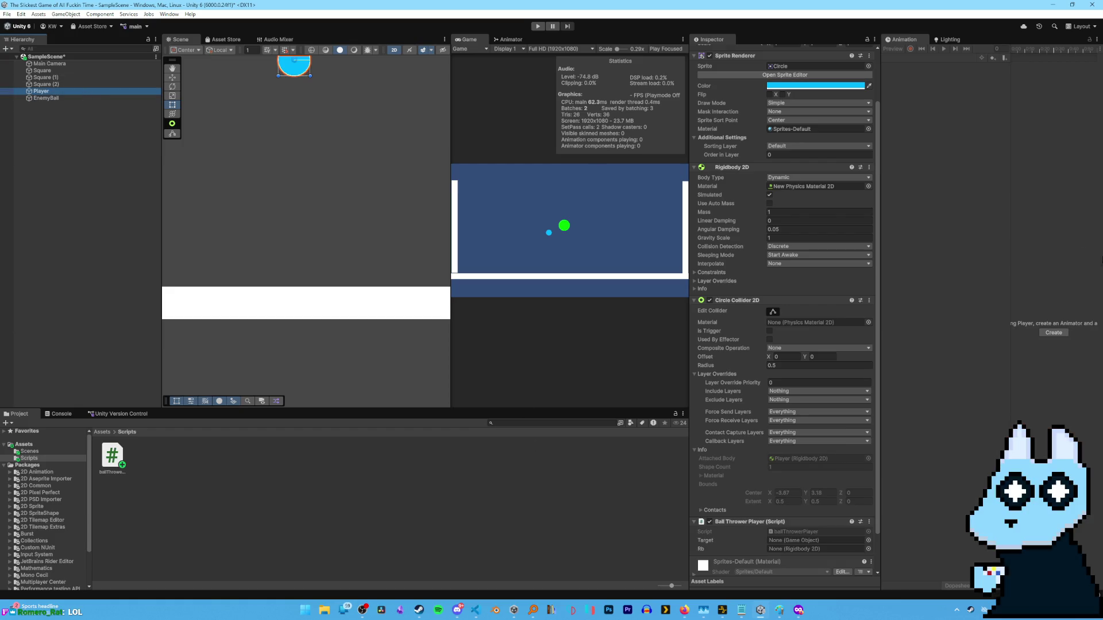
{"action": "scroll", "coordinate": [756, 251], "scroll_direction": "down", "scroll_amount": 2}
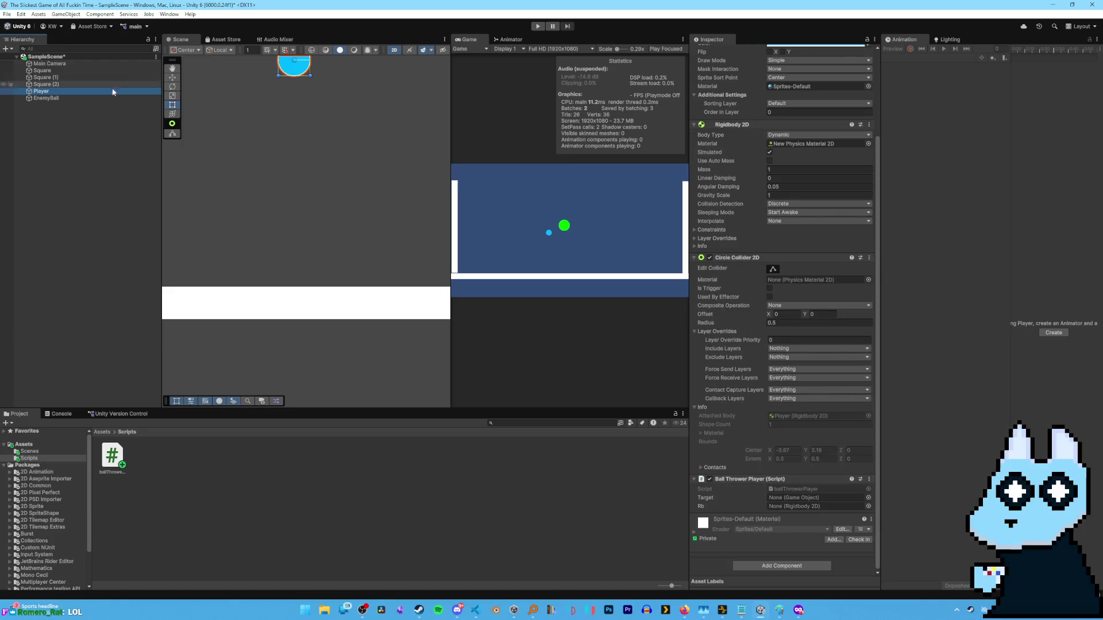
{"action": "left_click_drag", "start_coordinate": [50, 90], "coordinate": [807, 498]}
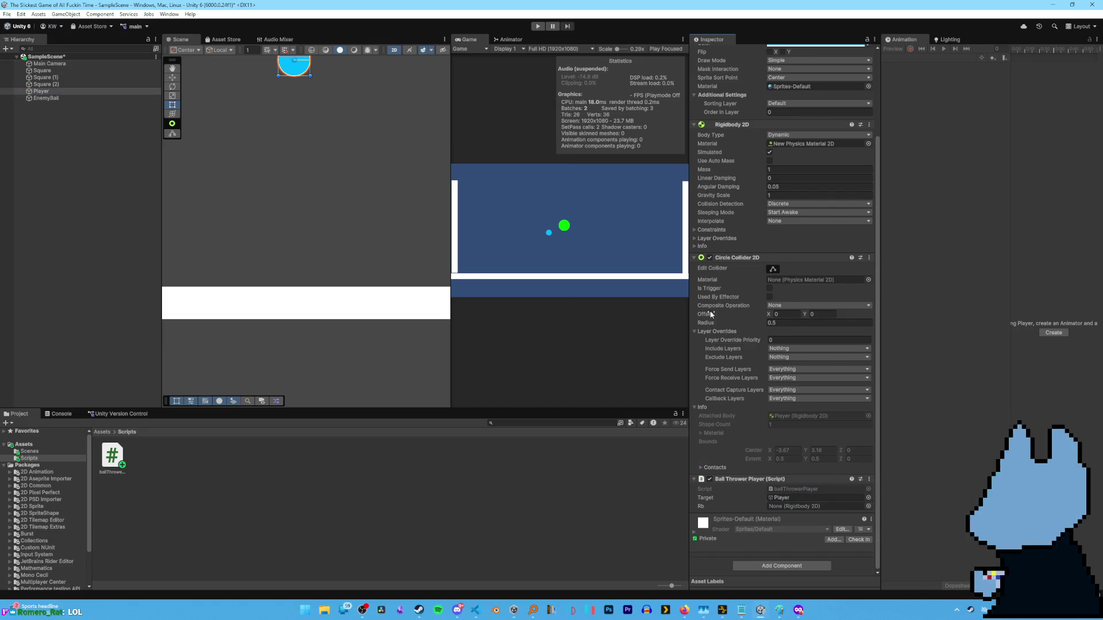
{"action": "scroll", "coordinate": [747, 287], "scroll_direction": "up", "scroll_amount": 2}
{"action": "scroll", "coordinate": [756, 274], "scroll_direction": "down", "scroll_amount": 2}
{"action": "mouse_move", "coordinate": [734, 127]}
{"action": "left_mouse_down"}
{"action": "mouse_move", "coordinate": [764, 322]}
{"action": "mouse_move", "coordinate": [814, 506]}
{"action": "left_mouse_up"}
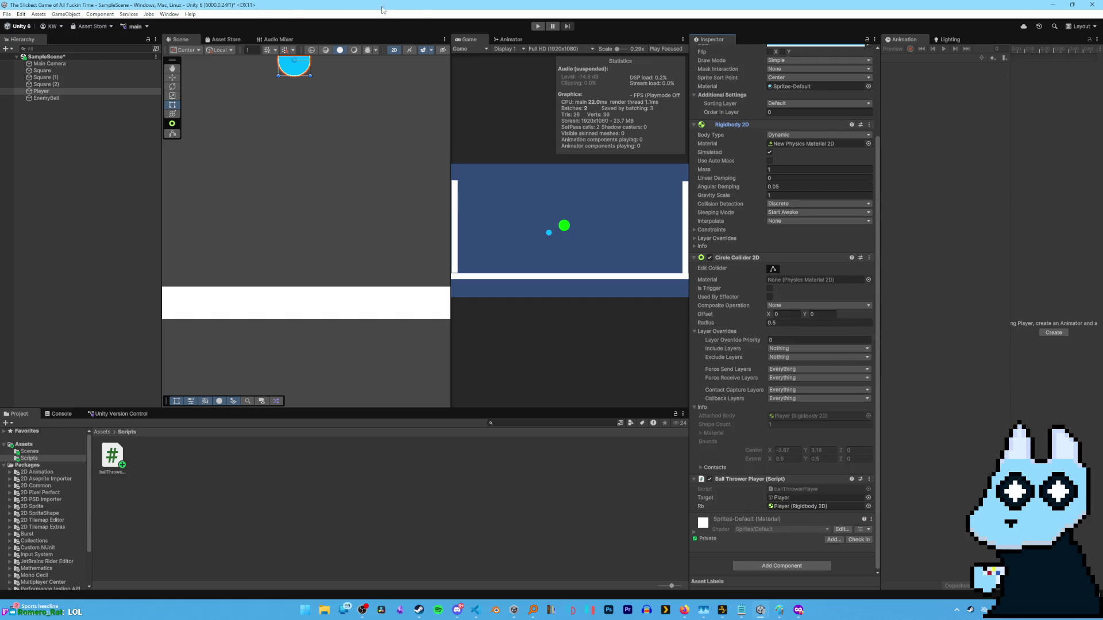
{"action": "left_click", "coordinate": [541, 28]}
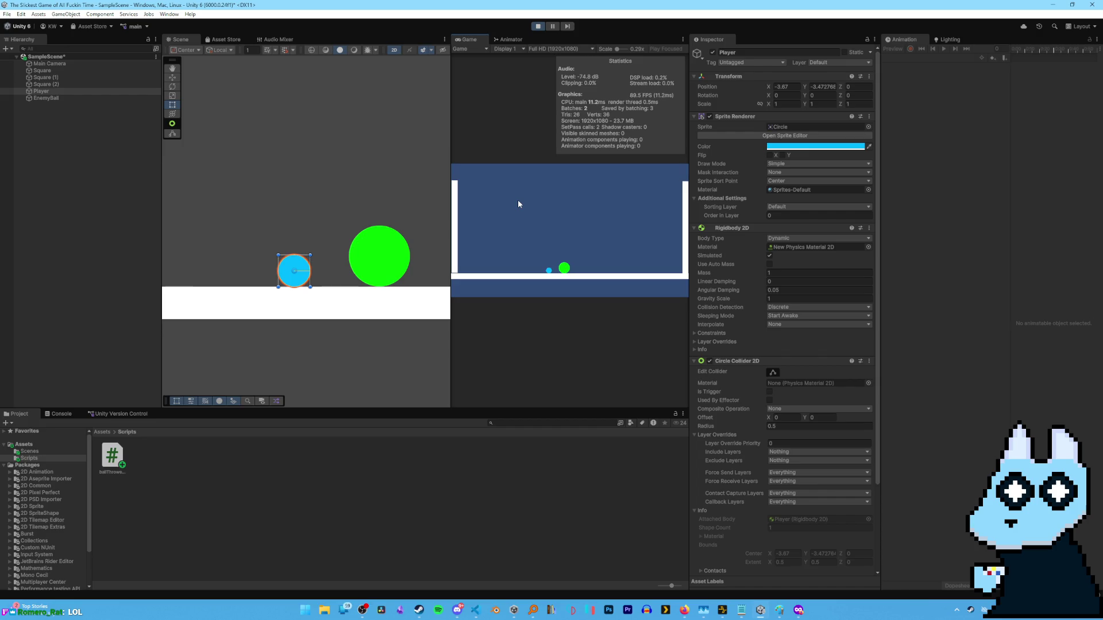
Check the Console during play, lift the Player ball high to drop it, then stop.
{"action": "left_click", "coordinate": [62, 414]}
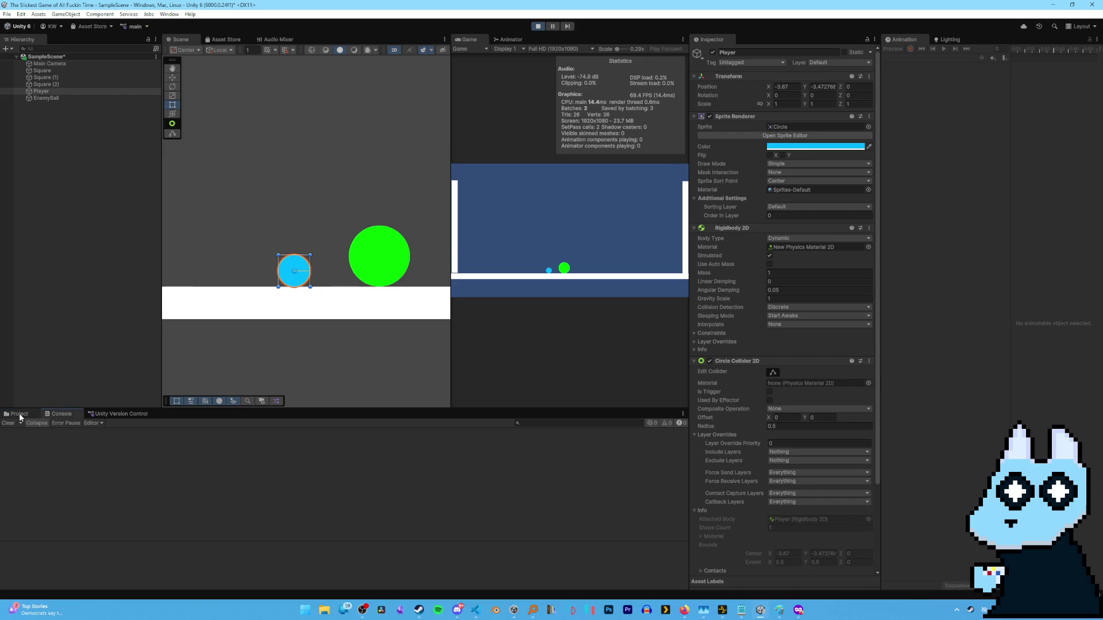
{"action": "left_click", "coordinate": [19, 414]}
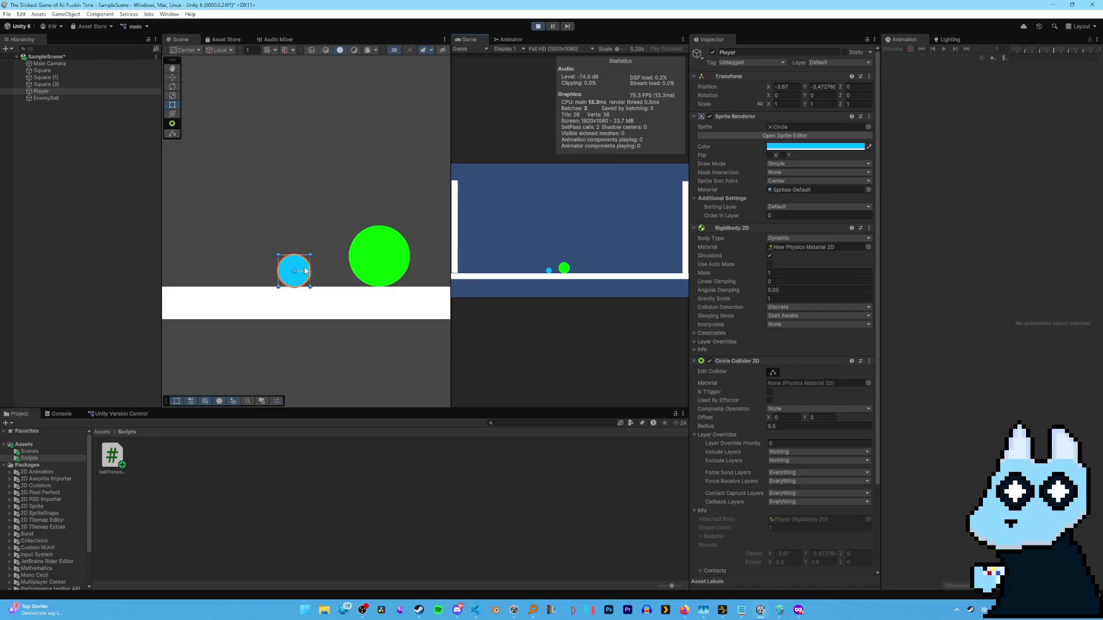
{"action": "left_click_drag", "start_coordinate": [305, 271], "coordinate": [296, 96]}
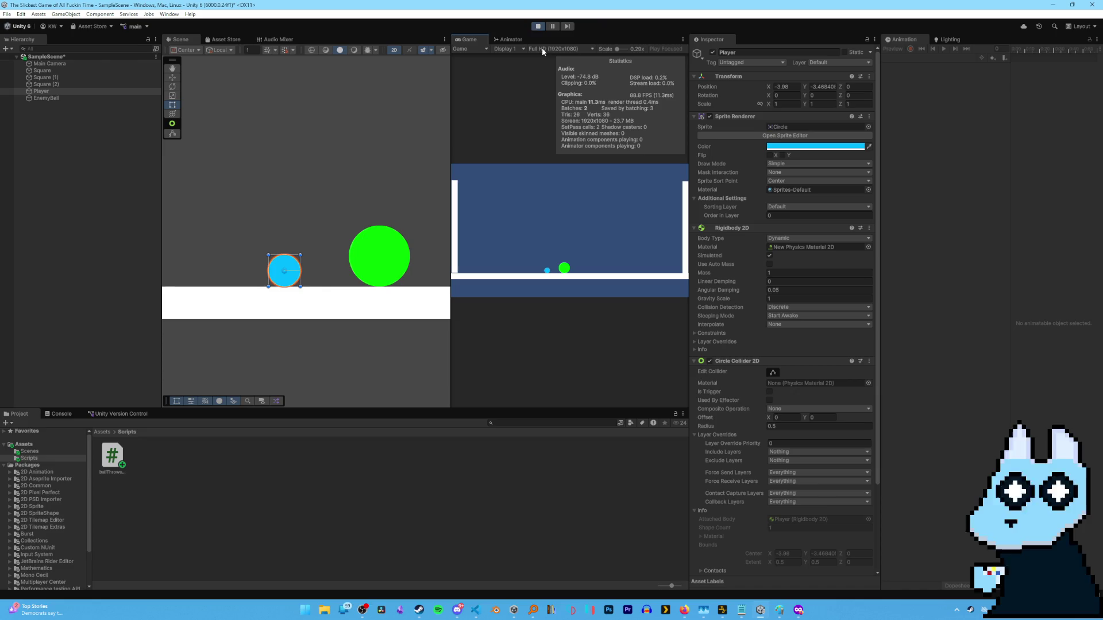
{"action": "left_click", "coordinate": [538, 26]}
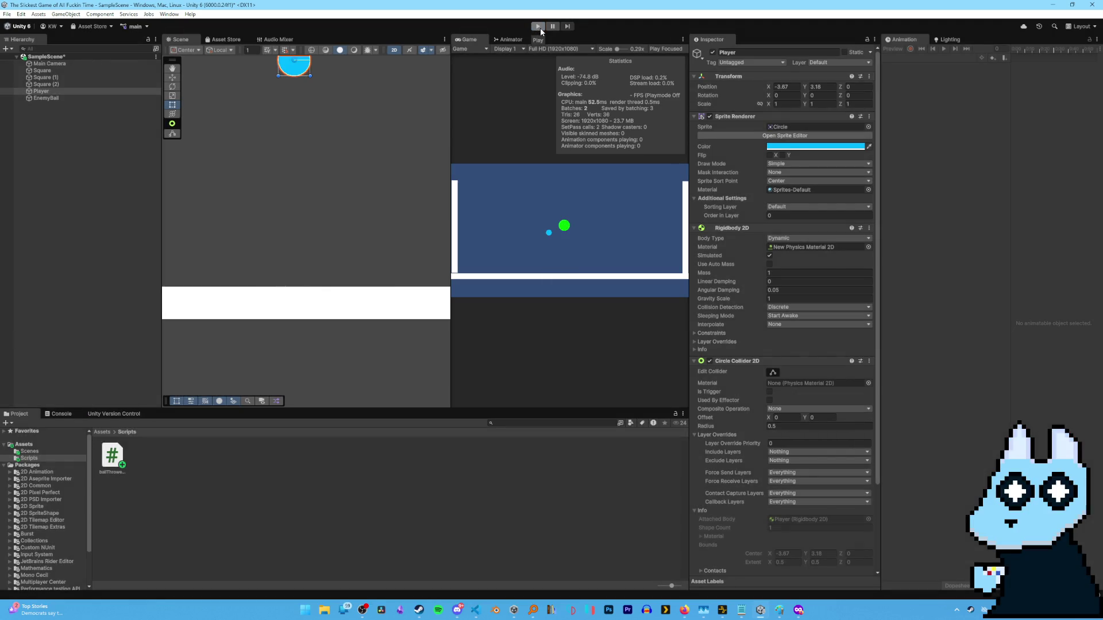
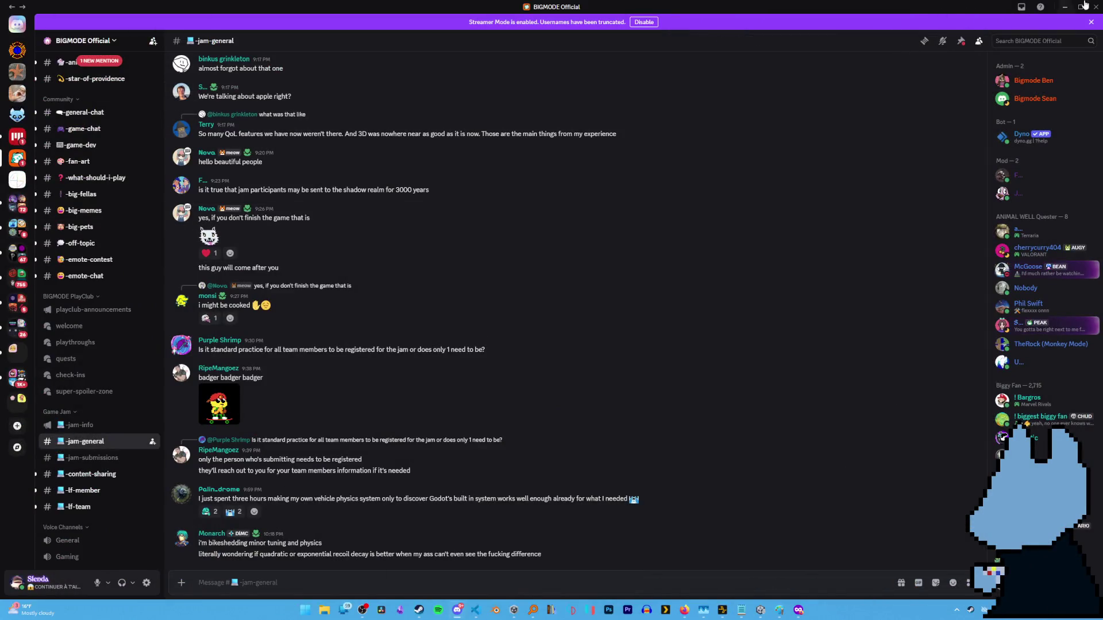
Minimize Discord and the Nightbot Song Request Settings window so Unity is visible.
{"action": "left_click", "coordinate": [1065, 6]}
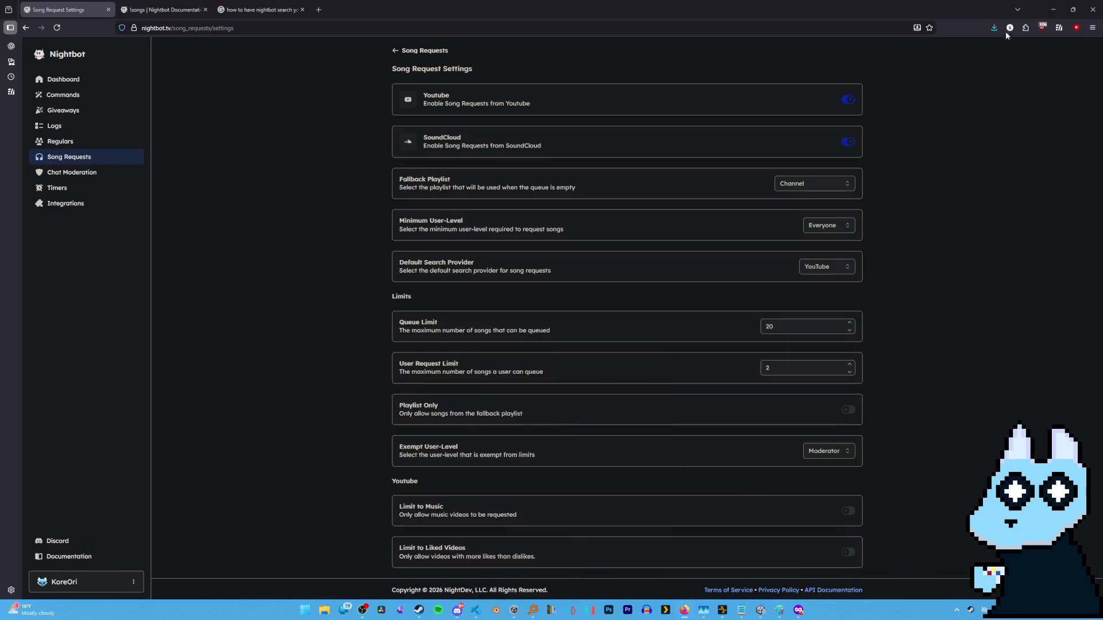
{"action": "left_click", "coordinate": [1053, 9]}
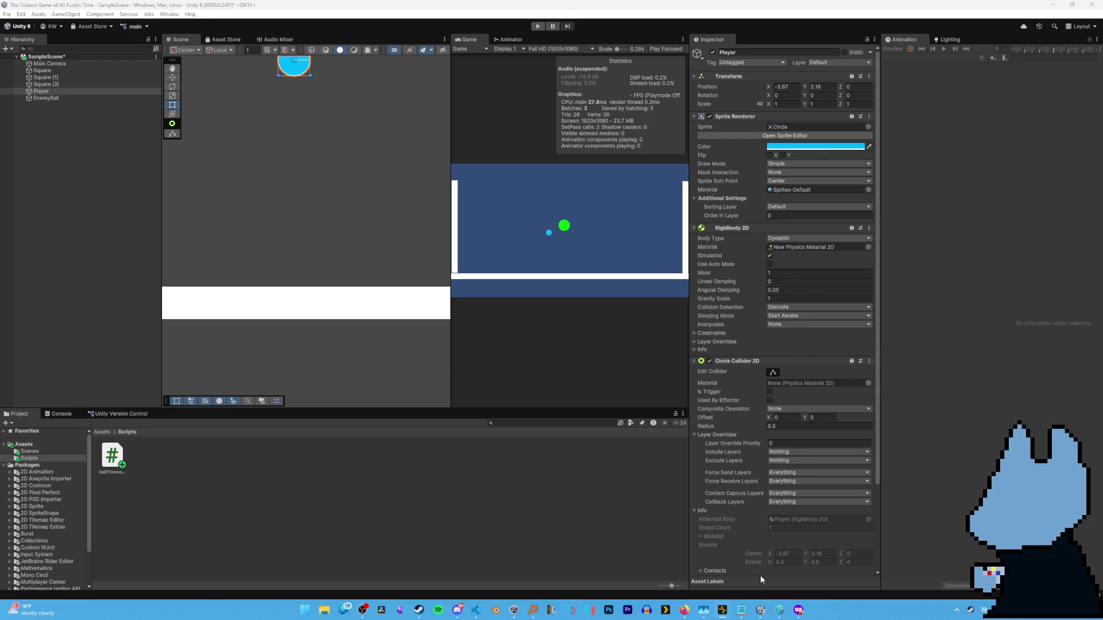
Add 'Endless climb/endless gauntlet' under 'Get all balls before landing' in the Slick notes, then return to Unity.
{"action": "mouse_move", "coordinate": [757, 612]}
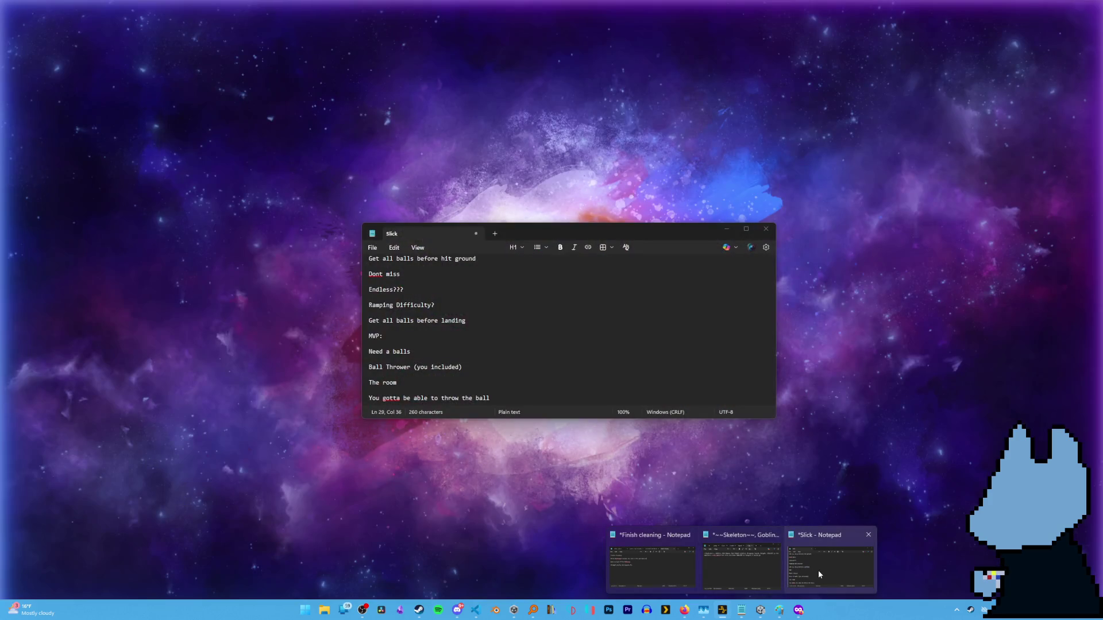
{"action": "left_click", "coordinate": [818, 571]}
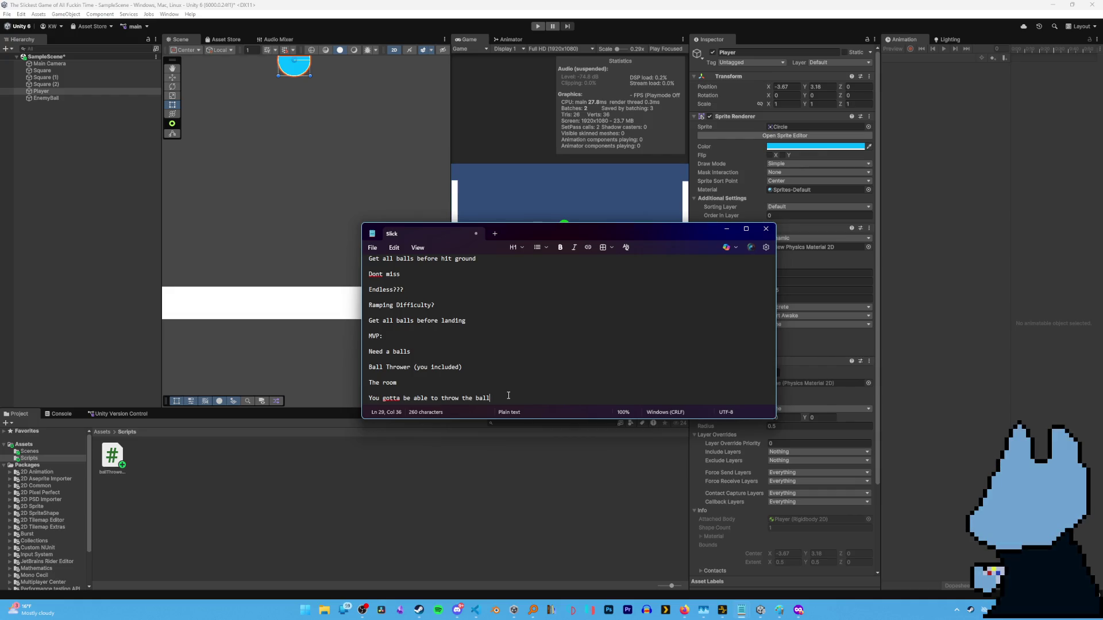
{"action": "key", "text": "Return"}
{"action": "key", "text": "Return"}
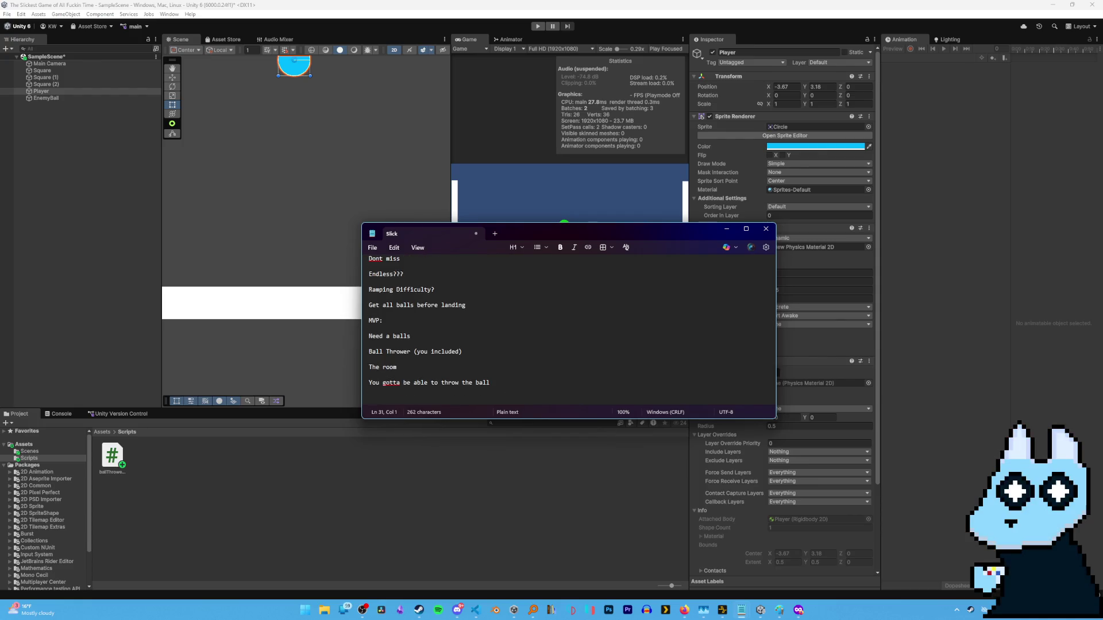
{"action": "key", "text": "BackSpace"}
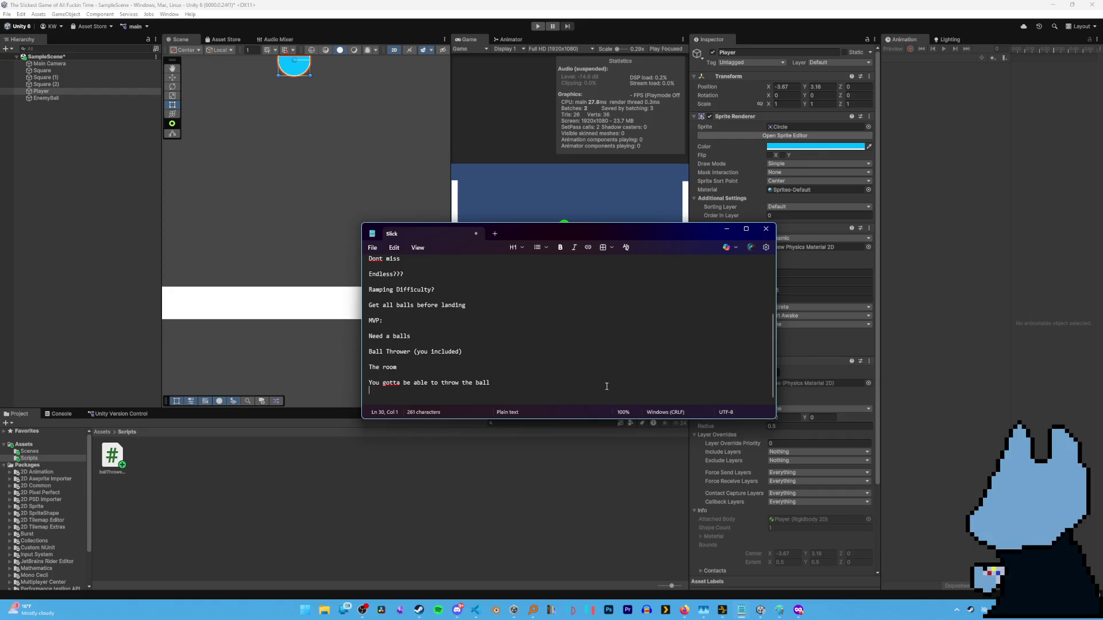
{"action": "left_click", "coordinate": [491, 305]}
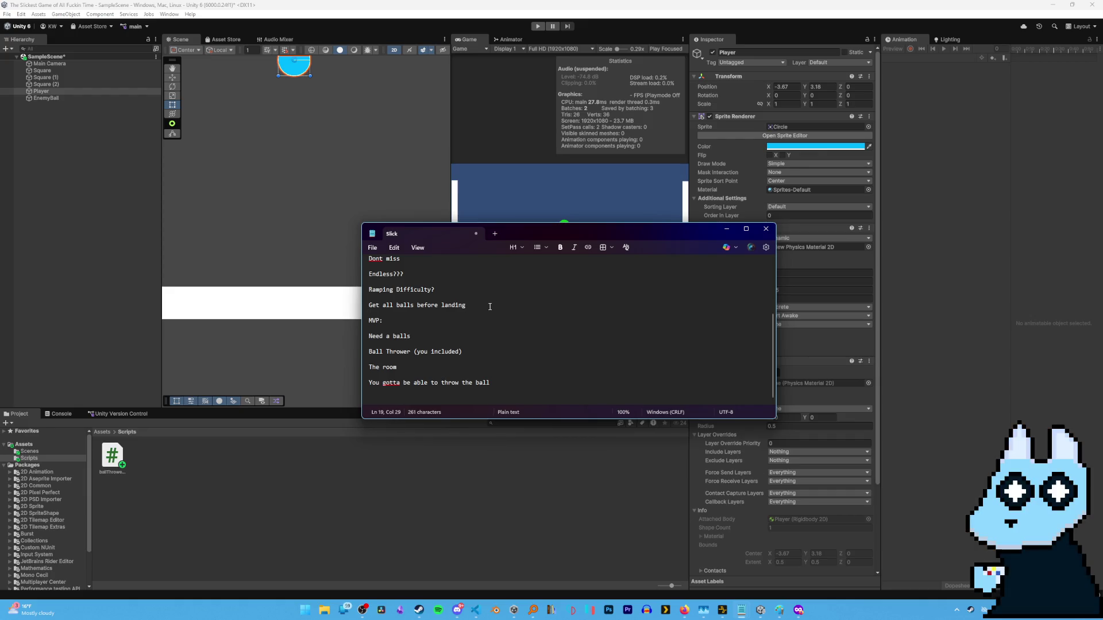
{"action": "key", "text": "Return"}
{"action": "key", "text": "Return"}
{"action": "type", "text": "Endless "}
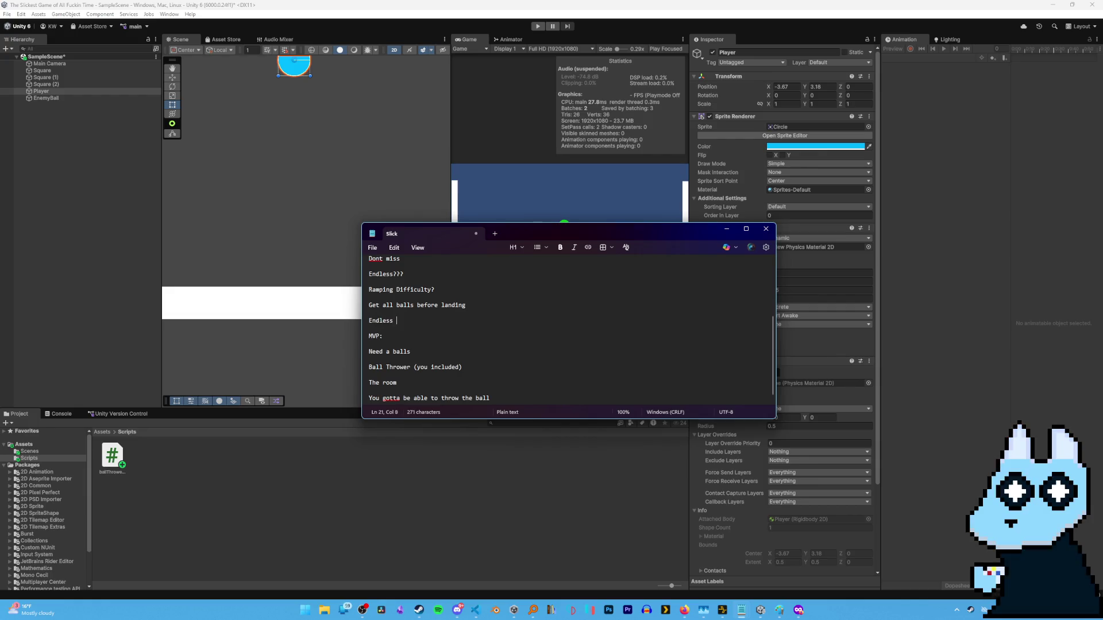
{"action": "type", "text": "climb/"}
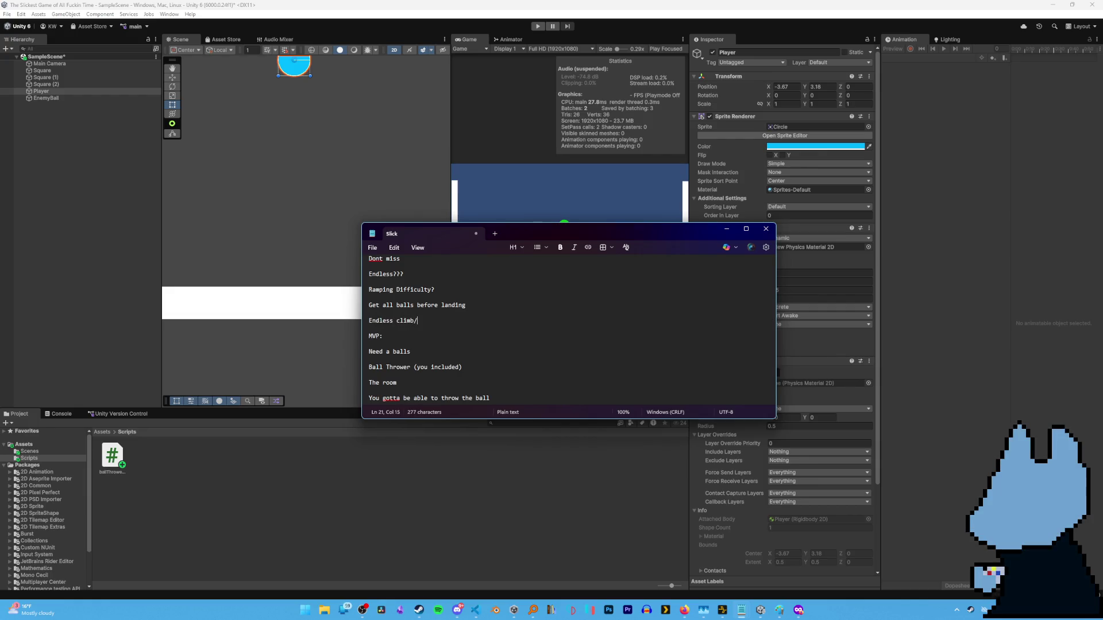
{"action": "type", "text": "or"}
{"action": "key", "text": "BackSpace"}
{"action": "key", "text": "BackSpace"}
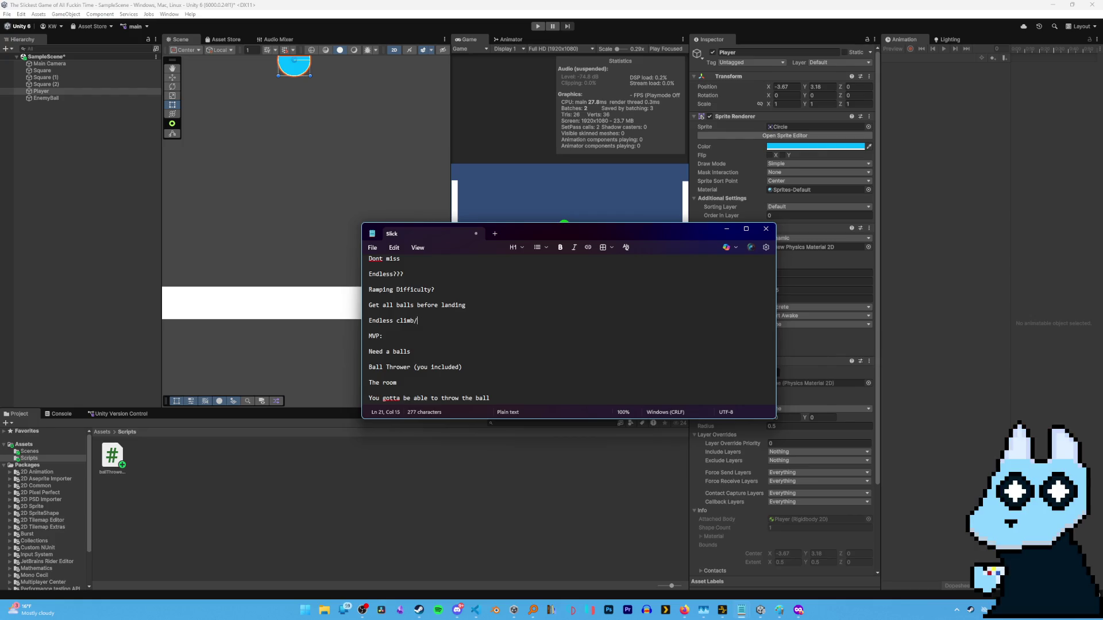
{"action": "type", "text": "endless gau"}
{"action": "type", "text": "ntlet"}
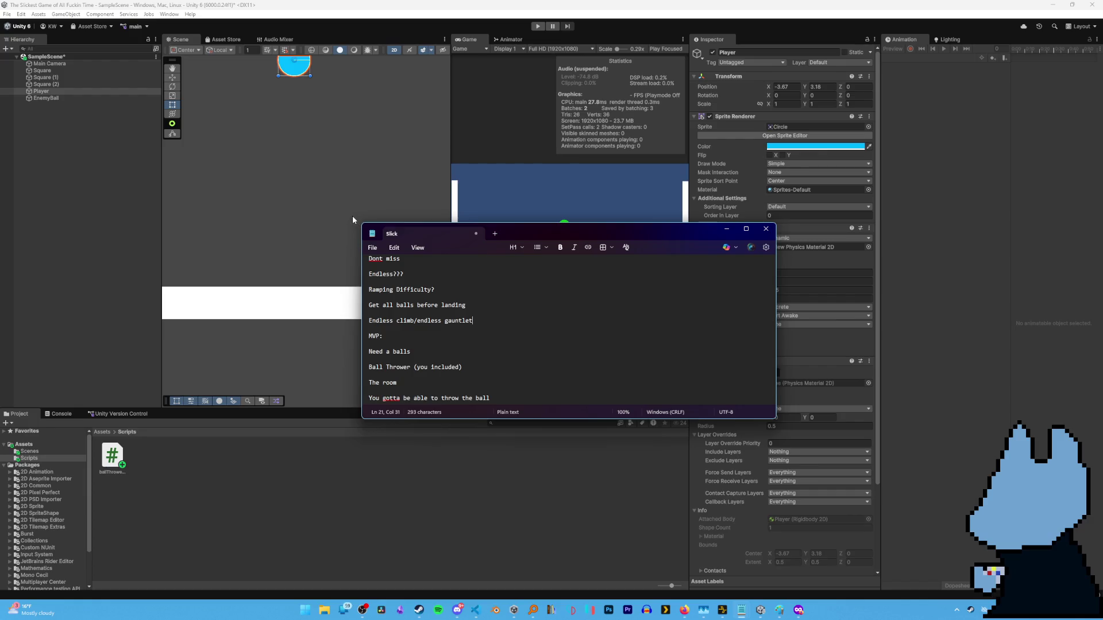
{"action": "left_click", "coordinate": [594, 56]}
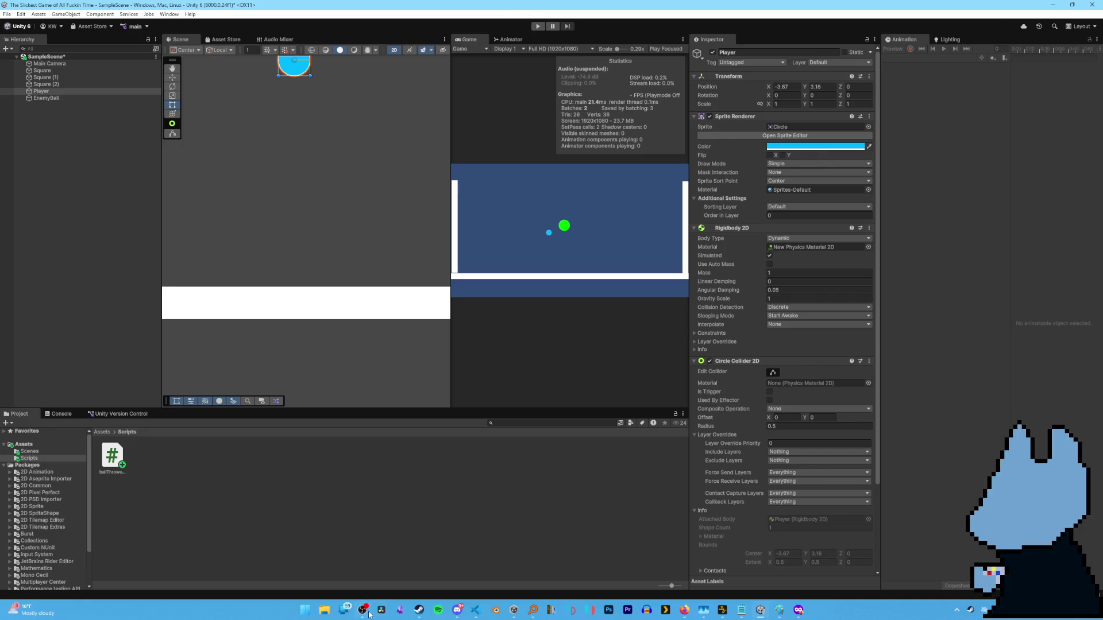
Add Debug.Log("Shoot Ball") inside FlyTowards' Mouse0 click check, save ballThrowerPlayer.cs, and switch to Unity.
{"action": "mouse_move", "coordinate": [408, 615]}
{"action": "left_click", "coordinate": [475, 610]}
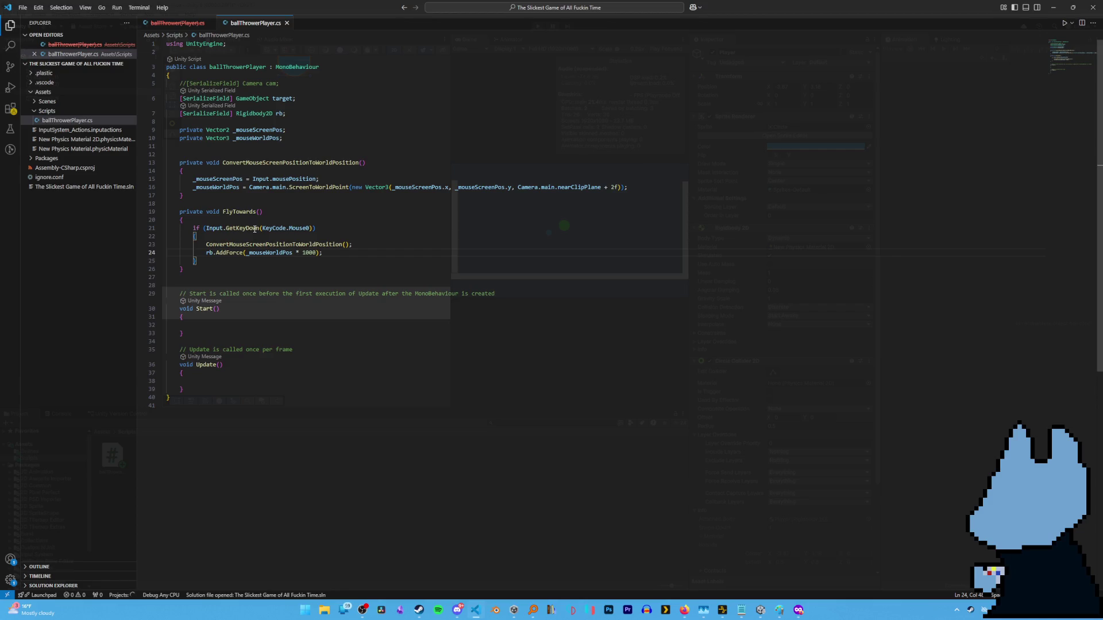
{"action": "left_click", "coordinate": [243, 238]}
{"action": "key", "text": "Return"}
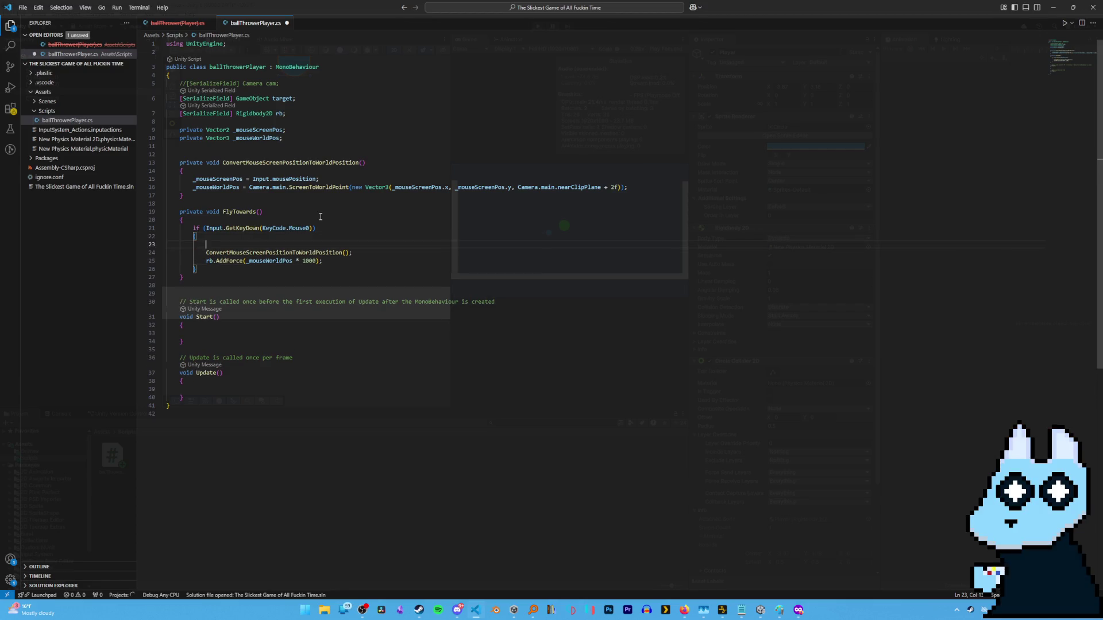
{"action": "type", "text": "debug"}
{"action": "key", "text": "BackSpace"}
{"action": "key", "text": "BackSpace"}
{"action": "key", "text": "BackSpace"}
{"action": "type", "text": "dD"}
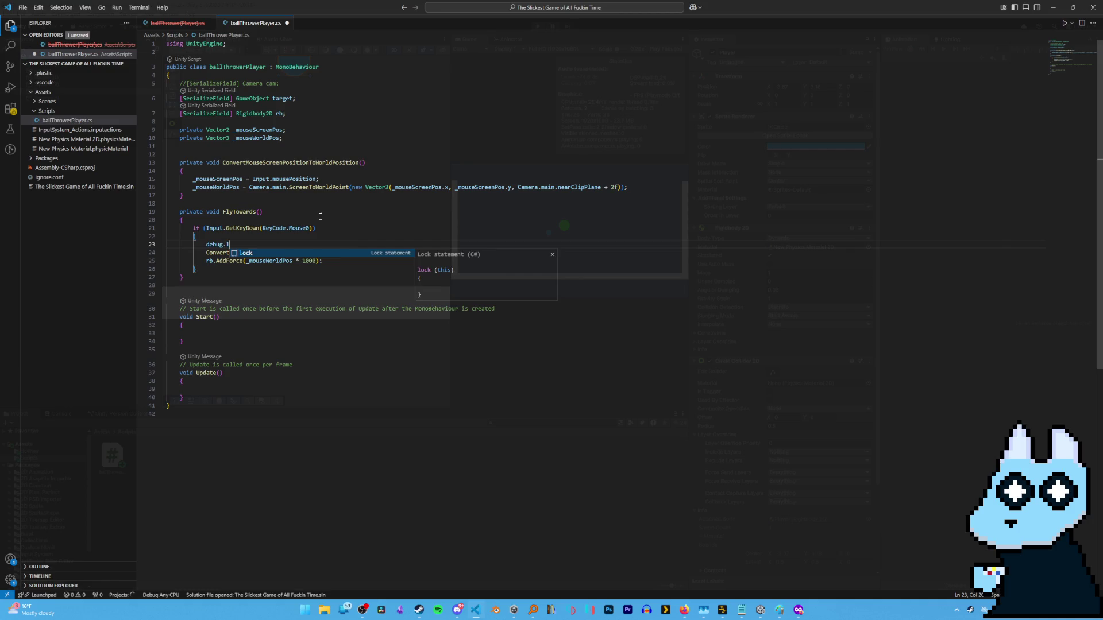
{"action": "type", "text": "Deb"}
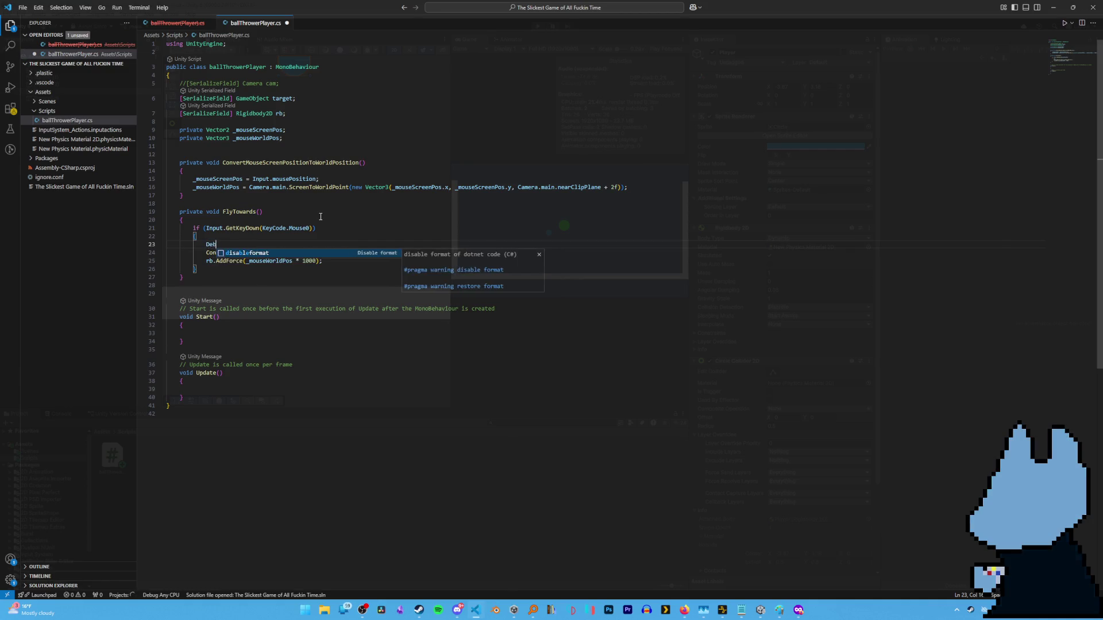
{"action": "type", "text": "ug.Log(\""}
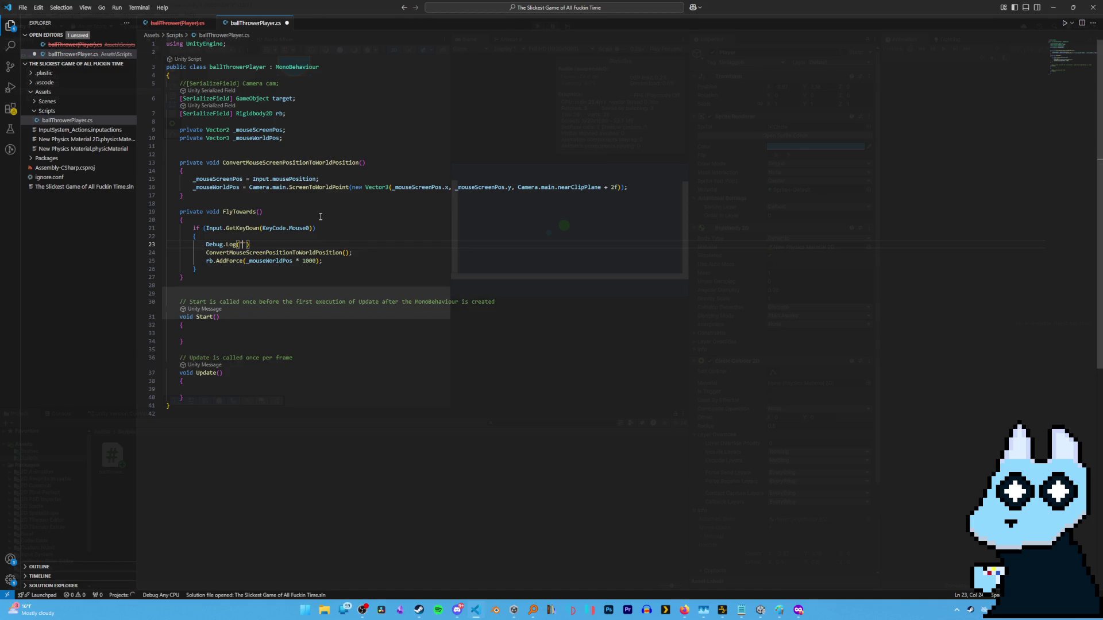
{"action": "type", "text": "Shoot Ball\""}
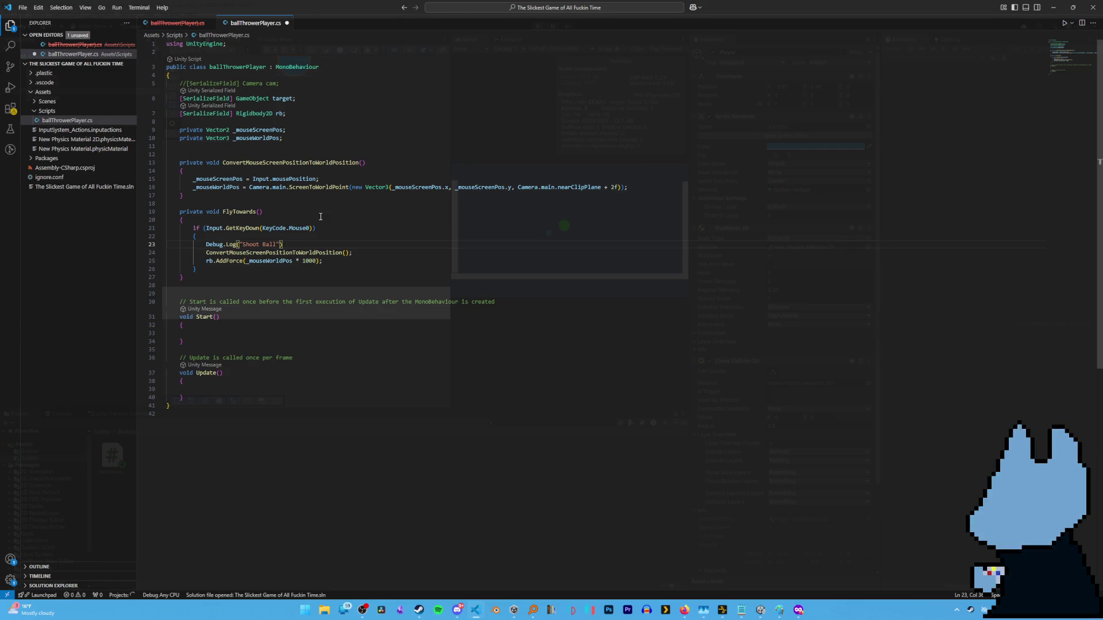
{"action": "type", "text": ";"}
{"action": "key", "text": "ctrl+s"}
{"action": "key", "text": "alt+Tab"}
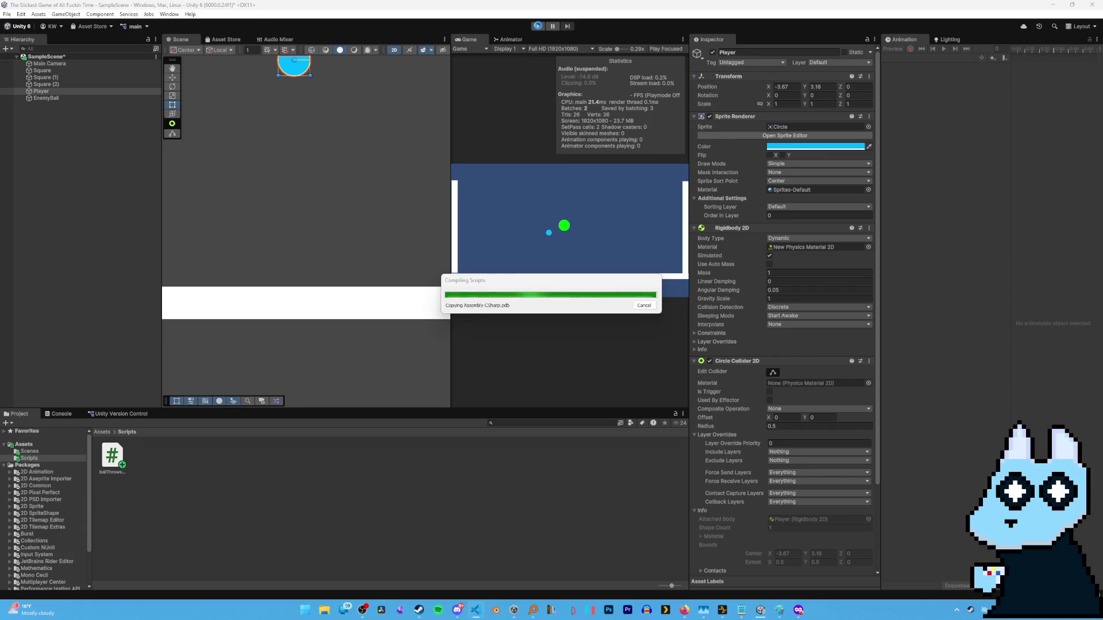
Play-test the scene with the Console visible, then go back to ballThrowerPlayer.cs in VS Code.
{"action": "left_click", "coordinate": [536, 27]}
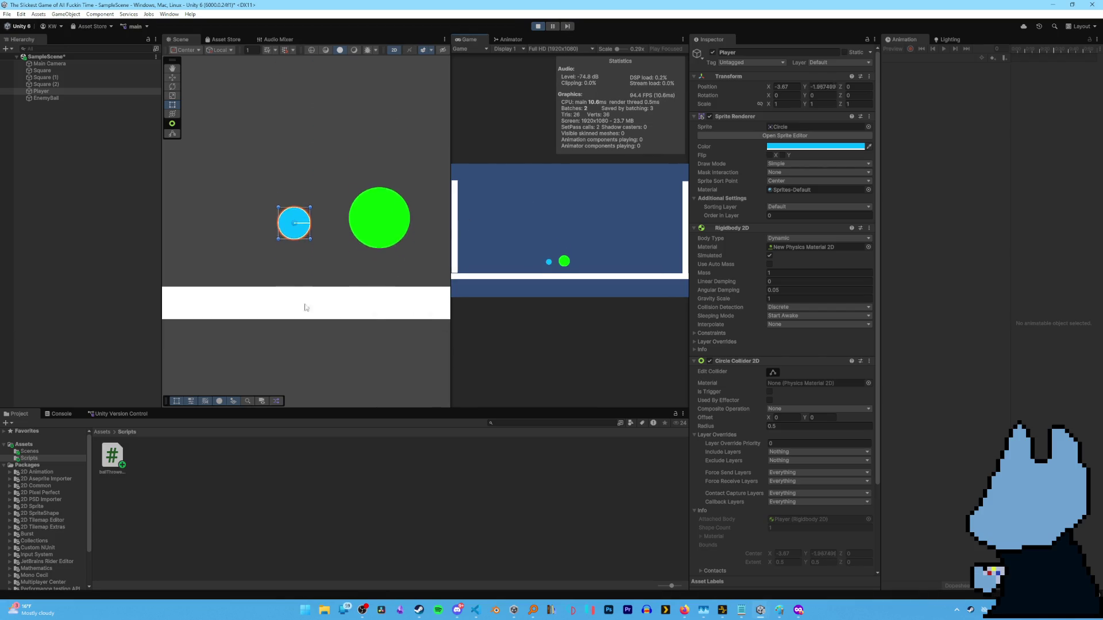
{"action": "left_click", "coordinate": [65, 413]}
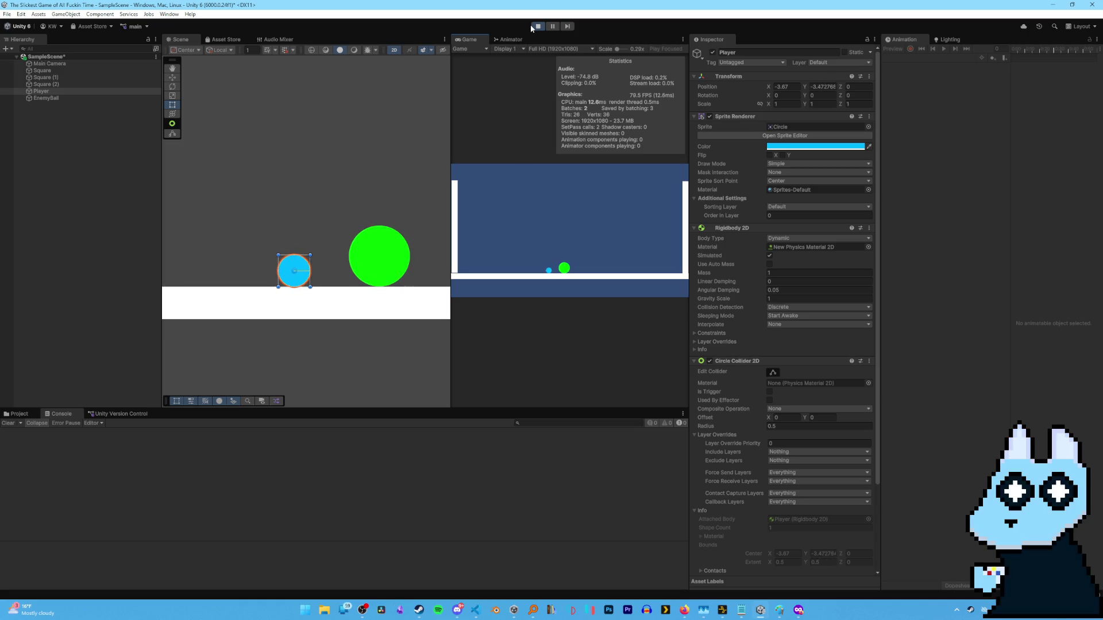
{"action": "mouse_move", "coordinate": [475, 610]}
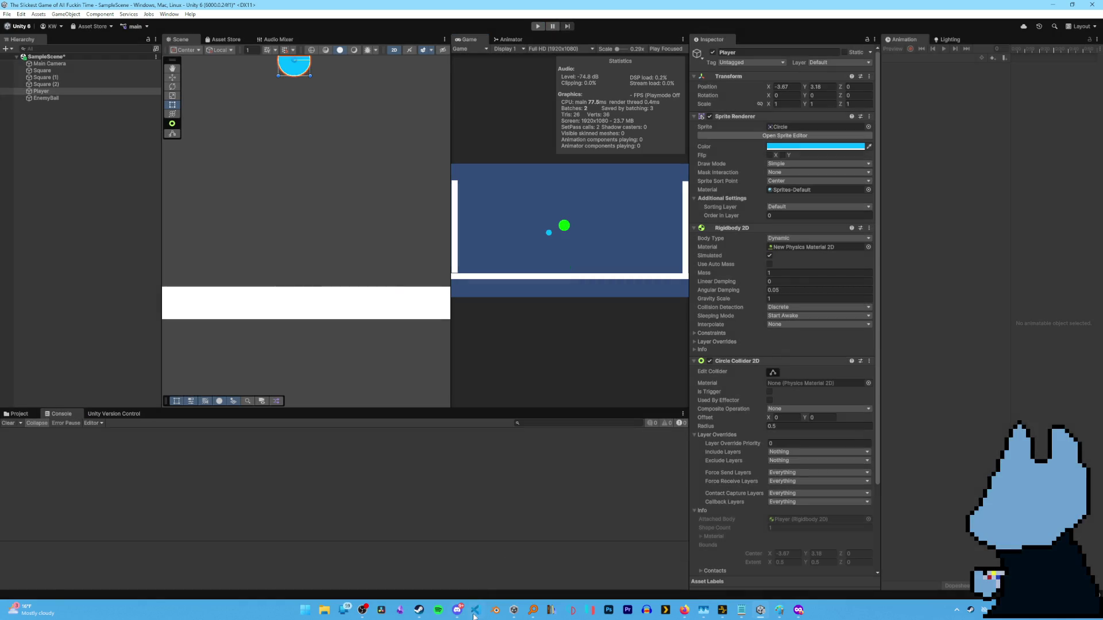
{"action": "left_click", "coordinate": [481, 578]}
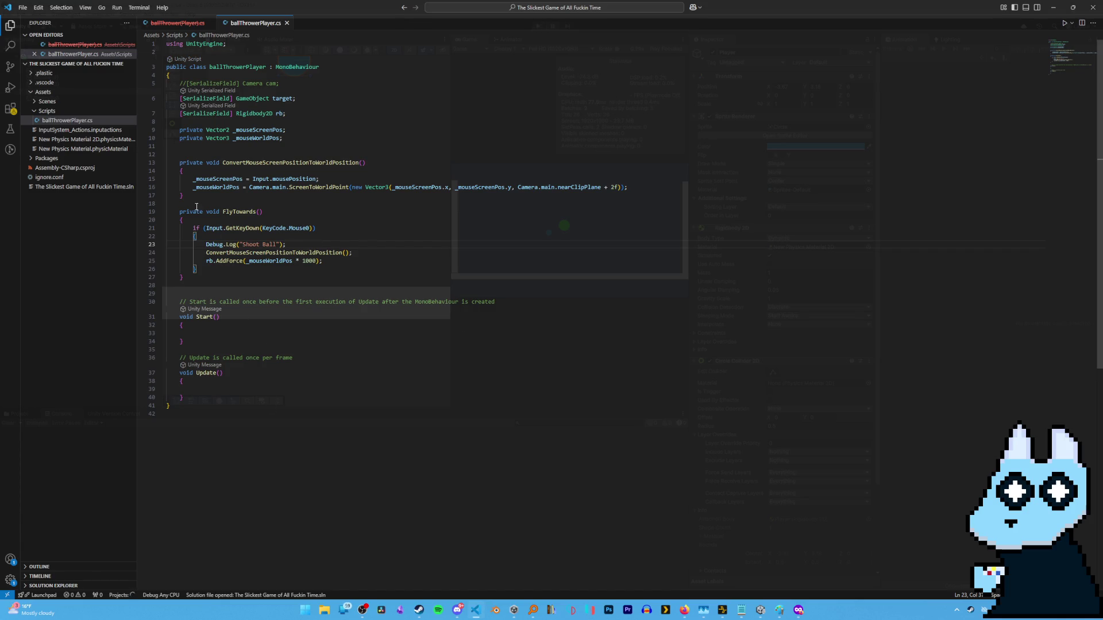
Check the Rigidbody2D.AddForce docs and the Converting Screen Space article in Firefox, then return to VS Code.
{"action": "mouse_move", "coordinate": [684, 610]}
{"action": "mouse_move", "coordinate": [588, 588]}
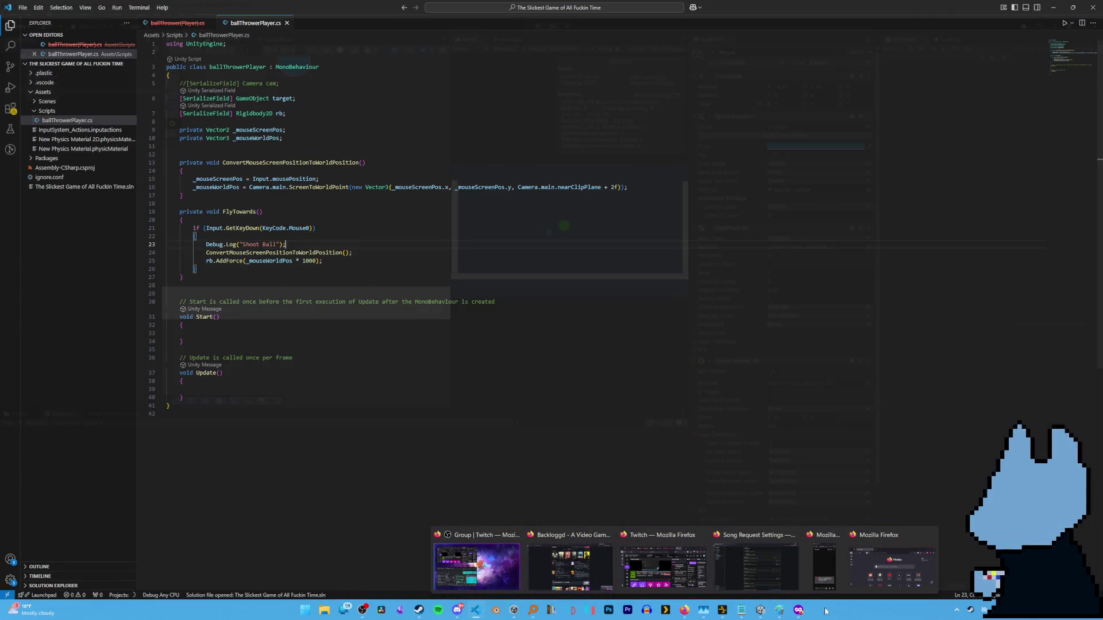
{"action": "left_click", "coordinate": [892, 565]}
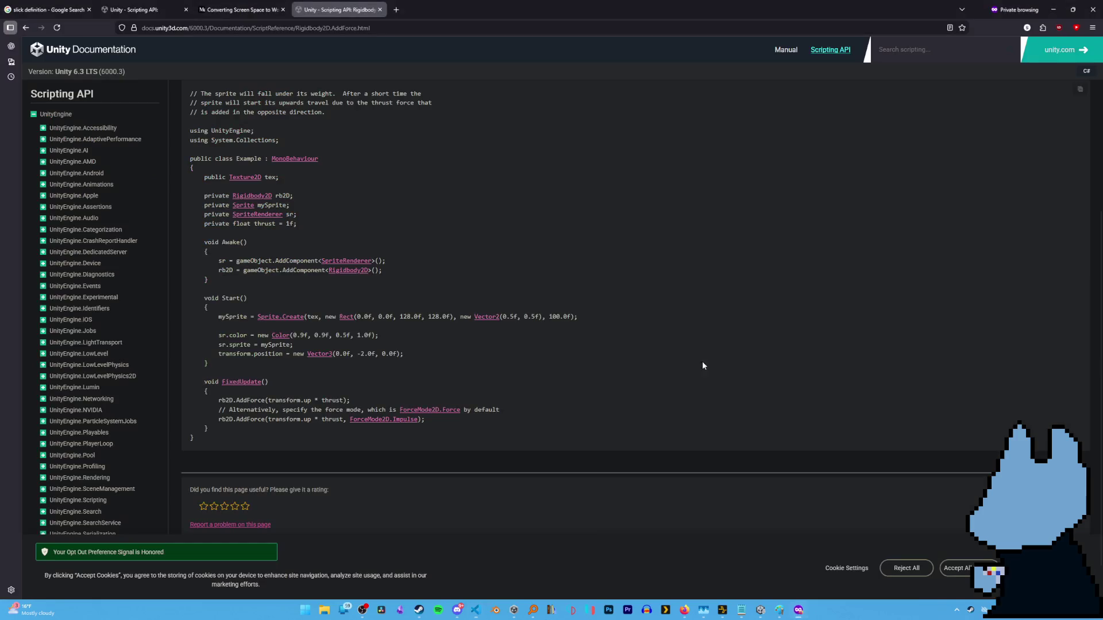
{"action": "scroll", "coordinate": [334, 246], "scroll_direction": "down", "scroll_amount": 2}
{"action": "key", "text": "ctrl+shift+Tab"}
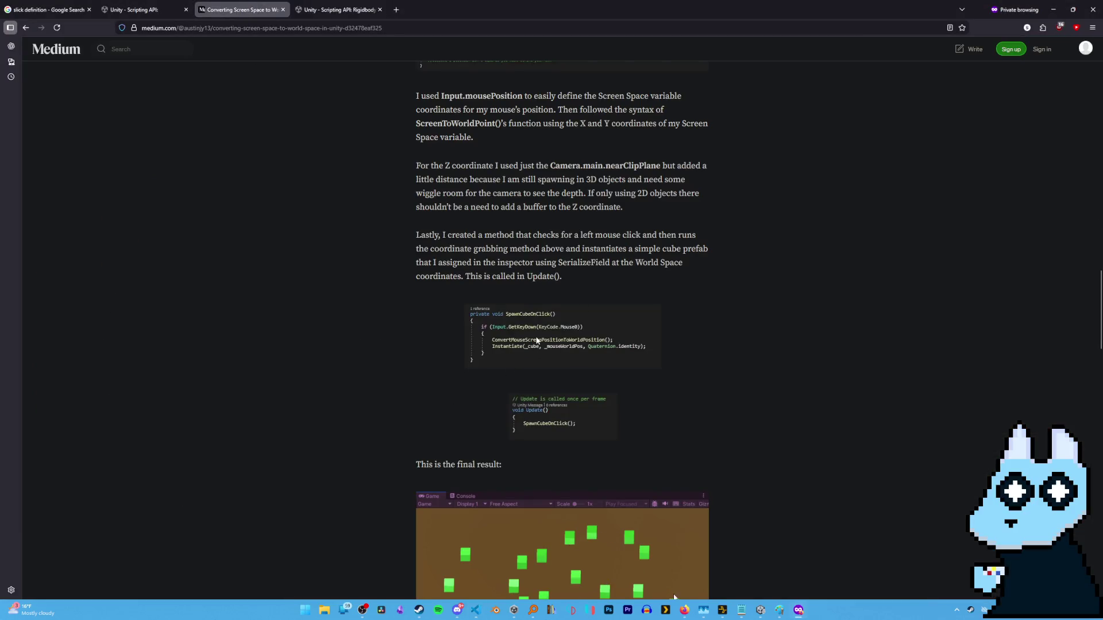
{"action": "left_click", "coordinate": [475, 610]}
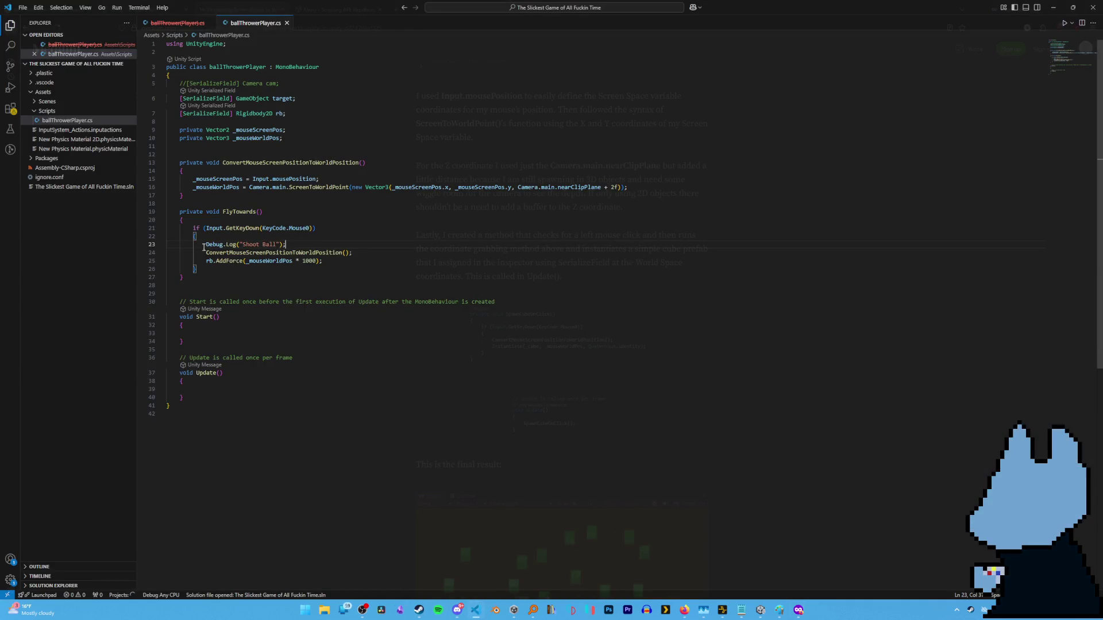
Call FlyTowards() from the Update method and save the script.
{"action": "left_click_drag", "start_coordinate": [179, 212], "coordinate": [205, 277]}
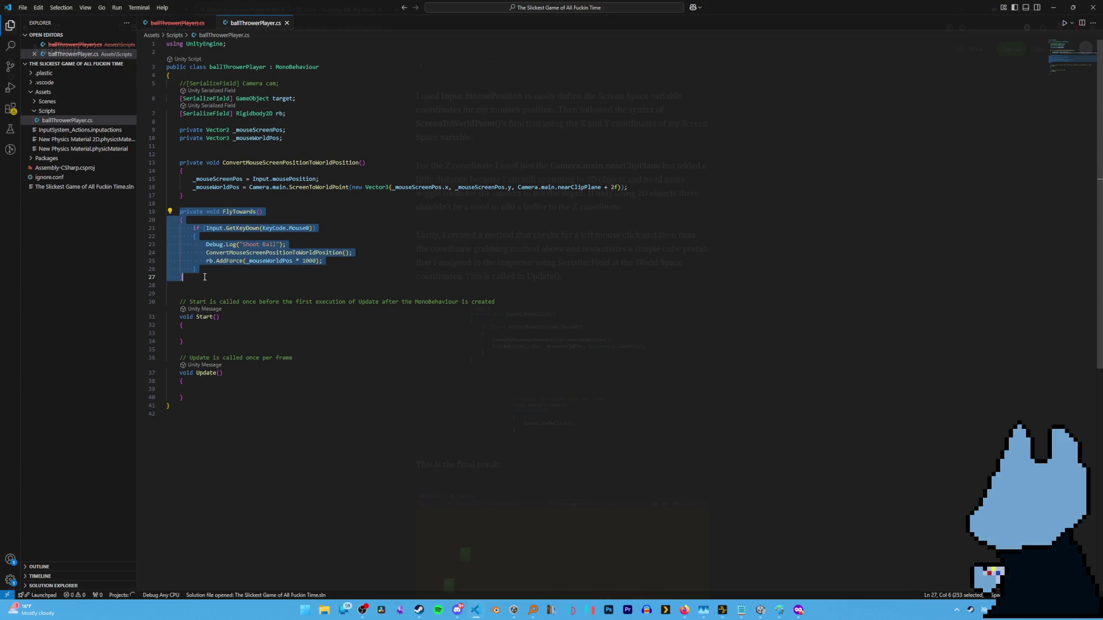
{"action": "left_click", "coordinate": [225, 397]}
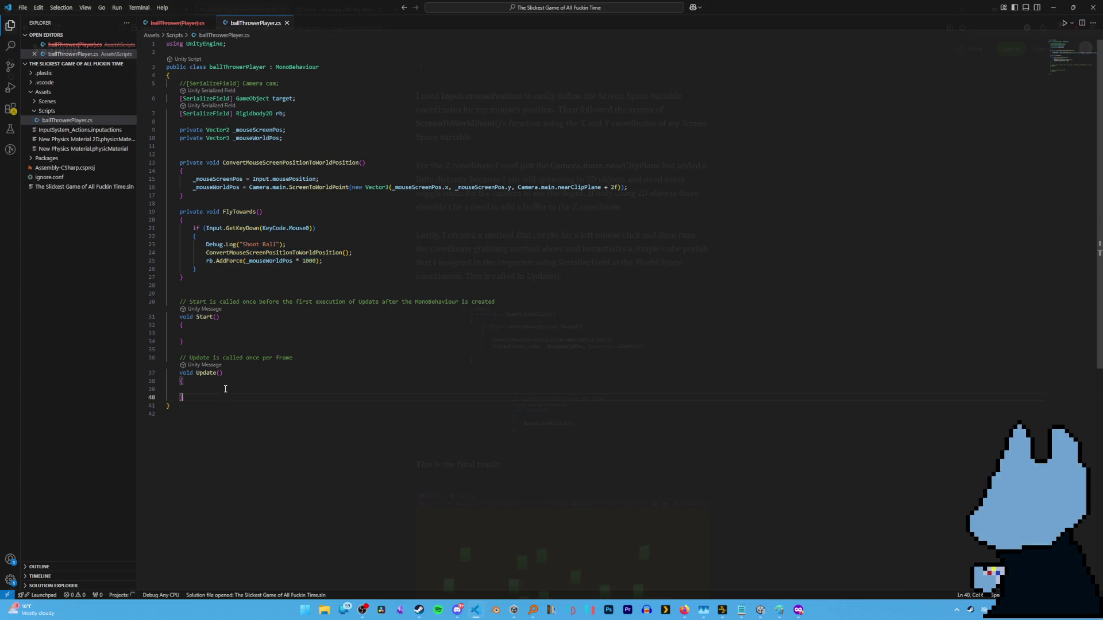
{"action": "type", "text": "Fly"}
{"action": "key", "text": "Tab"}
{"action": "type", "text": "("}
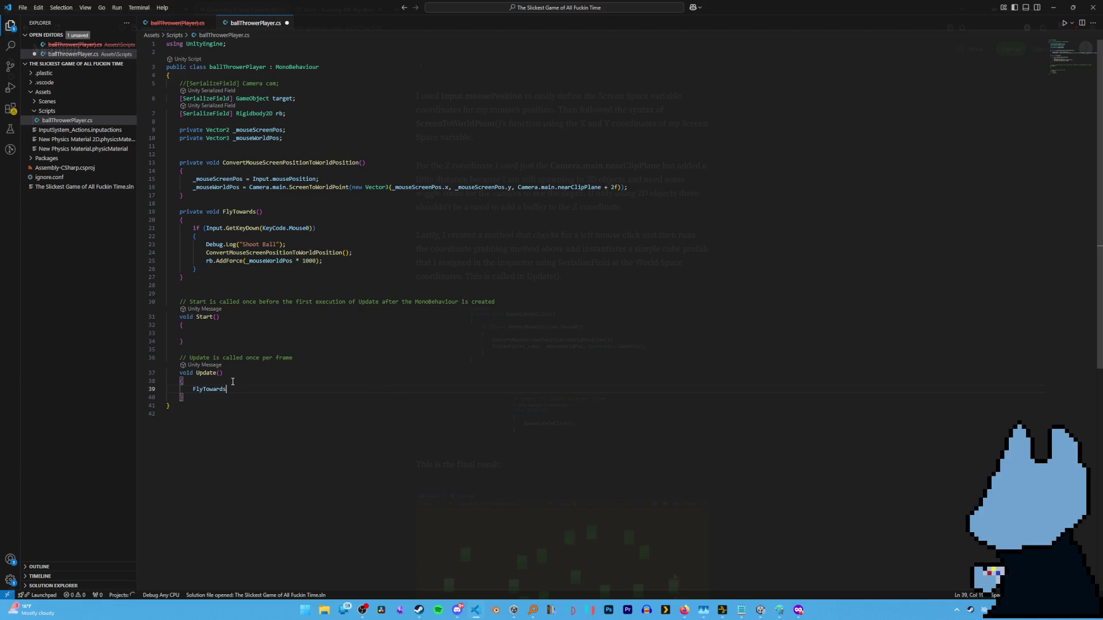
{"action": "type", "text": ");"}
{"action": "key", "text": "ctrl+s"}
In Unity, click in the Game view to launch the ball, then return to the script.
{"action": "left_click", "coordinate": [723, 610]}
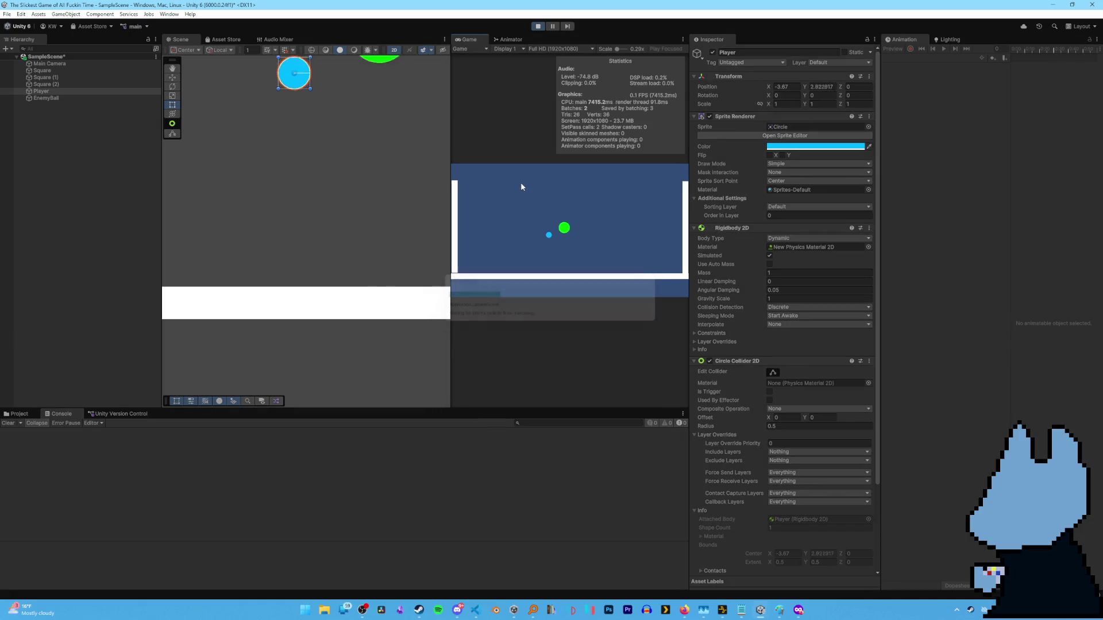
{"action": "left_click", "coordinate": [520, 181]}
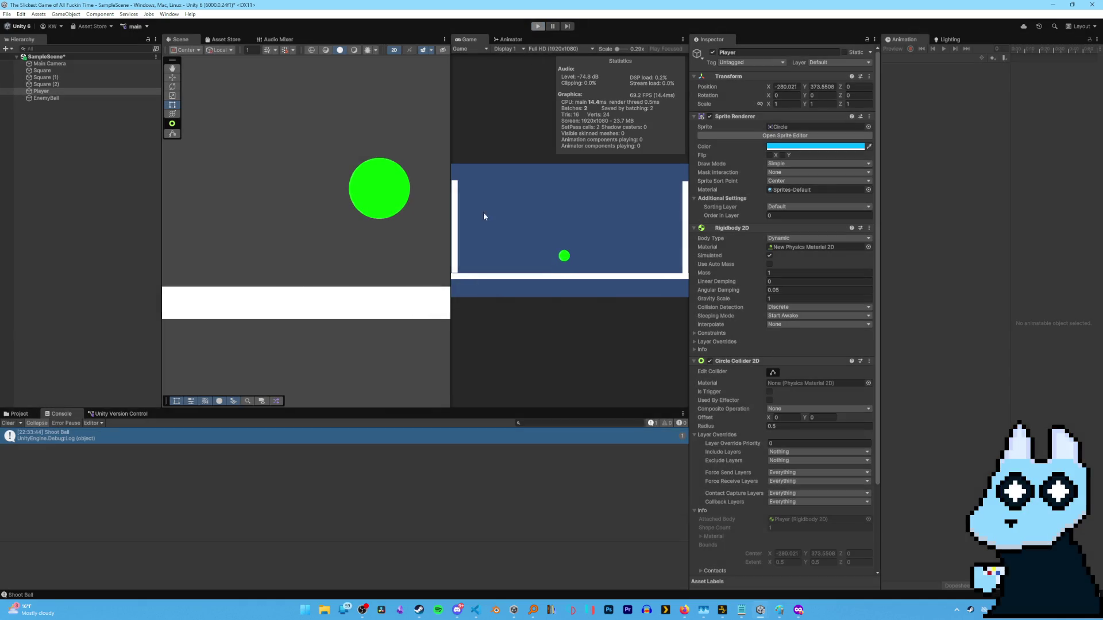
{"action": "left_click", "coordinate": [483, 212]}
{"action": "left_click", "coordinate": [475, 609]}
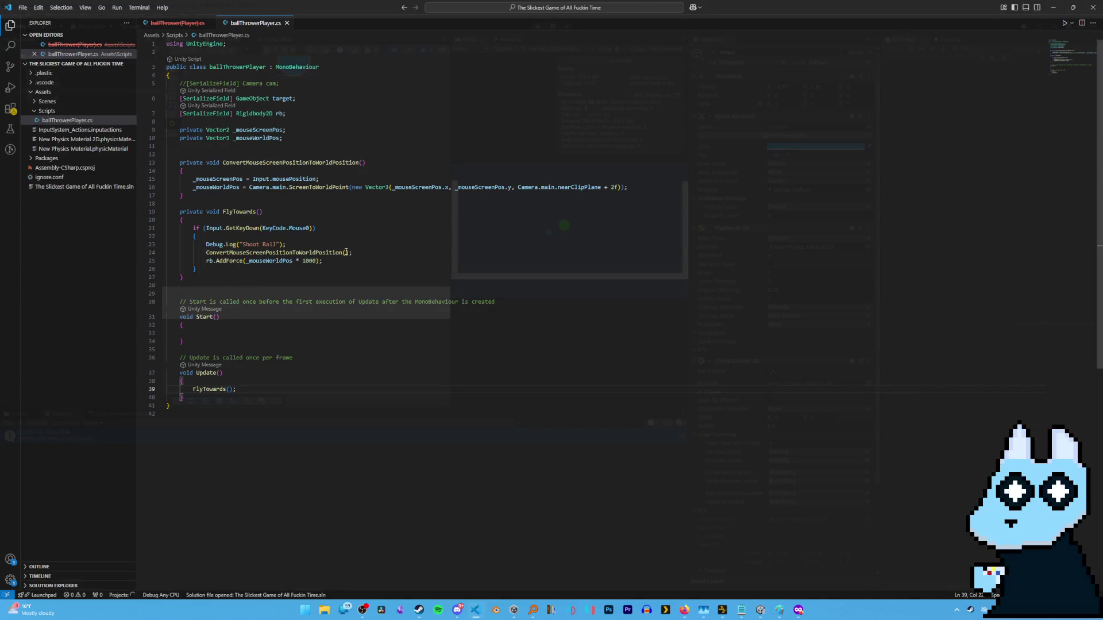
Declare a [SerializeField] float force field of 100 below the rigidbody field.
{"action": "left_click", "coordinate": [314, 262]}
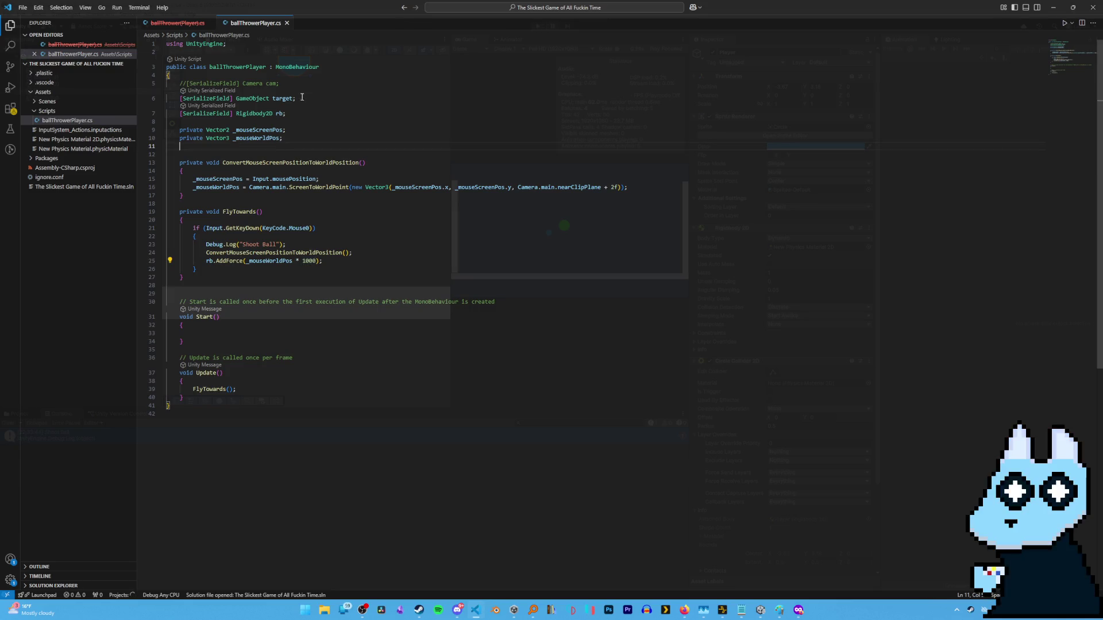
{"action": "left_click", "coordinate": [286, 119]}
{"action": "key", "text": "Return"}
{"action": "key", "text": "Return"}
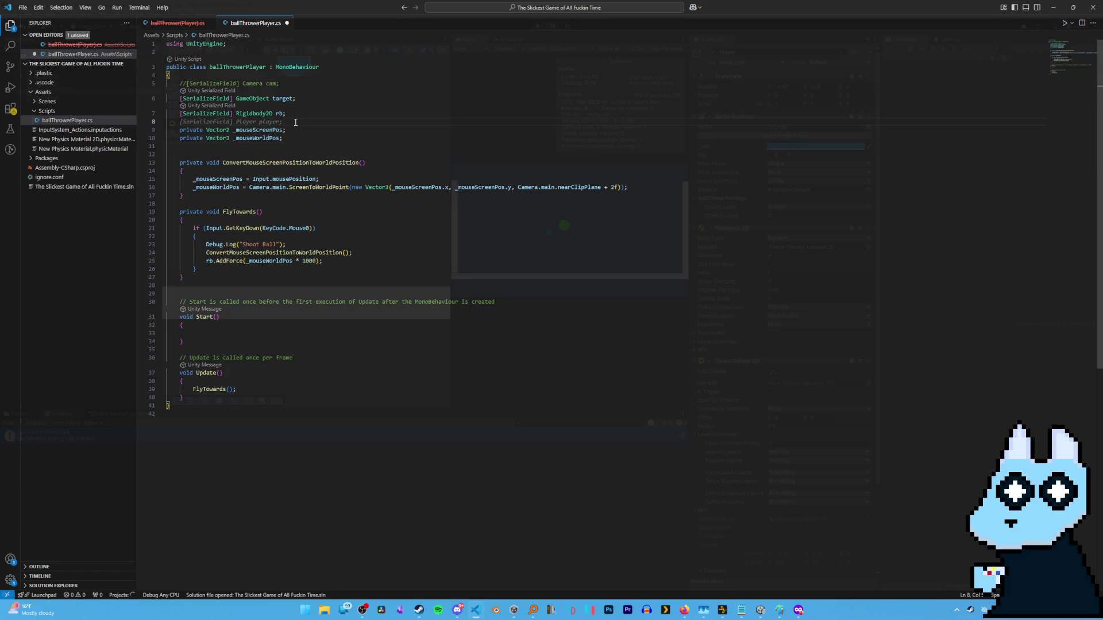
{"action": "key", "text": "Up"}
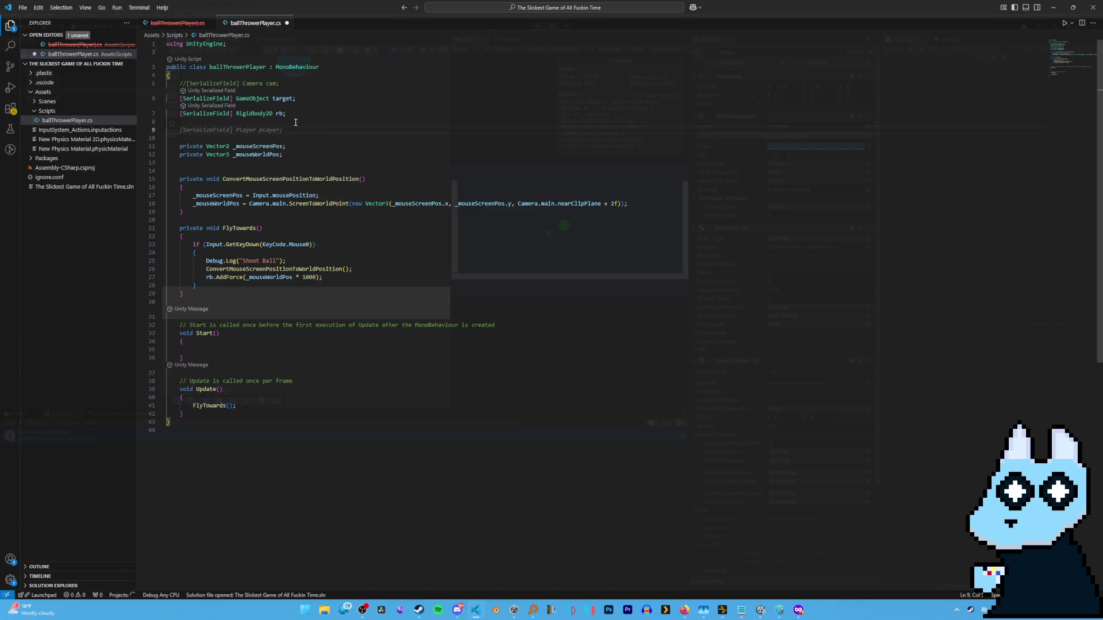
{"action": "key", "text": "Tab"}
{"action": "key", "text": "Left"}
{"action": "key", "text": "ctrl+shift+Left"}
{"action": "key", "text": "ctrl+shift+Left"}
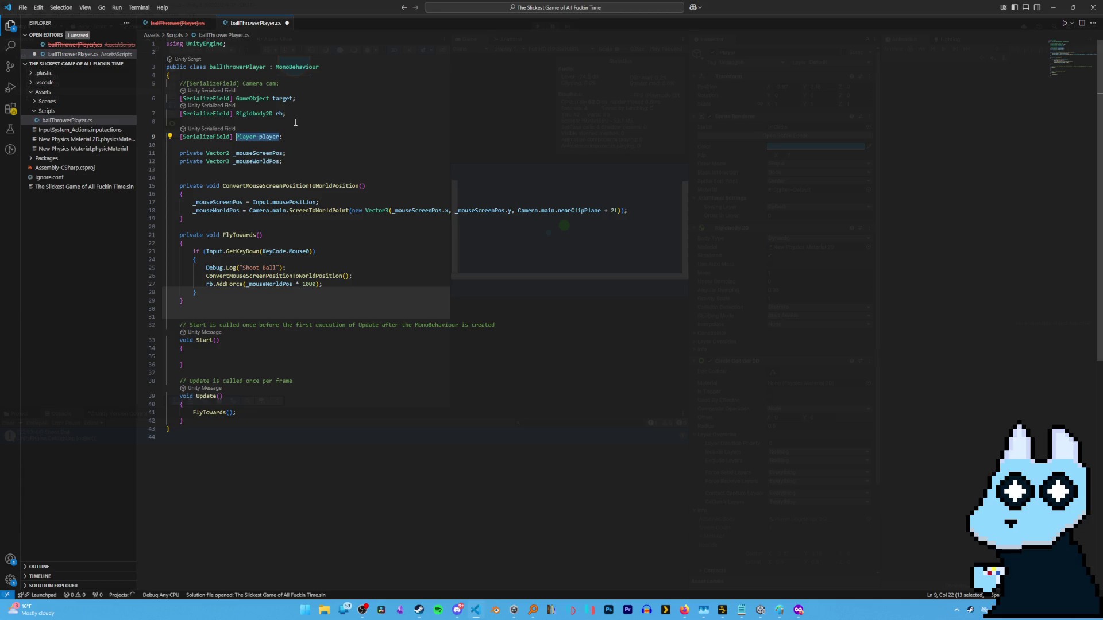
{"action": "type", "text": "float"}
{"action": "key", "text": "BackSpace"}
{"action": "key", "text": "BackSpace"}
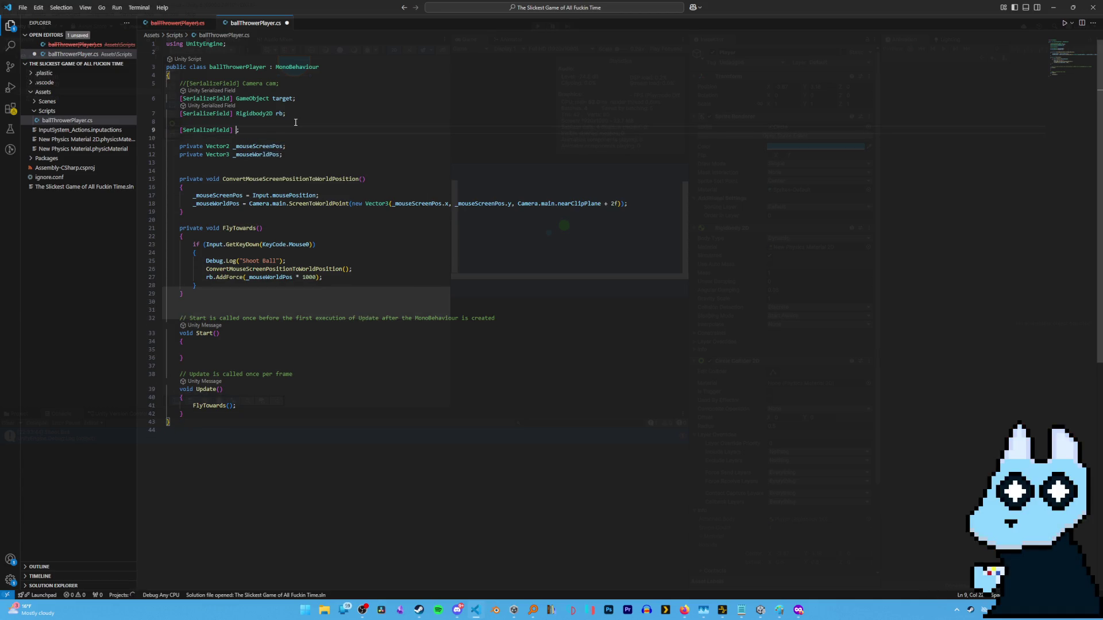
{"action": "type", "text": "int"}
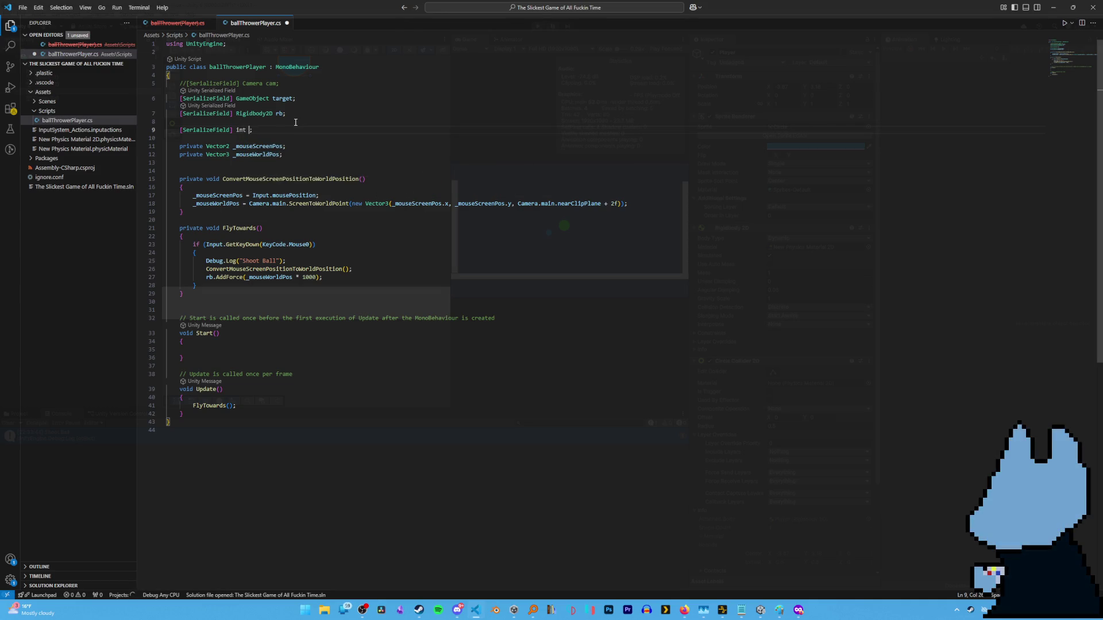
{"action": "key", "text": "BackSpace"}
{"action": "key", "text": "BackSpace"}
{"action": "key", "text": "BackSpace"}
{"action": "type", "text": "float "}
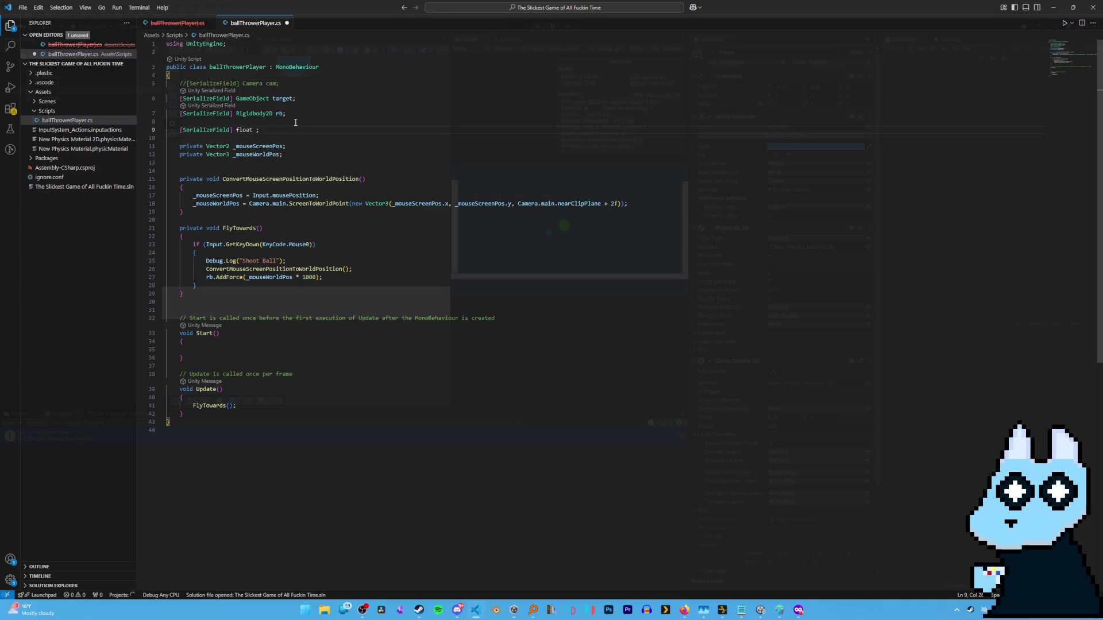
{"action": "type", "text": "force"}
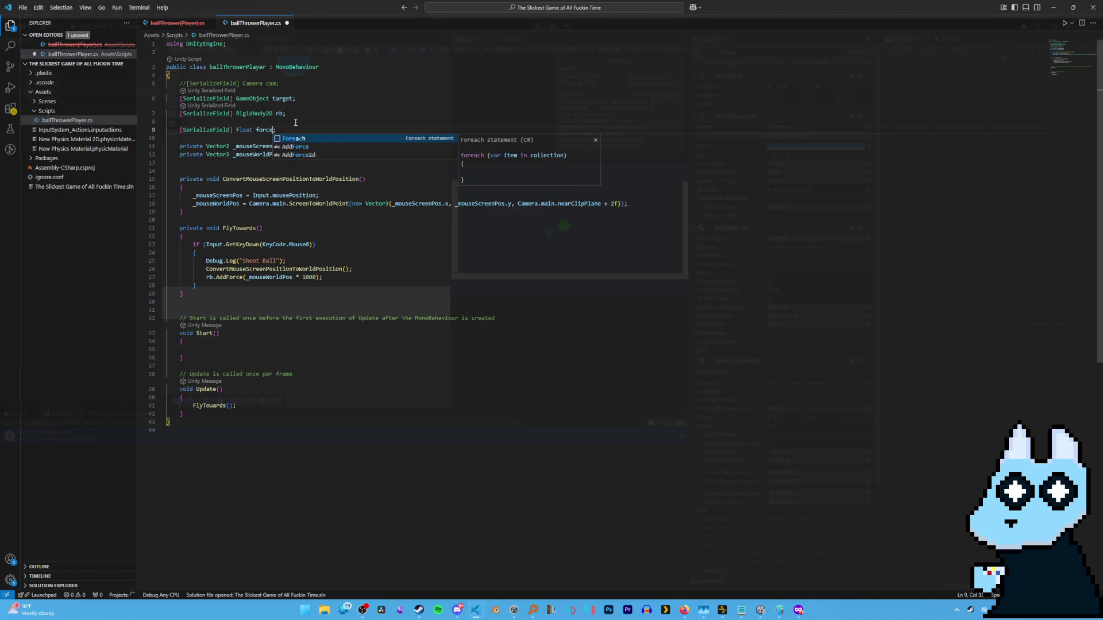
{"action": "left_click", "coordinate": [244, 349]}
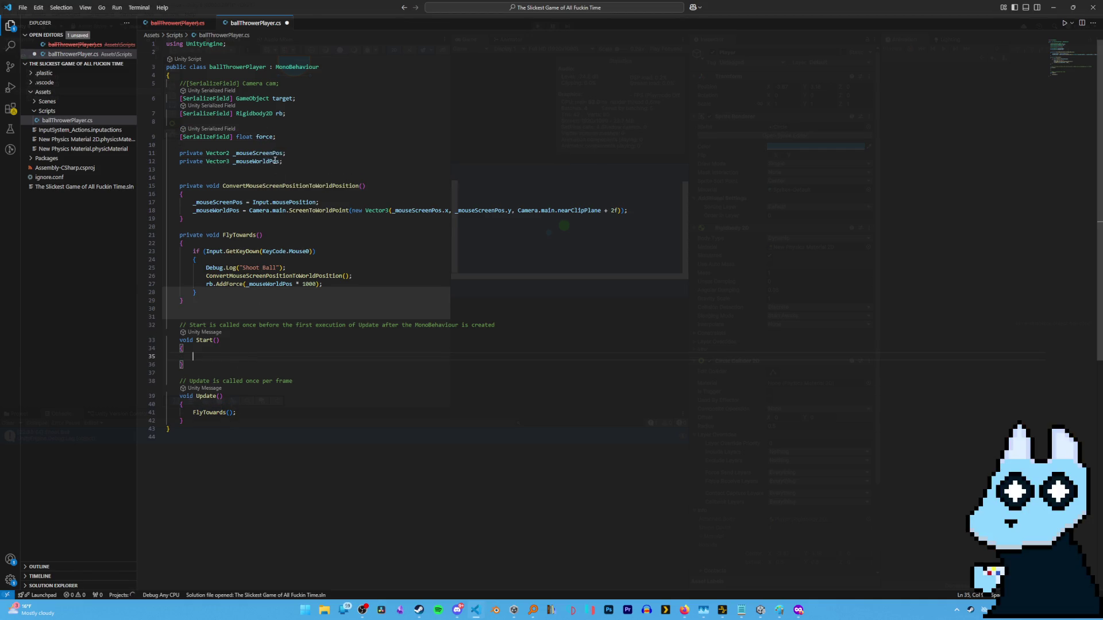
{"action": "left_click", "coordinate": [273, 137]}
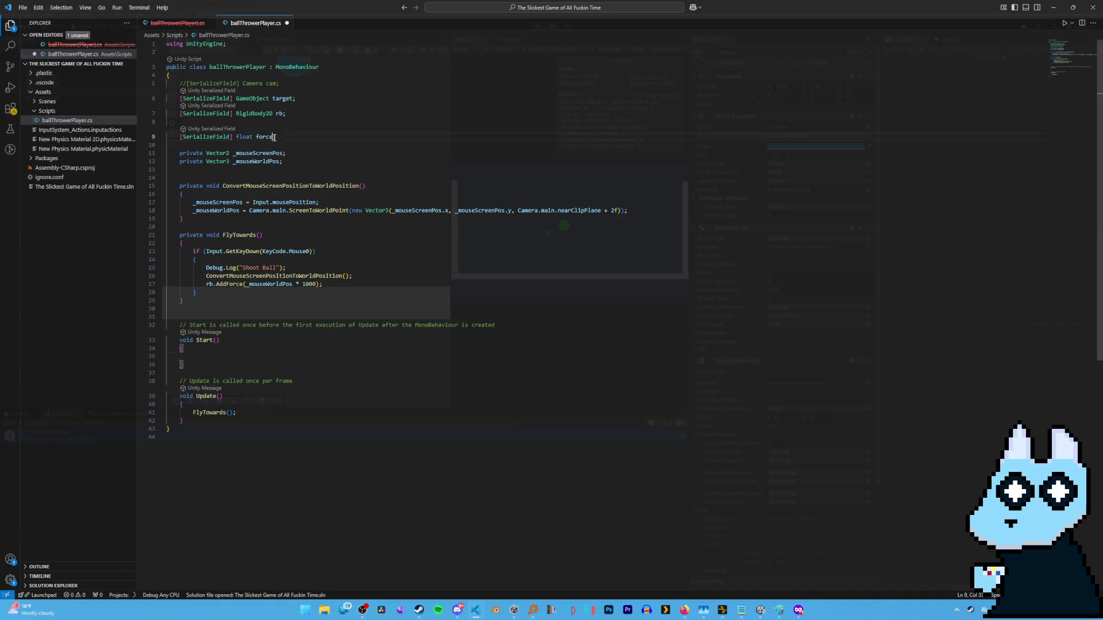
{"action": "left_click", "coordinate": [304, 120]}
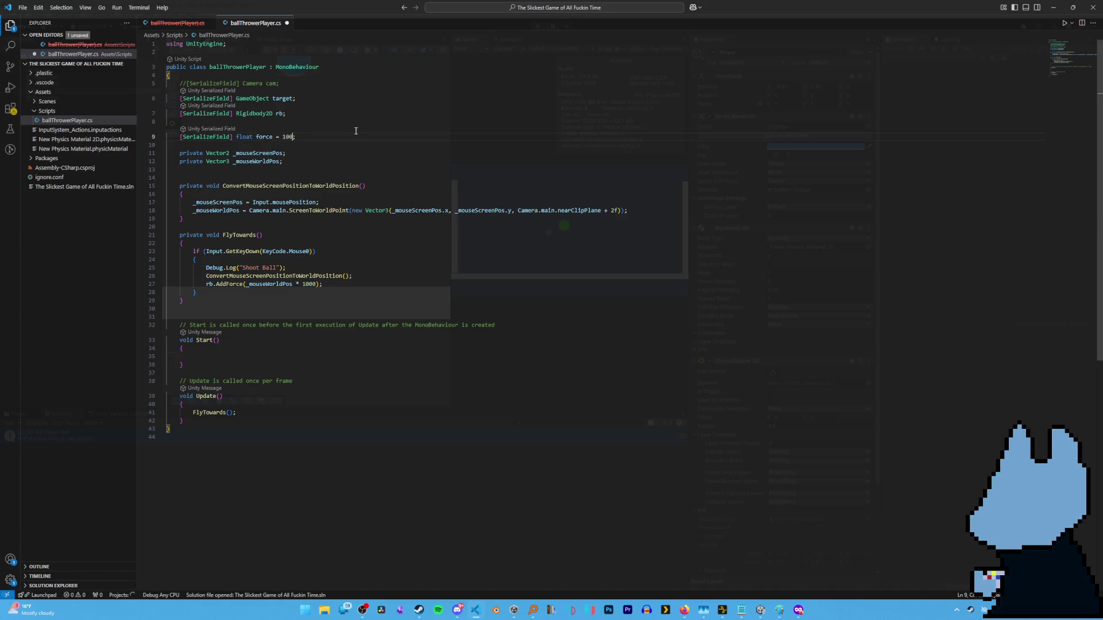
Replace the 1000 multiplier in rb.AddForce with force and save the script.
{"action": "double_click", "coordinate": [316, 284]}
{"action": "type", "text": "100"}
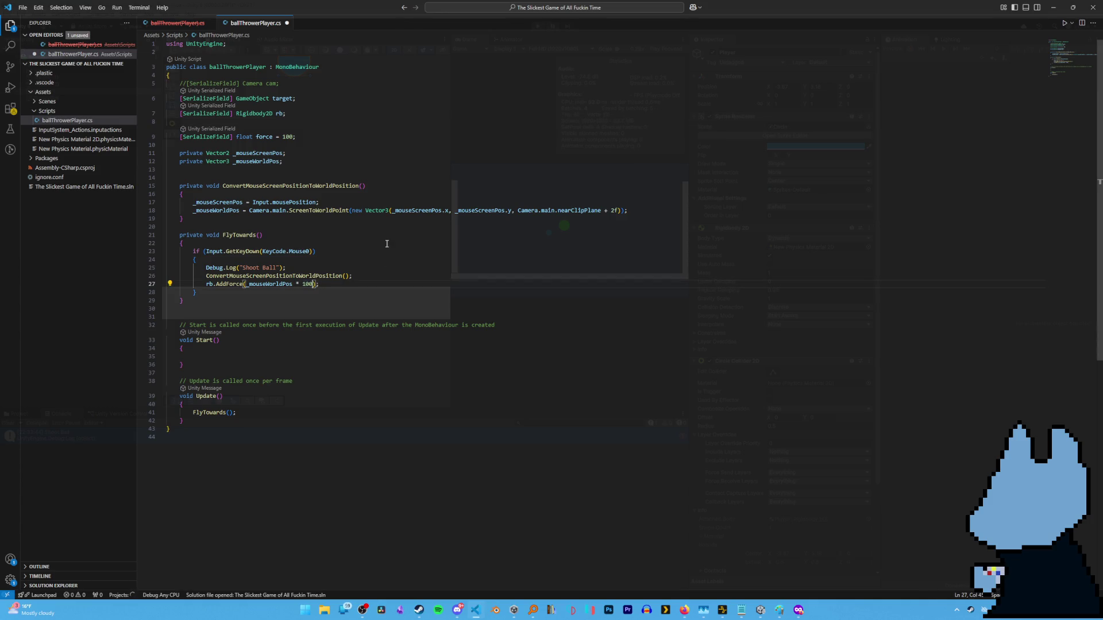
{"action": "double_click", "coordinate": [309, 285]}
{"action": "type", "text": "force"}
{"action": "key", "text": "BackSpace"}
{"action": "key", "text": "BackSpace"}
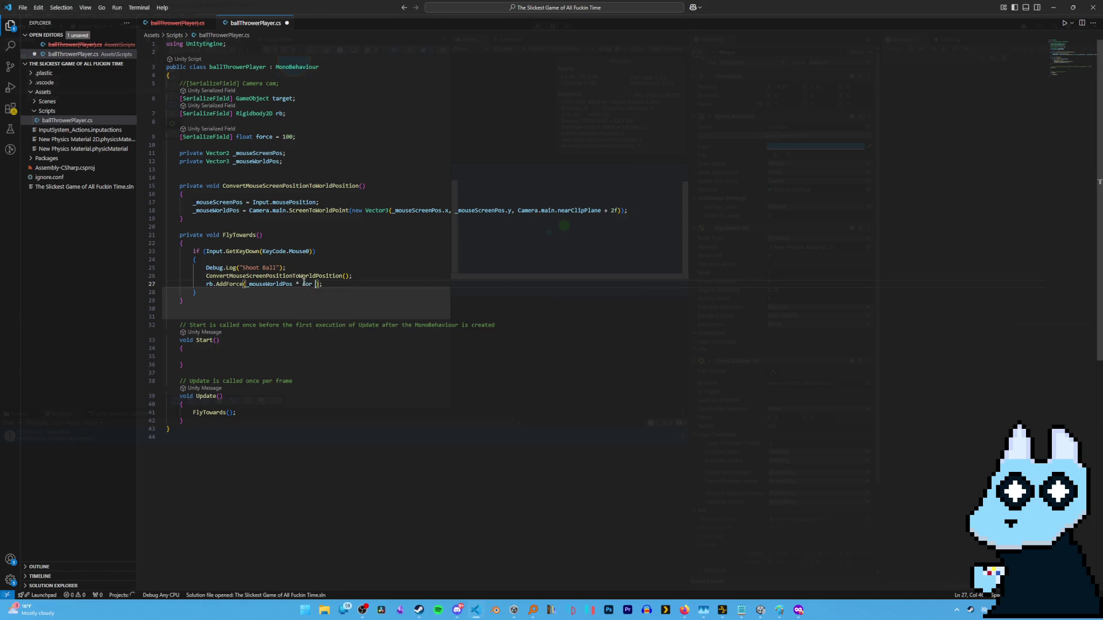
{"action": "type", "text": "ce"}
{"action": "key", "text": "ctrl+s"}
{"action": "left_click", "coordinate": [403, 169]}
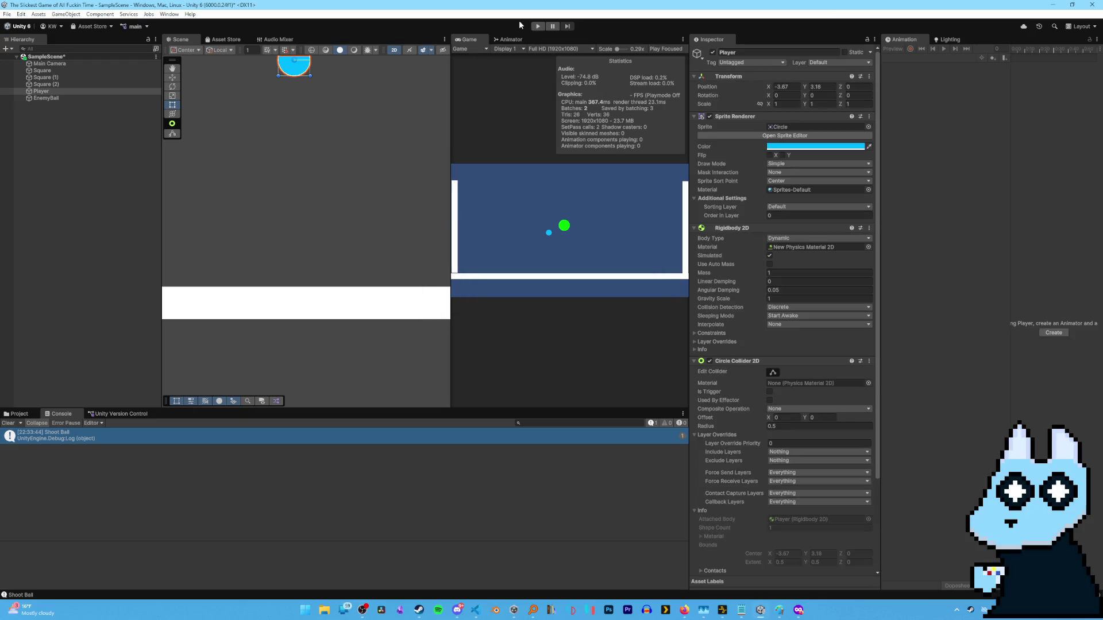
Play the game, fire the ball at several clicked spots, then stop play mode.
{"action": "left_click", "coordinate": [538, 26]}
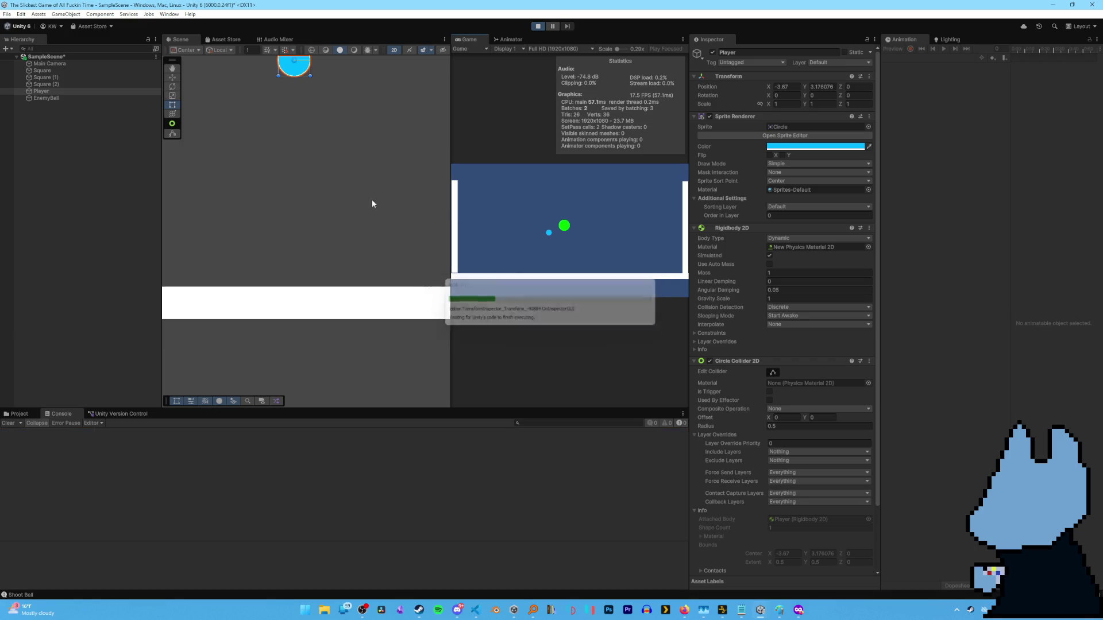
{"action": "left_click", "coordinate": [539, 205]}
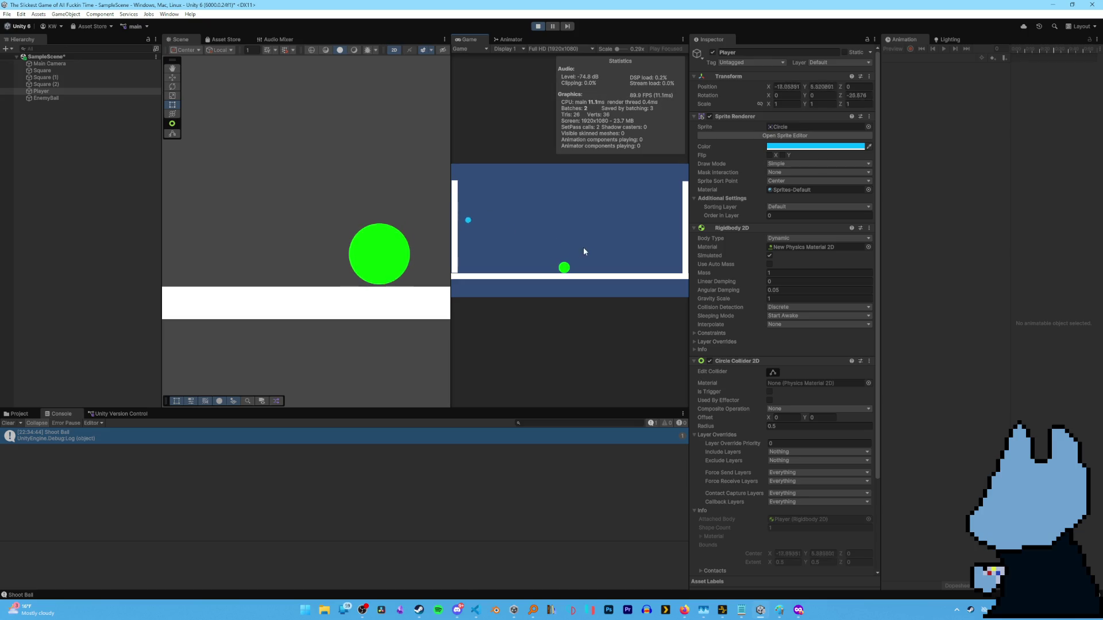
{"action": "left_click", "coordinate": [586, 247]}
{"action": "left_click", "coordinate": [533, 188]}
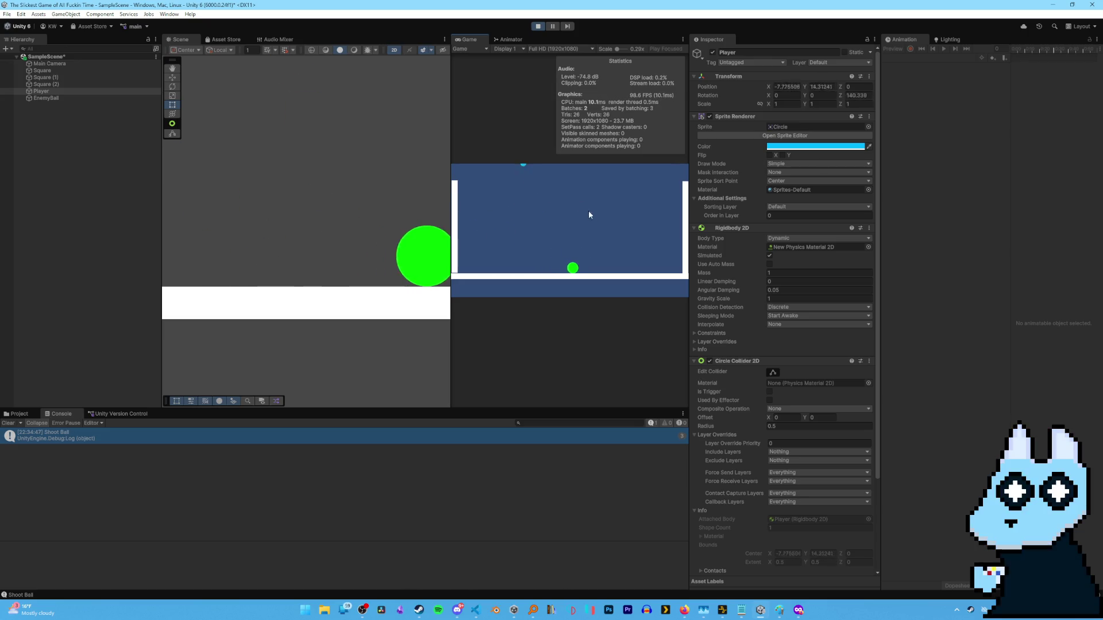
{"action": "left_click", "coordinate": [534, 254]}
{"action": "left_click", "coordinate": [524, 247]}
{"action": "left_click", "coordinate": [540, 244]}
{"action": "left_click", "coordinate": [540, 245]}
{"action": "left_click", "coordinate": [565, 236]}
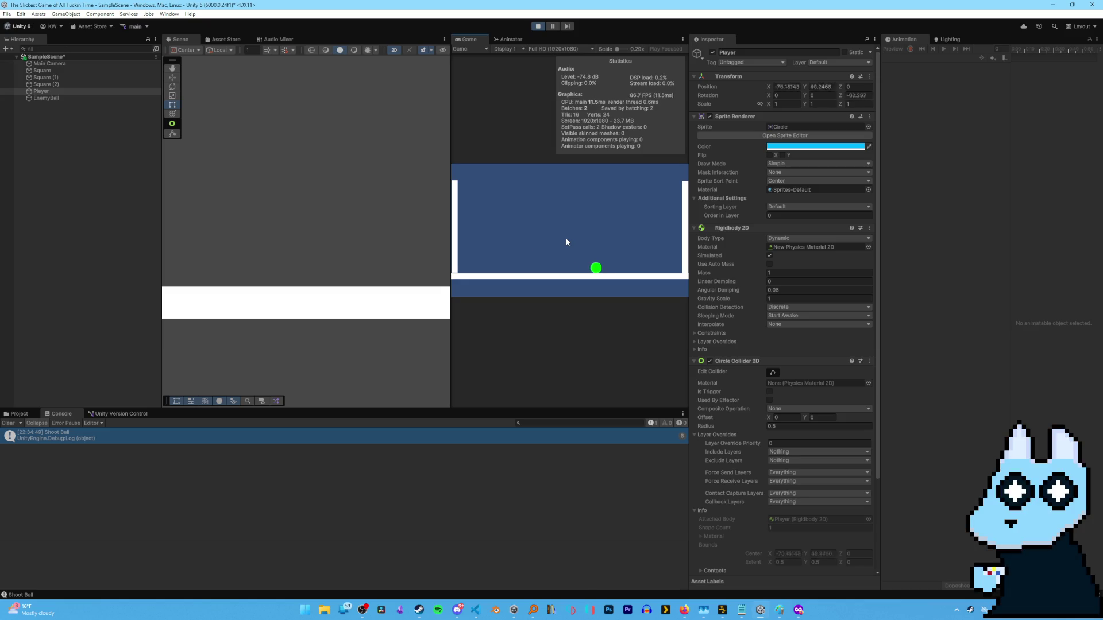
{"action": "left_click", "coordinate": [566, 236]}
{"action": "scroll", "coordinate": [316, 199], "scroll_direction": "down", "scroll_amount": 2}
{"action": "scroll", "coordinate": [287, 197], "scroll_direction": "down", "scroll_amount": 3}
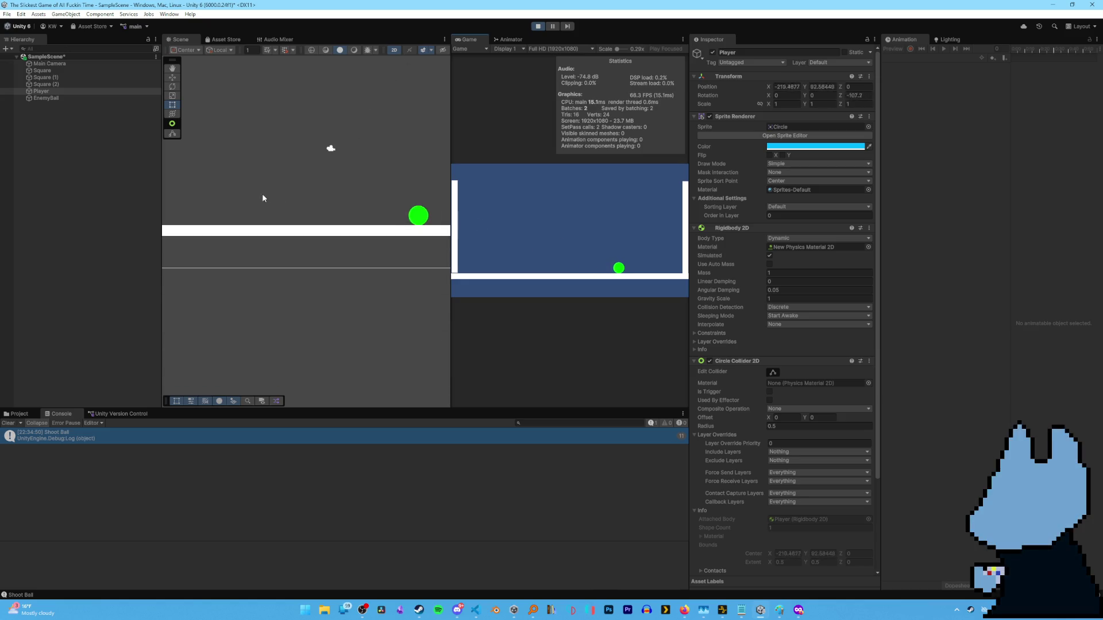
{"action": "scroll", "coordinate": [304, 130], "scroll_direction": "up", "scroll_amount": 5}
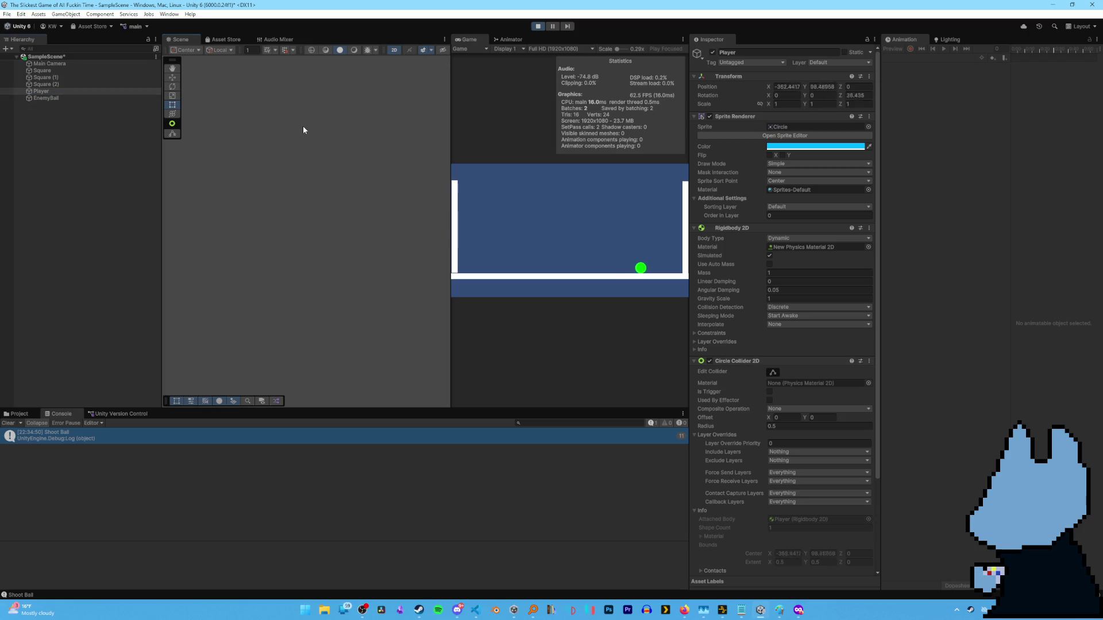
{"action": "left_click", "coordinate": [535, 27]}
Restart play mode and repeatedly launch the ball, including up to the top, then stop.
{"action": "left_click", "coordinate": [553, 26]}
{"action": "left_click", "coordinate": [538, 26]}
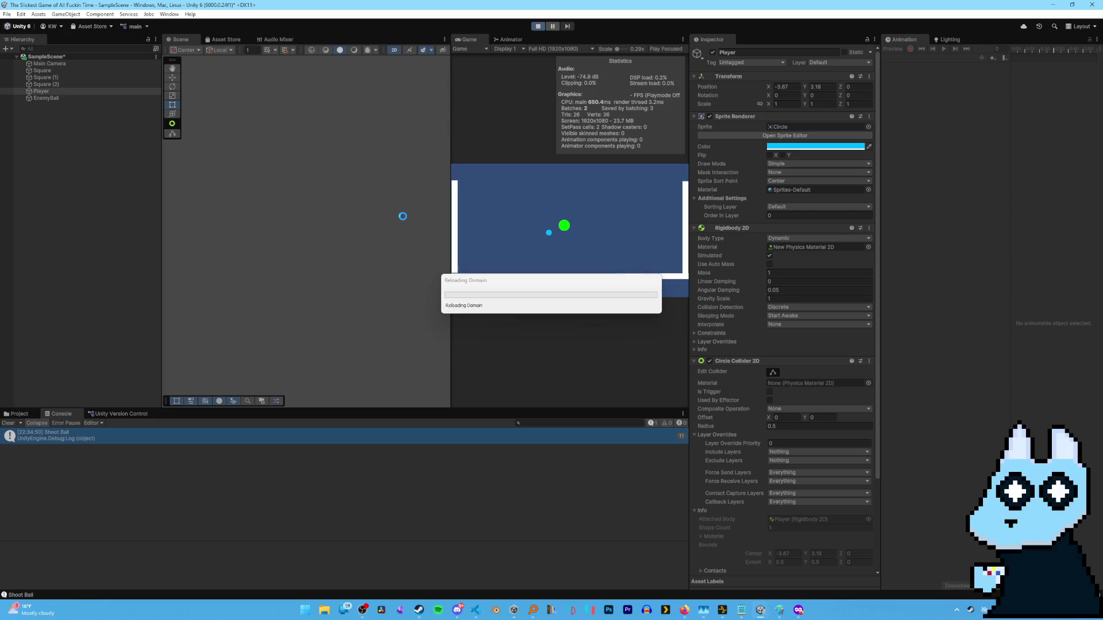
{"action": "left_click", "coordinate": [547, 202]}
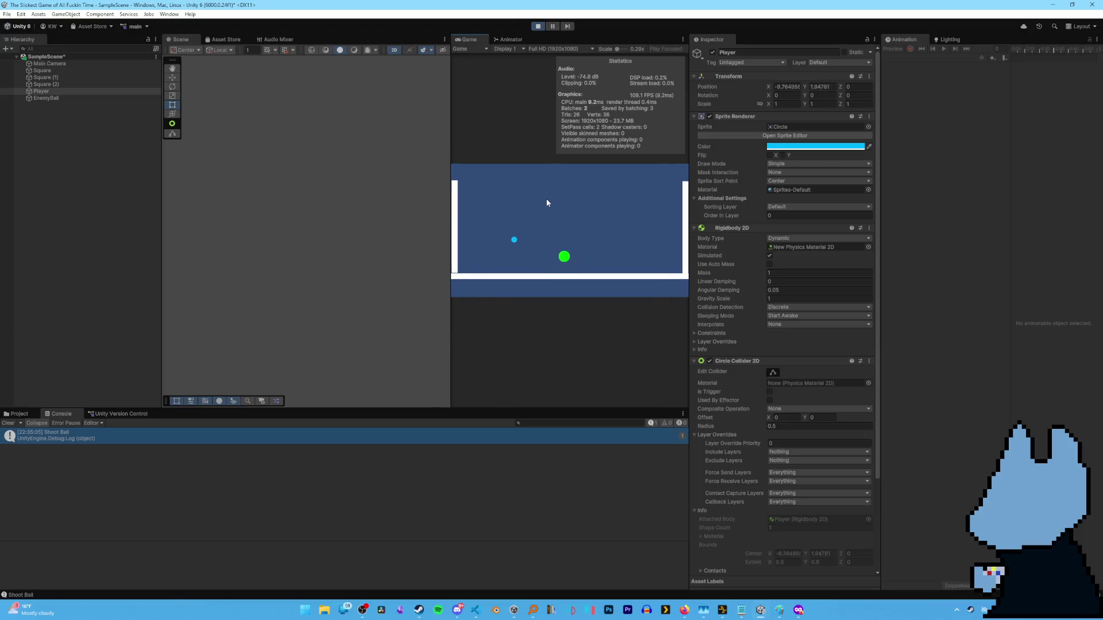
{"action": "left_click", "coordinate": [538, 200]}
{"action": "left_click", "coordinate": [538, 200]}
{"action": "left_click", "coordinate": [538, 200]}
{"action": "left_click", "coordinate": [539, 200]}
{"action": "left_click", "coordinate": [668, 246]}
{"action": "left_click", "coordinate": [544, 253]}
{"action": "left_click", "coordinate": [480, 270]}
{"action": "left_click", "coordinate": [537, 168]}
{"action": "left_click", "coordinate": [581, 170]}
{"action": "left_click", "coordinate": [538, 26]}
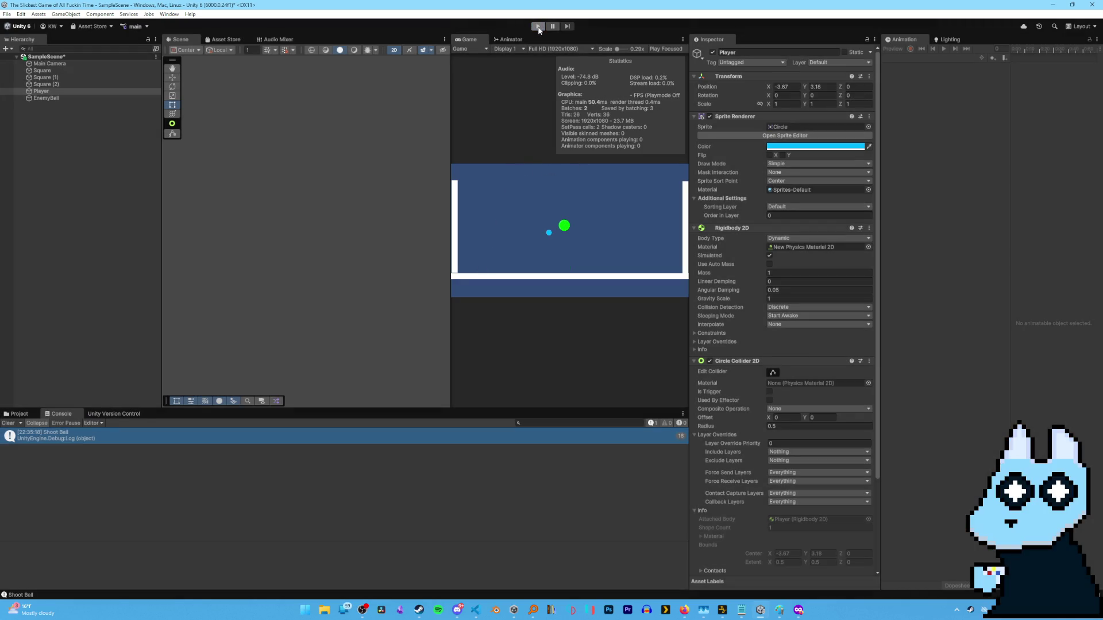
Run a third test firing the ball around the arena, stop it, and return to the script.
{"action": "left_click", "coordinate": [537, 26]}
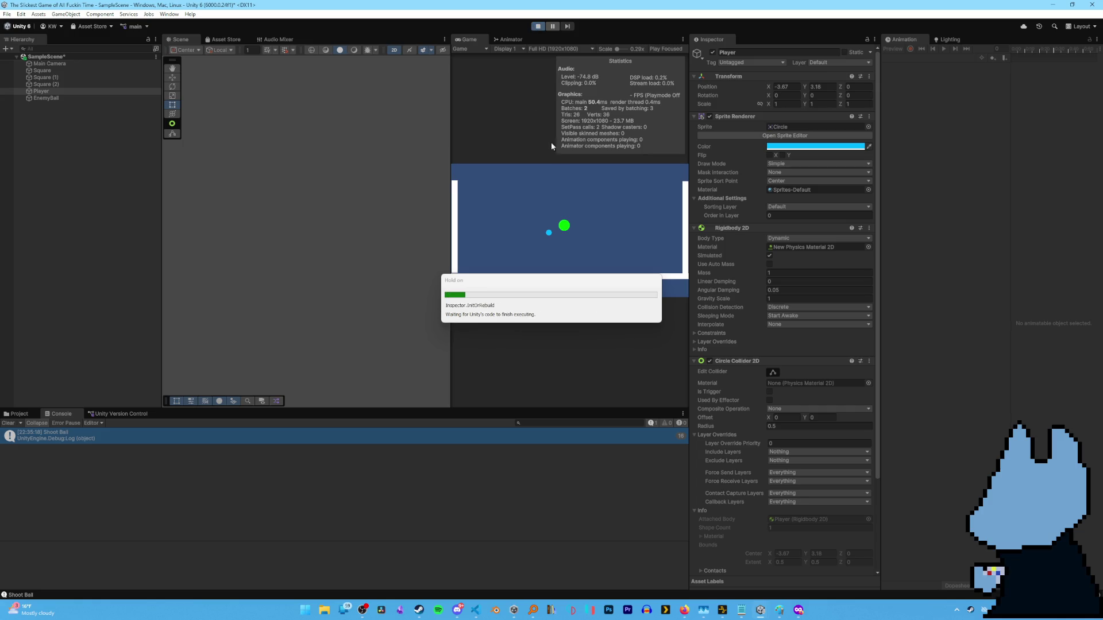
{"action": "left_click", "coordinate": [585, 234]}
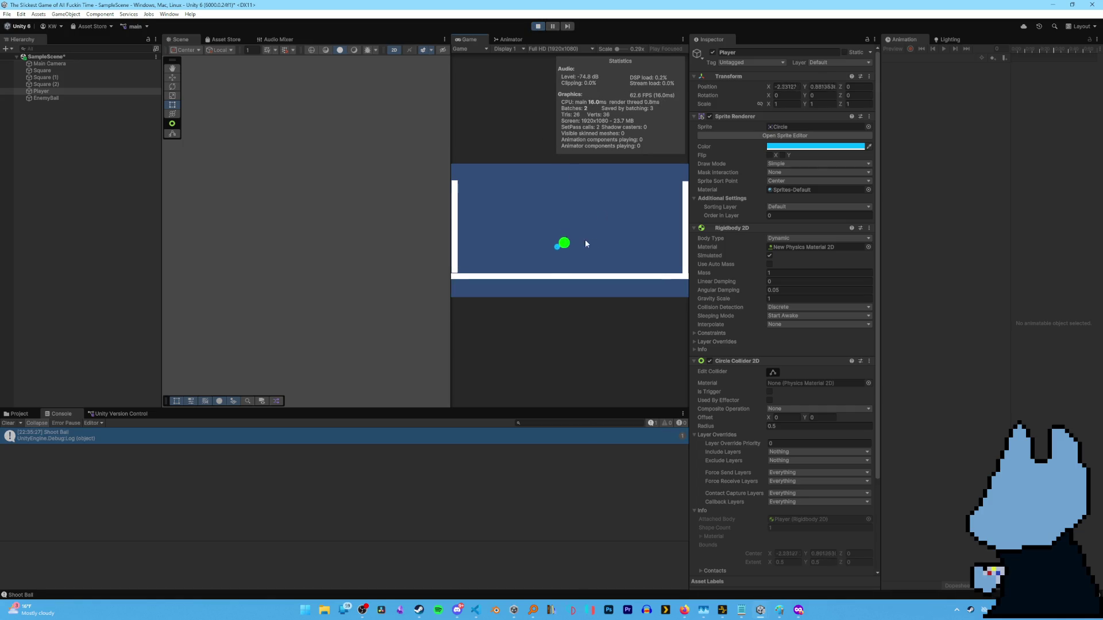
{"action": "left_click", "coordinate": [523, 217]}
{"action": "left_click", "coordinate": [510, 208]}
{"action": "left_click", "coordinate": [630, 283]}
{"action": "left_click", "coordinate": [632, 251]}
{"action": "left_click", "coordinate": [569, 253]}
{"action": "left_click", "coordinate": [498, 232]}
{"action": "left_click", "coordinate": [546, 264]}
{"action": "left_click", "coordinate": [581, 286]}
{"action": "left_click", "coordinate": [540, 287]}
{"action": "left_click", "coordinate": [497, 291]}
{"action": "left_click", "coordinate": [477, 295]}
{"action": "left_click", "coordinate": [465, 297]}
{"action": "left_click", "coordinate": [454, 299]}
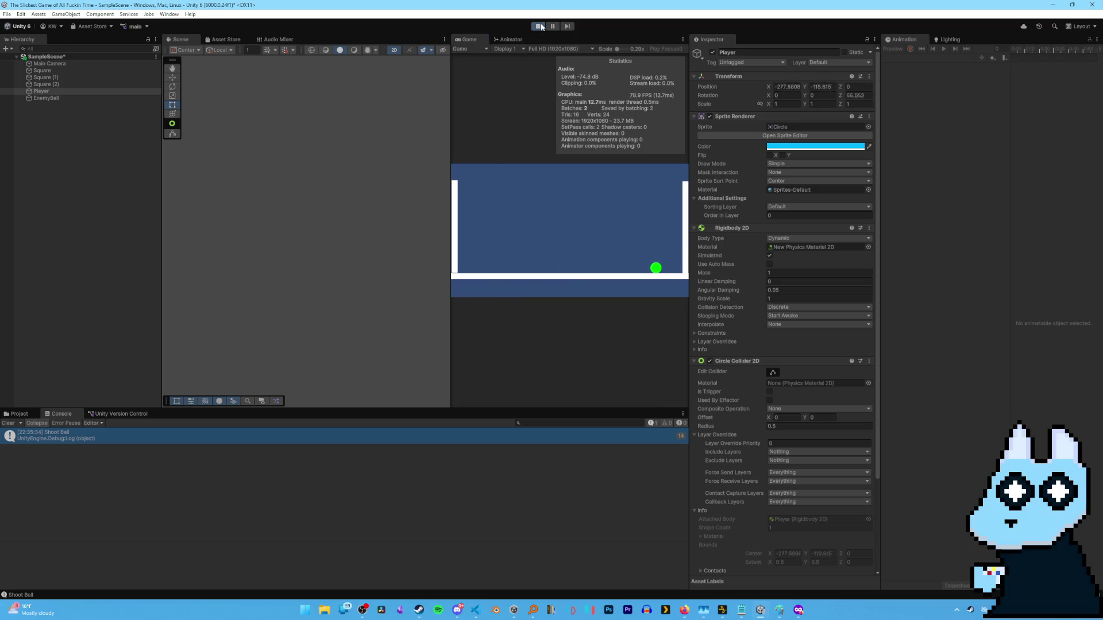
{"action": "left_click", "coordinate": [540, 26]}
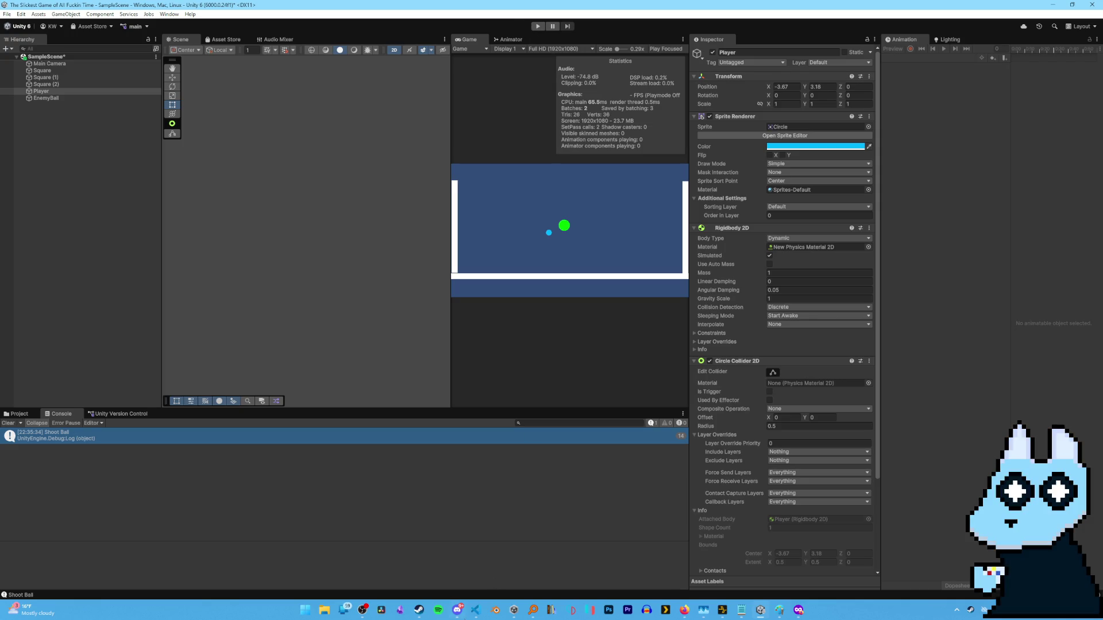
{"action": "left_click", "coordinate": [475, 610]}
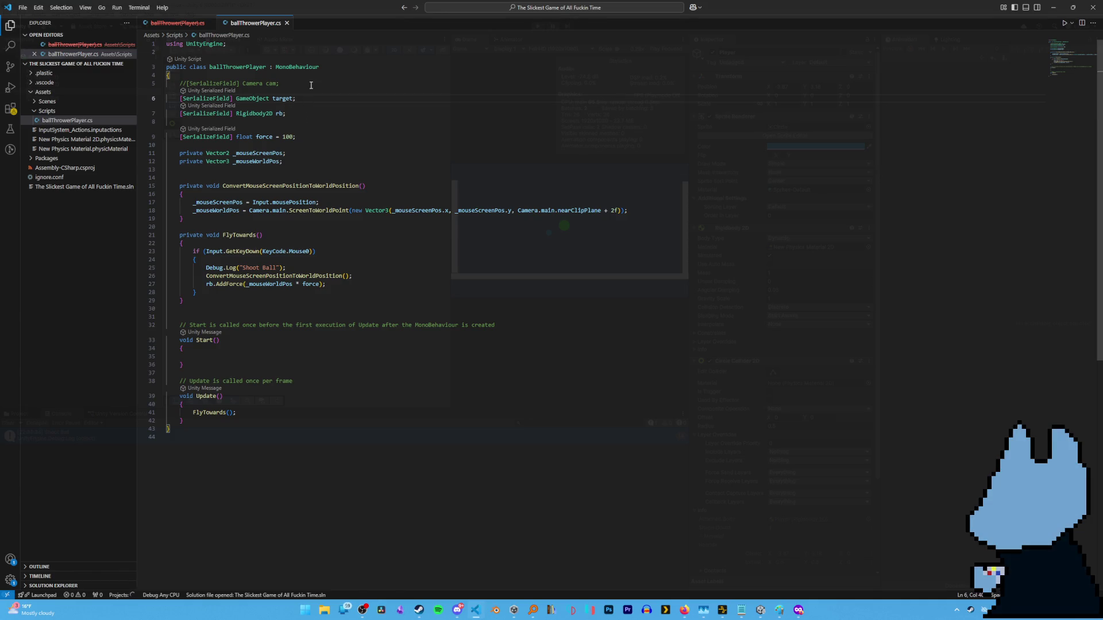
{"action": "double_click", "coordinate": [283, 99]}
{"action": "type", "text": "indicator"}
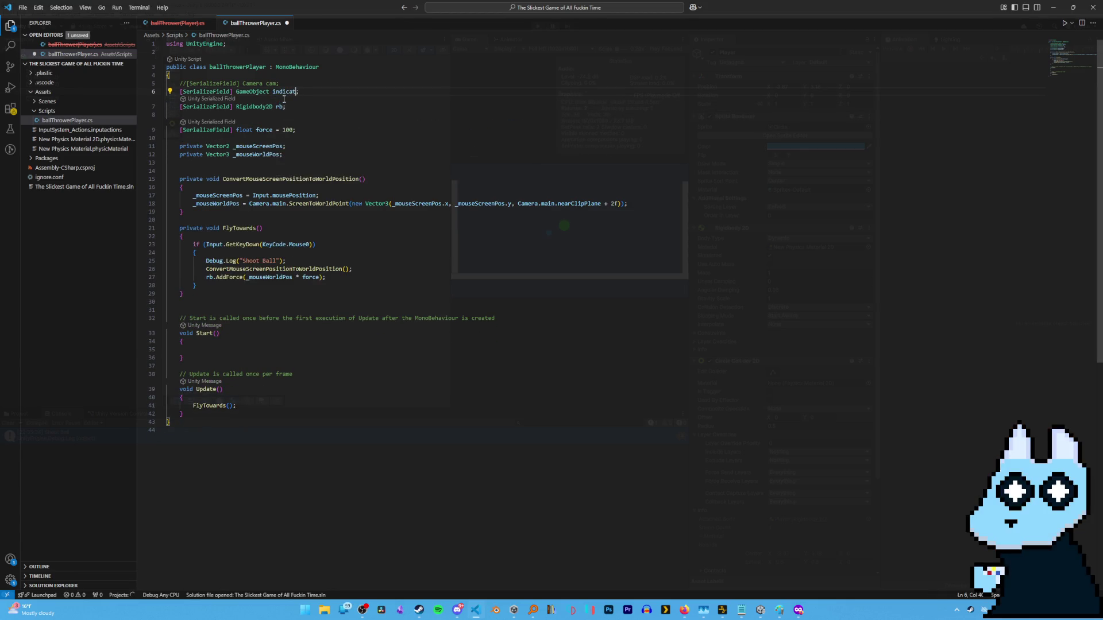
{"action": "left_click", "coordinate": [354, 86]}
{"action": "key", "text": "ctrl+s"}
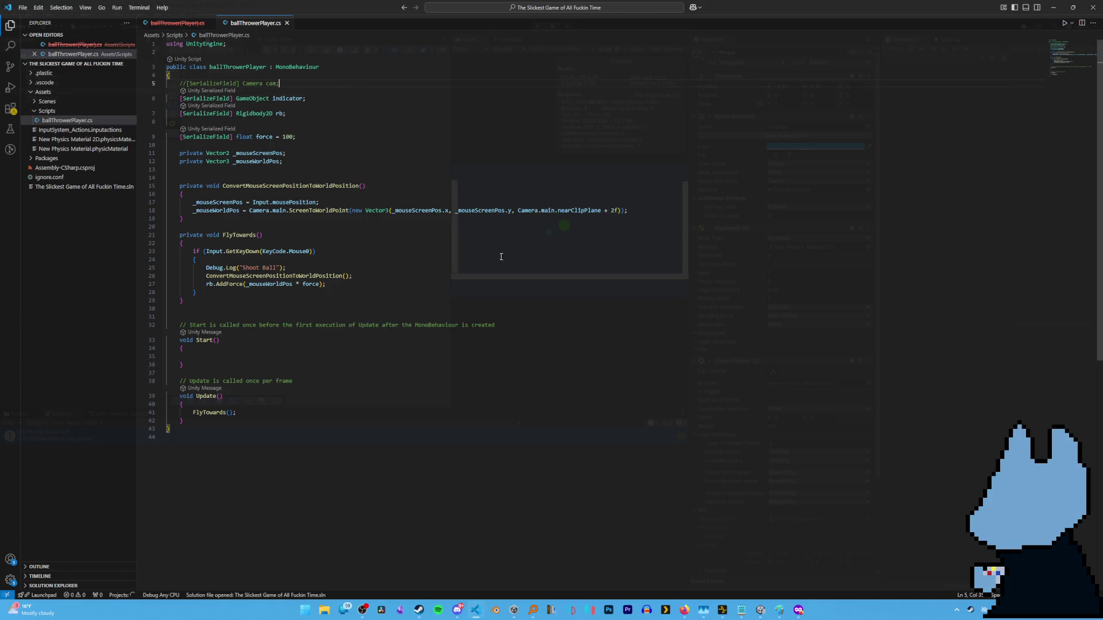
{"action": "left_click", "coordinate": [760, 610]}
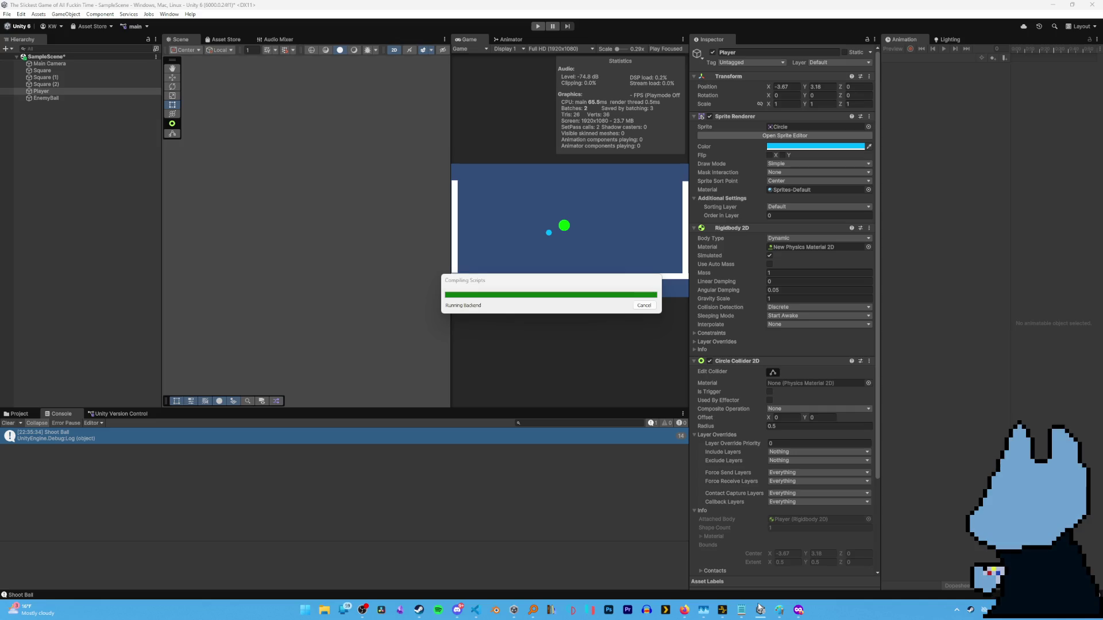
{"action": "left_click", "coordinate": [758, 608]}
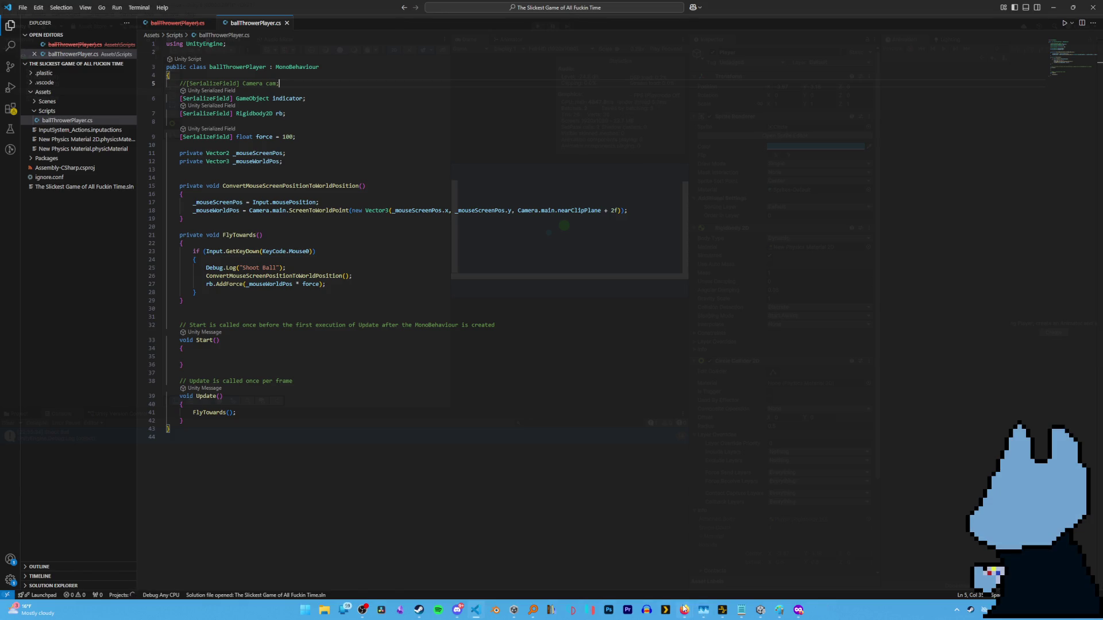
{"action": "mouse_move", "coordinate": [686, 611]}
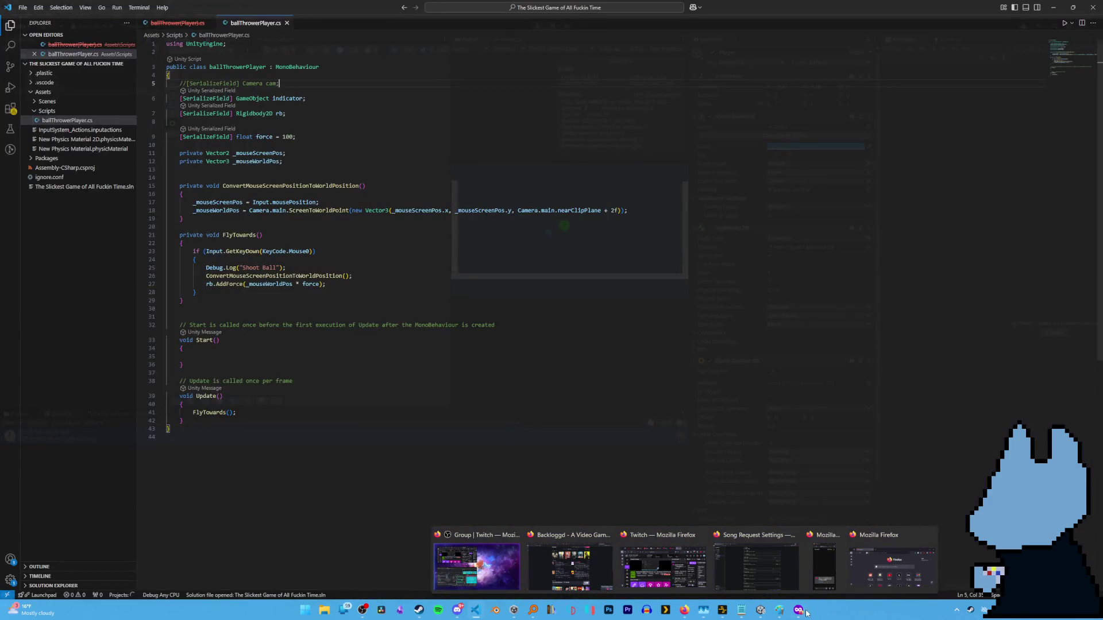
In a new private Firefox tab, search Google for 'move object towards target unity2d'.
{"action": "left_click", "coordinate": [850, 546]}
{"action": "left_click", "coordinate": [396, 9]}
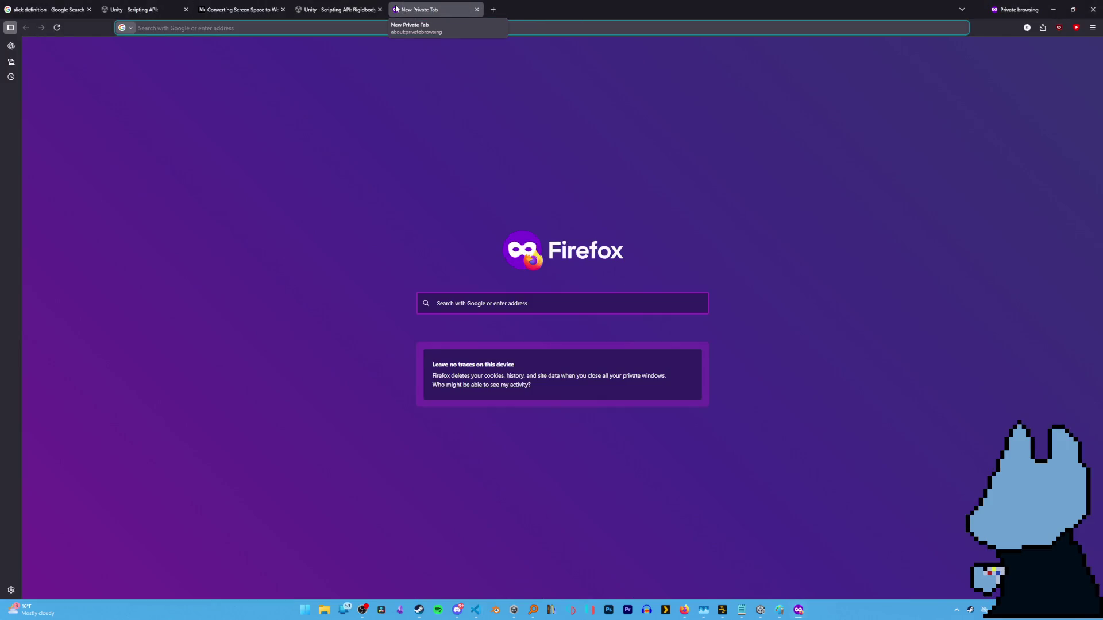
{"action": "type", "text": "move"}
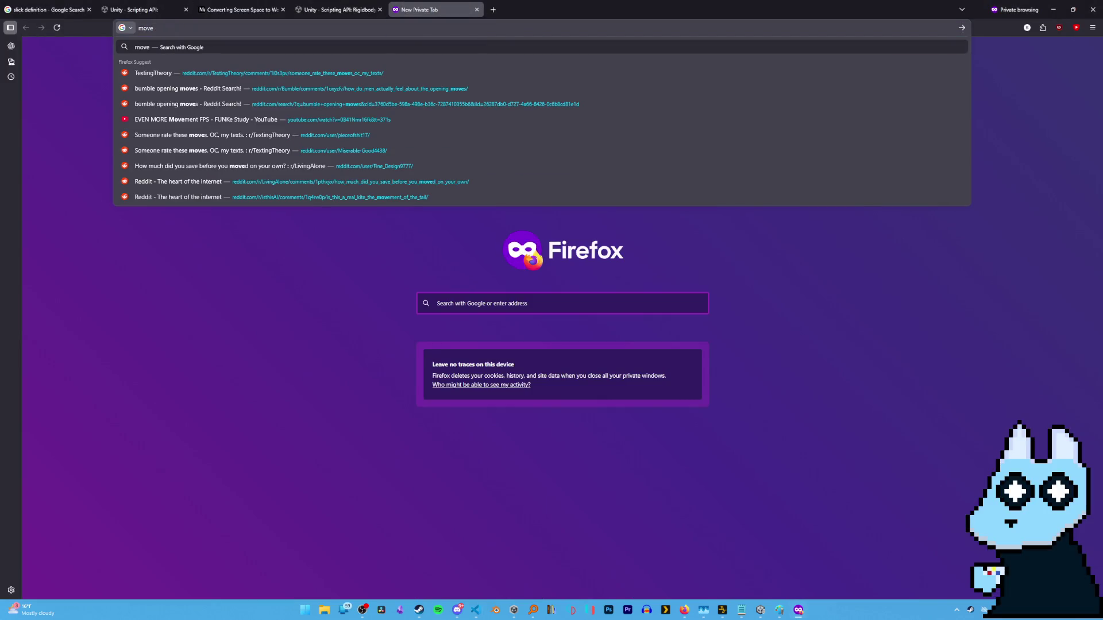
{"action": "type", "text": " object towards"}
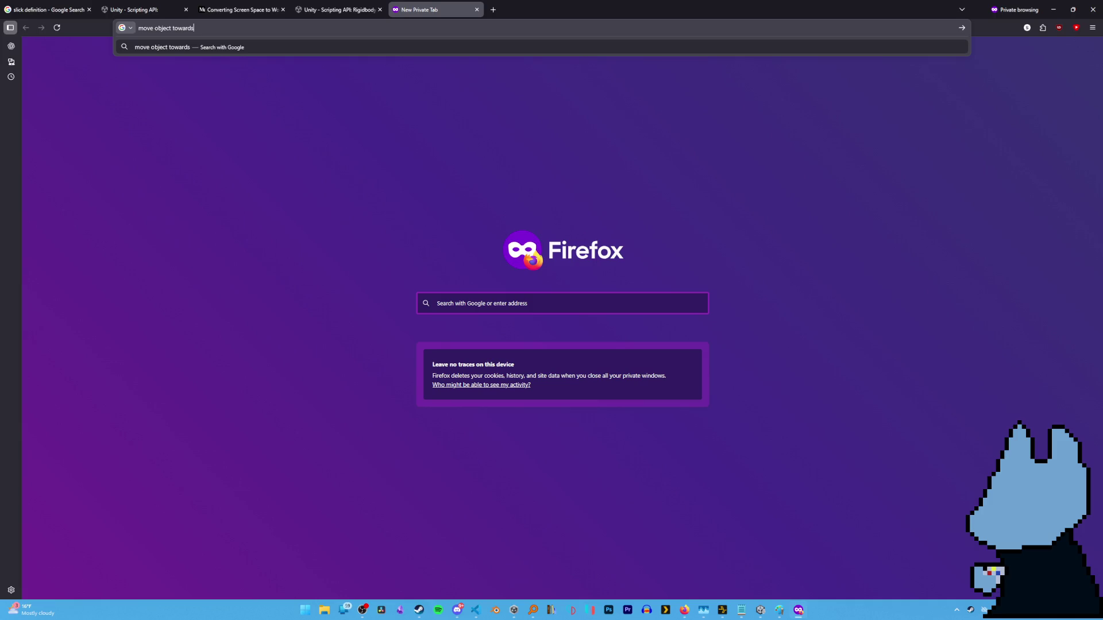
{"action": "type", "text": " target "}
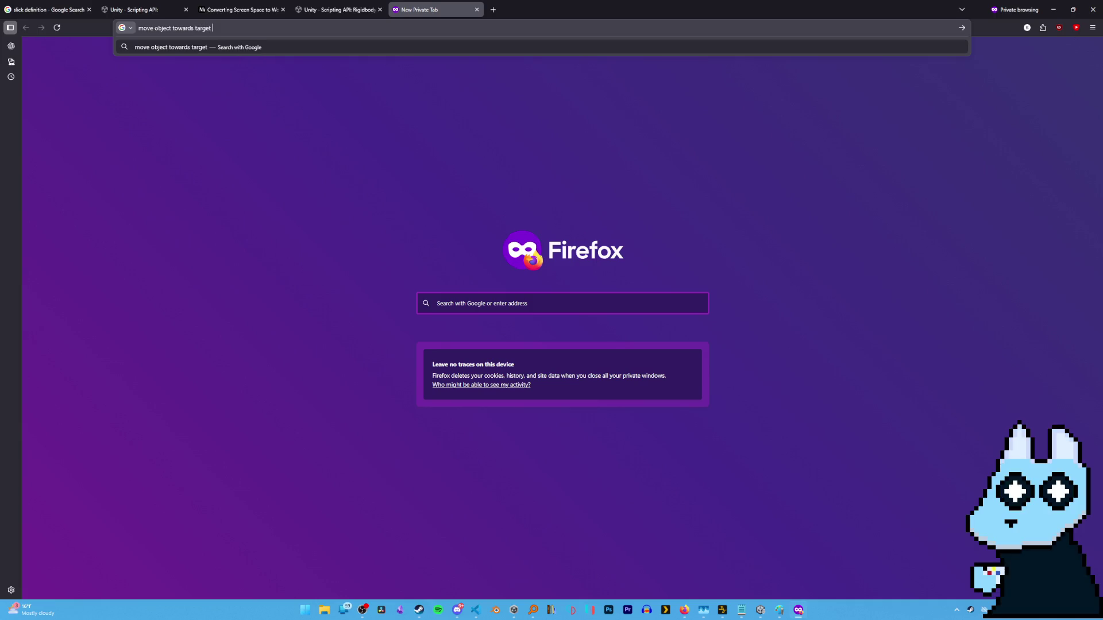
{"action": "type", "text": "unity2d"}
{"action": "key", "text": "Return"}
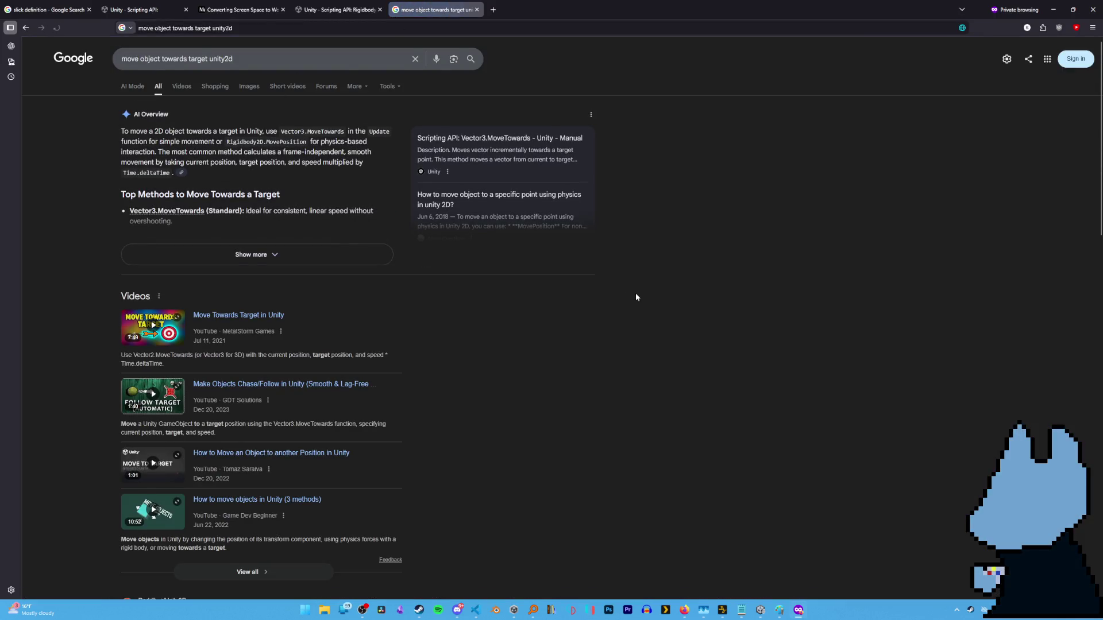
{"action": "scroll", "coordinate": [635, 293], "scroll_direction": "down", "scroll_amount": 1}
{"action": "scroll", "coordinate": [603, 310], "scroll_direction": "down", "scroll_amount": 1}
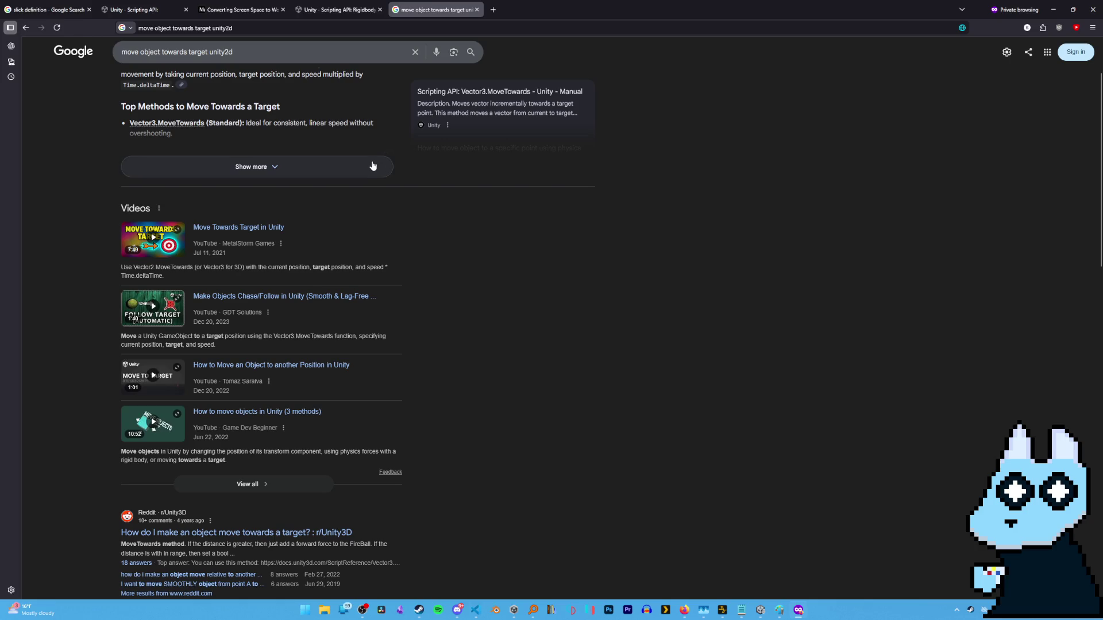
Refine the search to 'unity addforce towards object'.
{"action": "key", "text": "slash"}
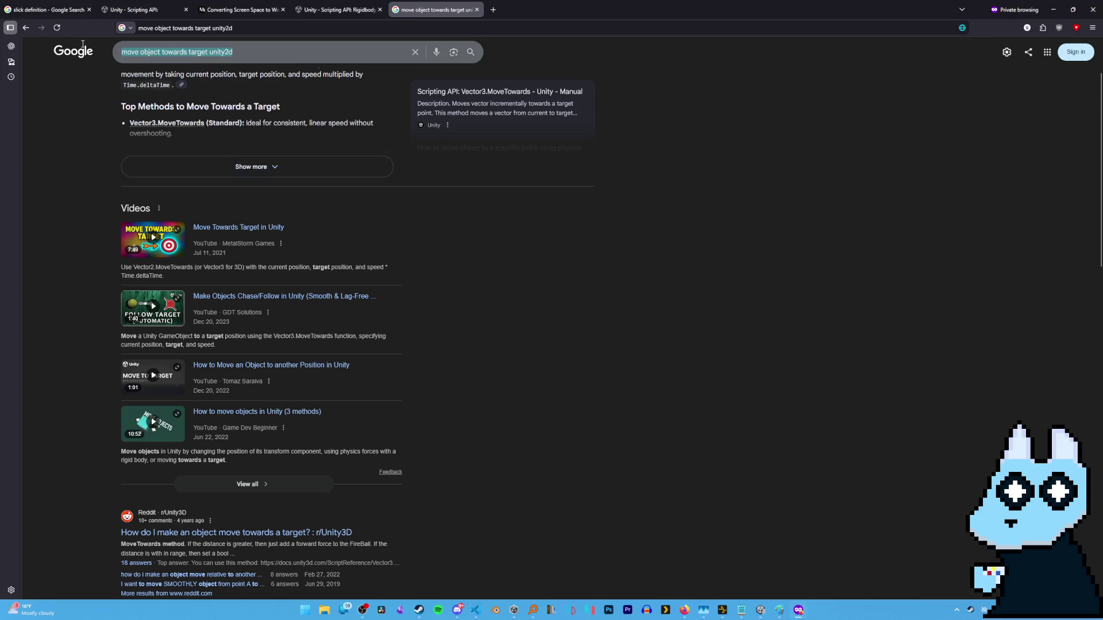
{"action": "type", "text": "add f"}
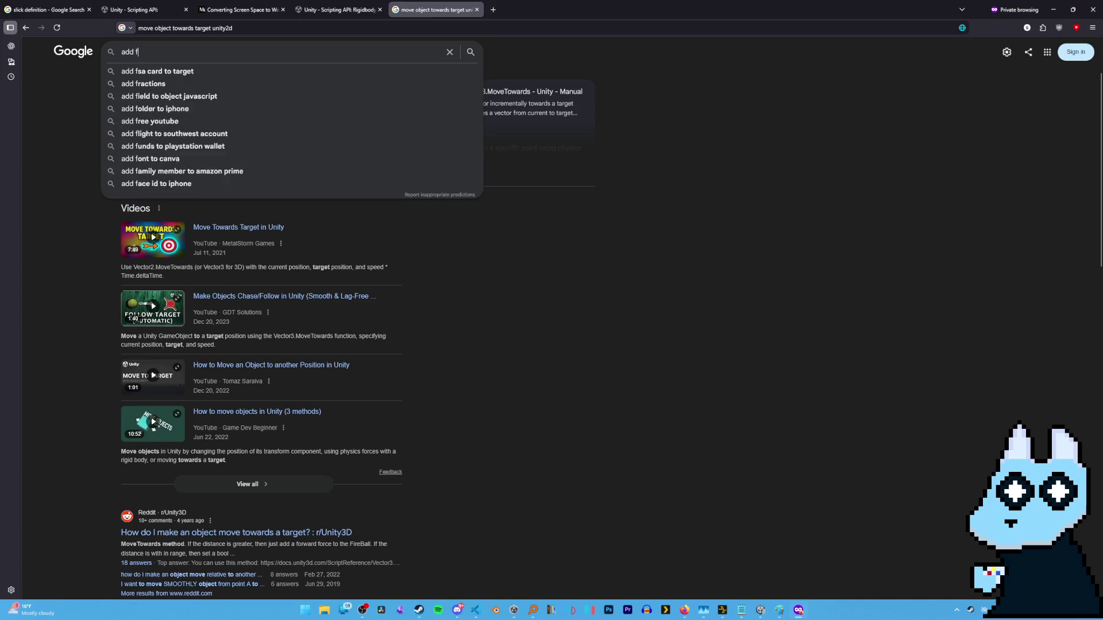
{"action": "type", "text": "ocrce"}
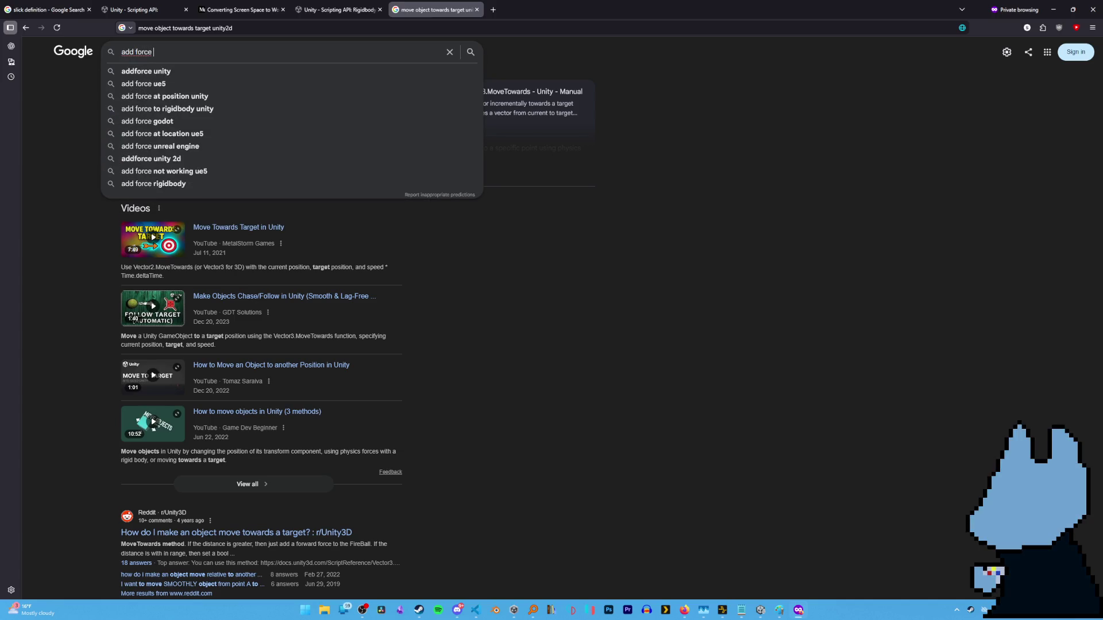
{"action": "key", "text": "Down"}
{"action": "type", "text": "to"}
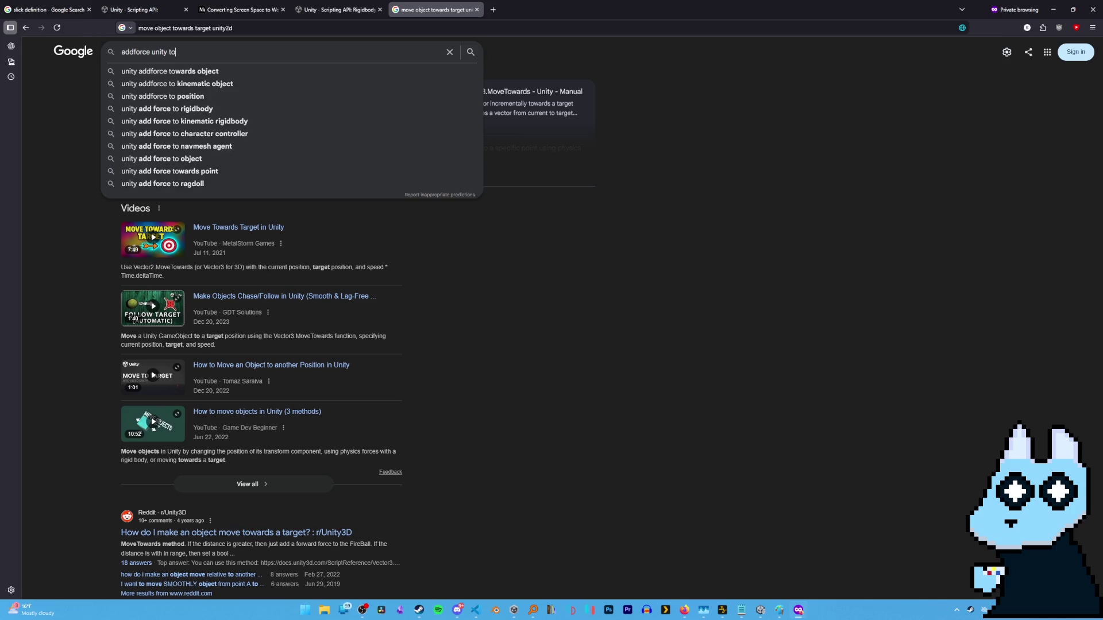
{"action": "type", "text": "wards"}
{"action": "key", "text": "Down"}
{"action": "key", "text": "Return"}
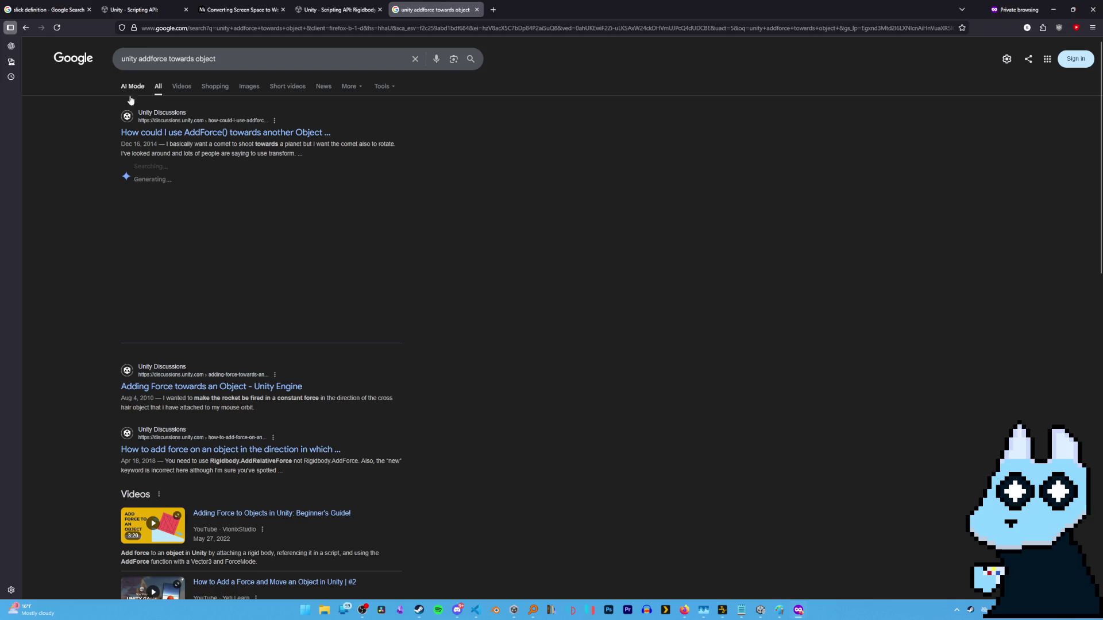
Read the thread's solved AddForce(target.position - transform.position) answer, then return to VS Code.
{"action": "left_click", "coordinate": [304, 111]}
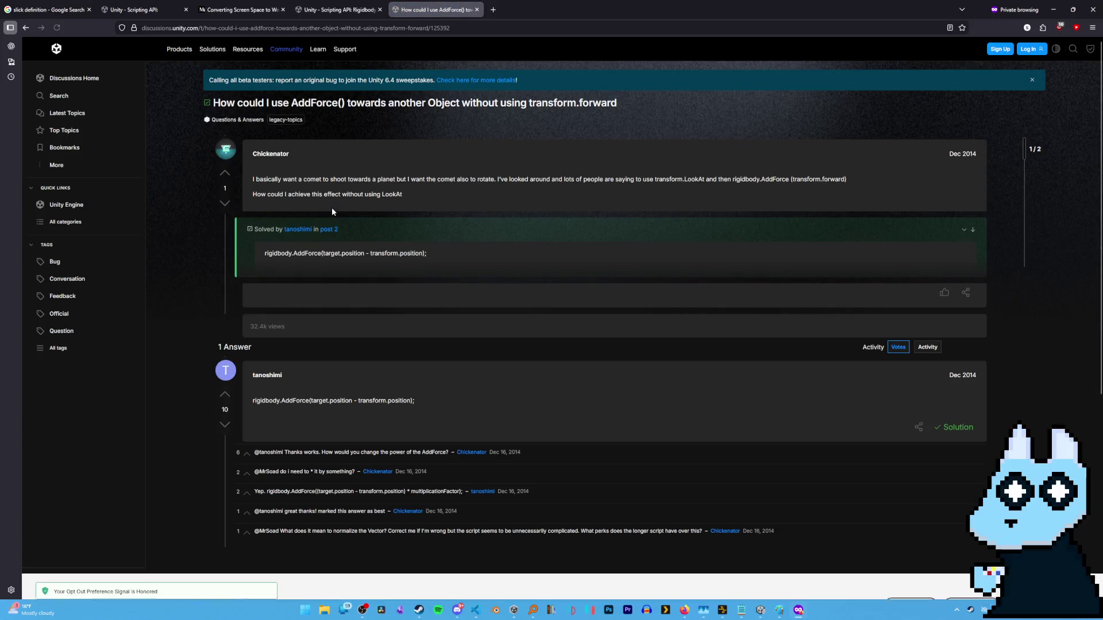
{"action": "scroll", "coordinate": [363, 343], "scroll_direction": "down", "scroll_amount": 1}
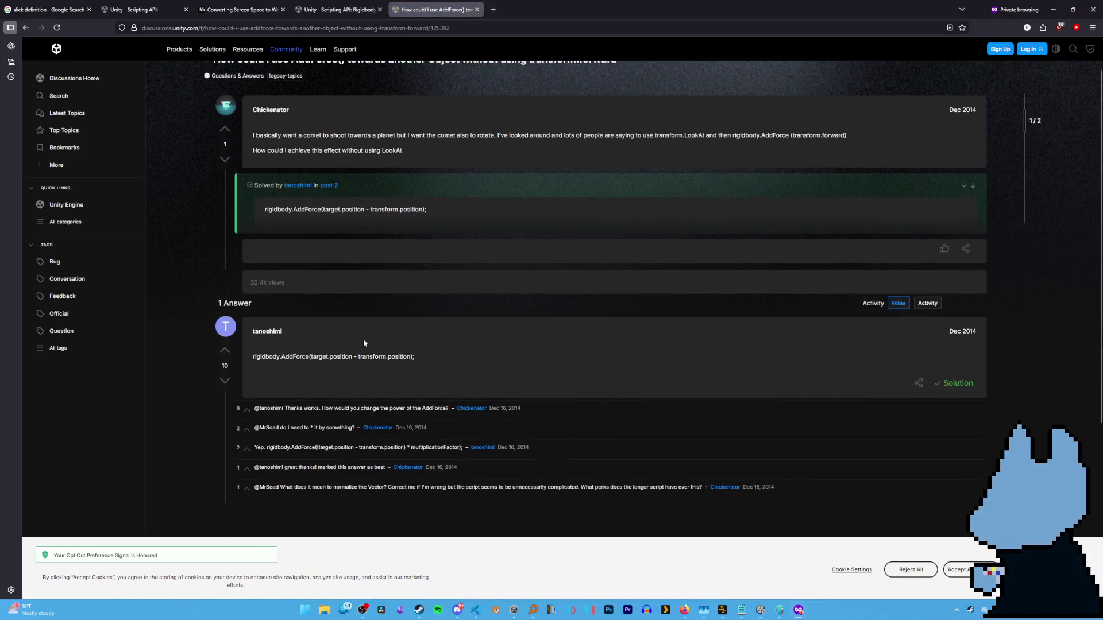
{"action": "left_click_drag", "start_coordinate": [309, 357], "coordinate": [410, 356]}
{"action": "left_click", "coordinate": [358, 372]}
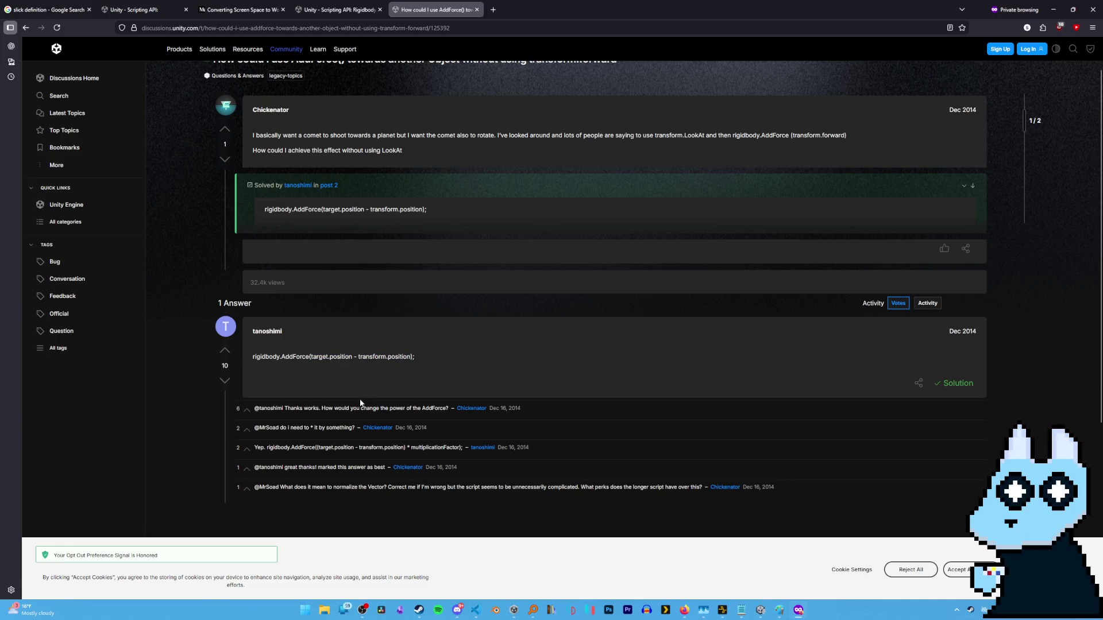
{"action": "mouse_move", "coordinate": [759, 611]}
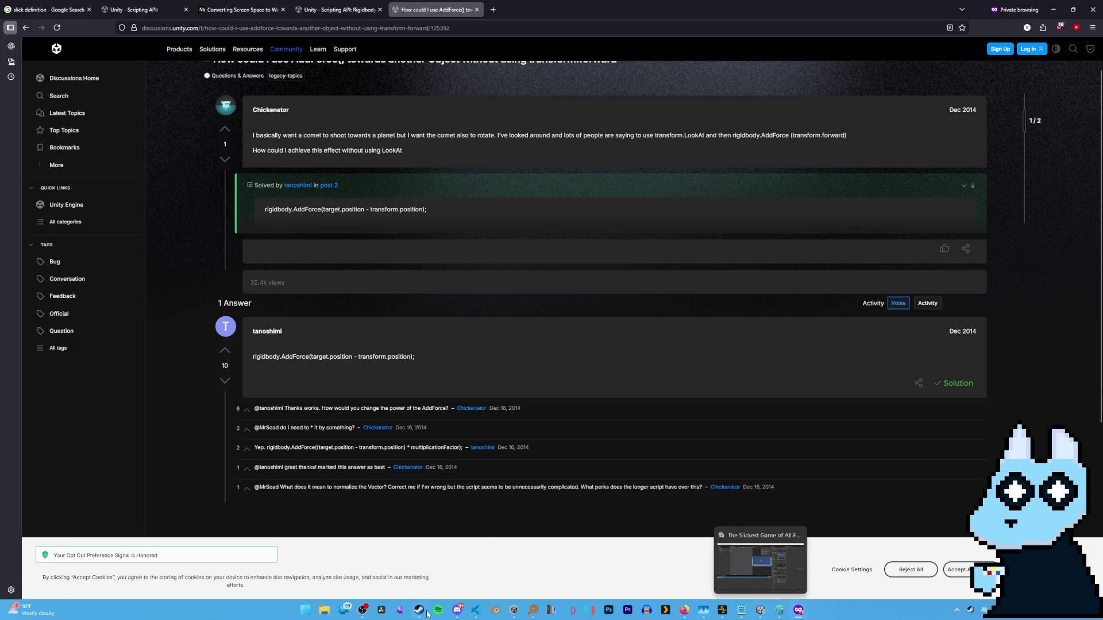
{"action": "left_click", "coordinate": [475, 610]}
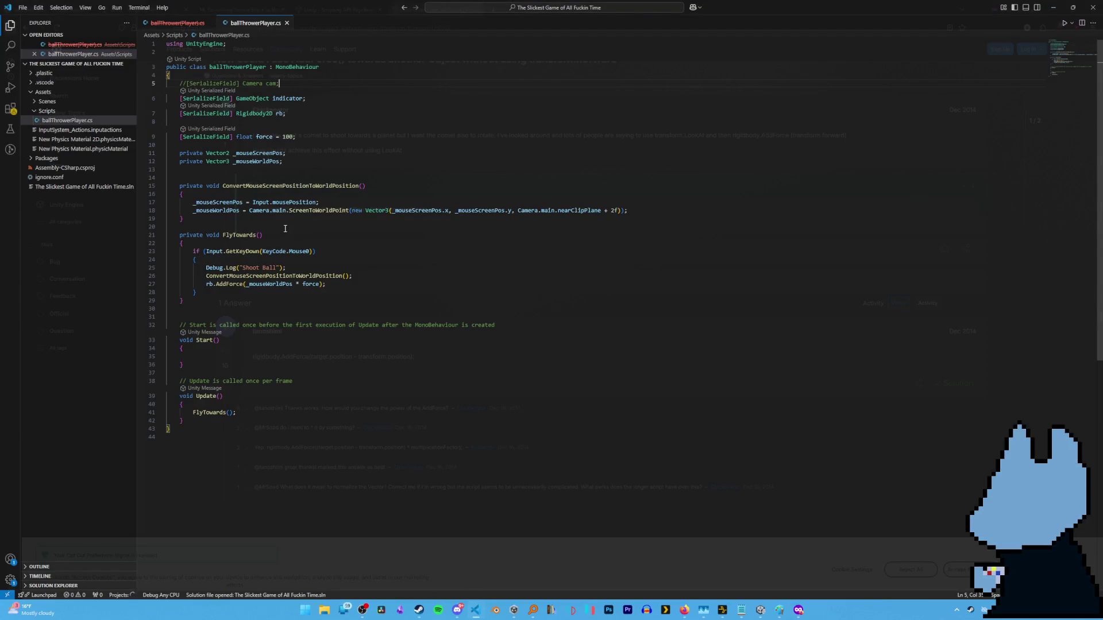
Make AddForce use '_mouseWorldPos - this.GameObject.Transform.Position' and save the script.
{"action": "left_click", "coordinate": [293, 285]}
{"action": "type", "text": "- this.pos"}
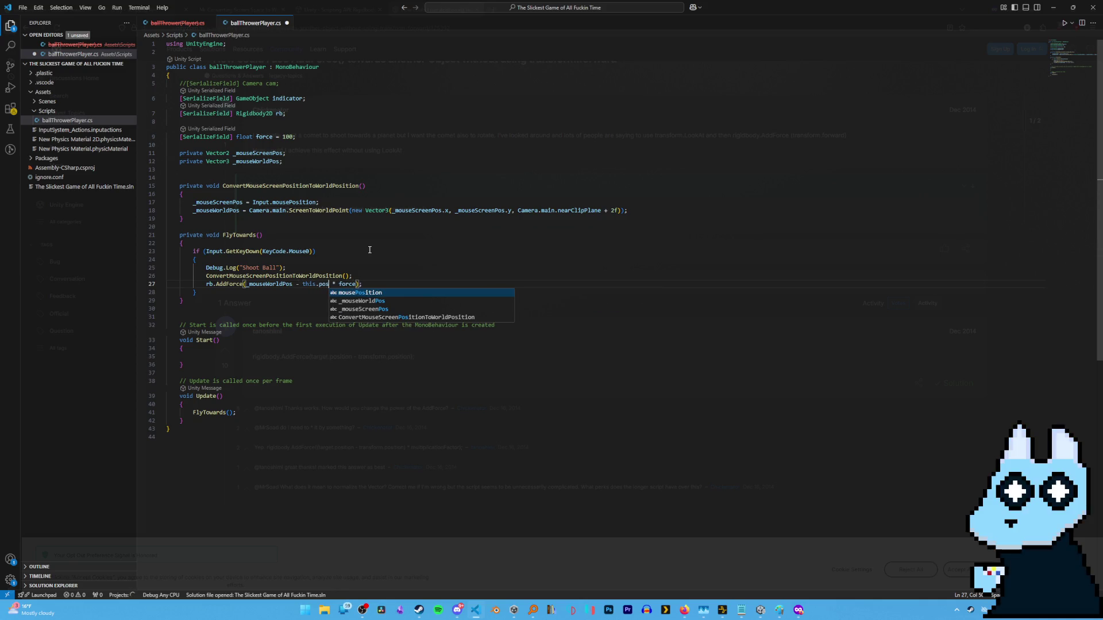
{"action": "key", "text": "BackSpace"}
{"action": "key", "text": "BackSpace"}
{"action": "key", "text": "BackSpace"}
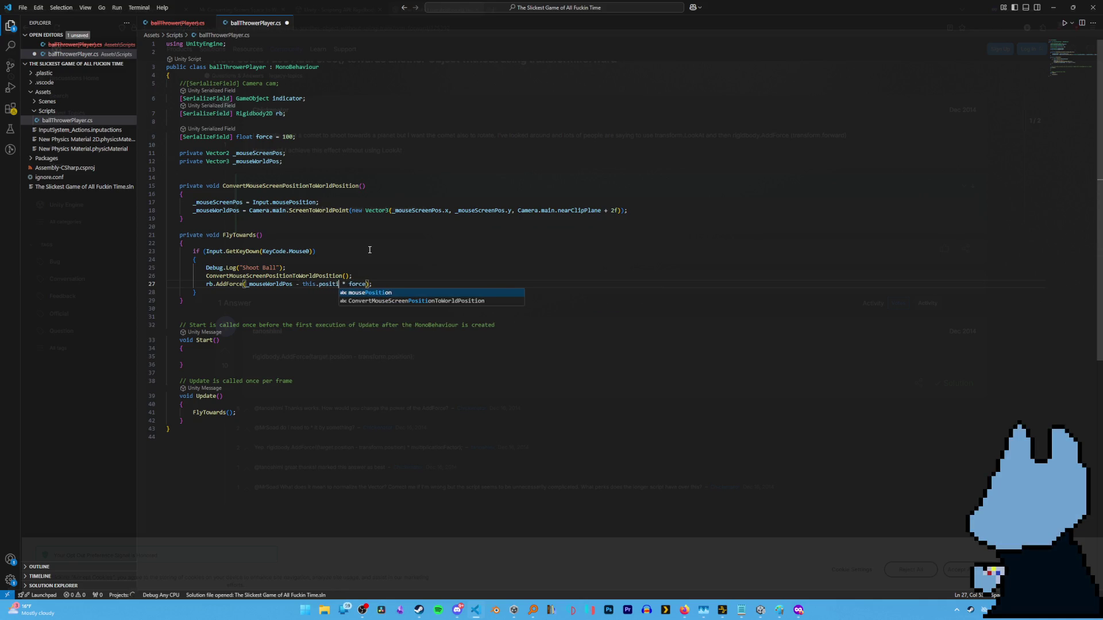
{"action": "type", "text": "tran"}
{"action": "key", "text": "BackSpace"}
{"action": "key", "text": "BackSpace"}
{"action": "key", "text": "BackSpace"}
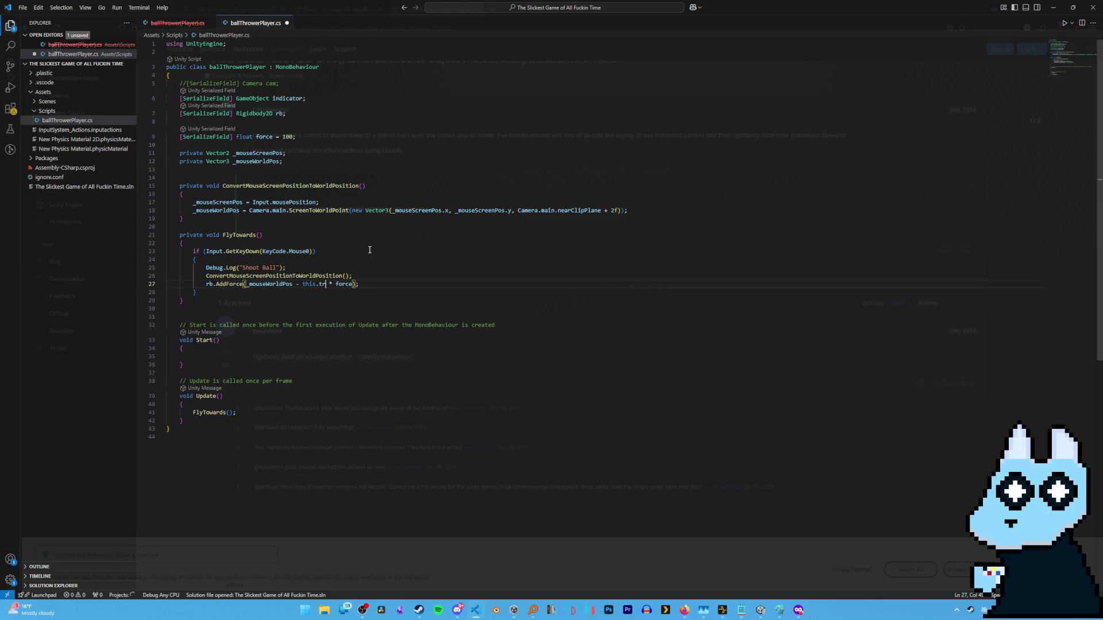
{"action": "type", "text": "Tra"}
{"action": "key", "text": "Escape"}
{"action": "key", "text": "BackSpace"}
{"action": "key", "text": "BackSpace"}
{"action": "key", "text": "BackSpace"}
{"action": "type", "text": "GameObject."}
{"action": "type", "text": "tra"}
{"action": "key", "text": "BackSpace"}
{"action": "key", "text": "BackSpace"}
{"action": "key", "text": "BackSpace"}
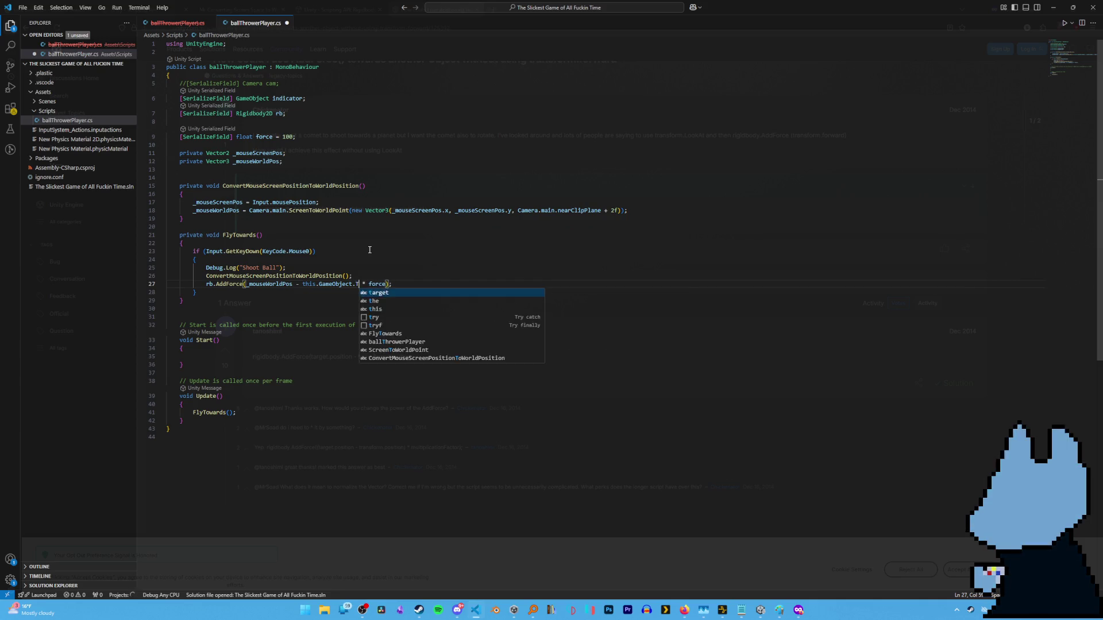
{"action": "key", "text": "Escape"}
{"action": "type", "text": "po"}
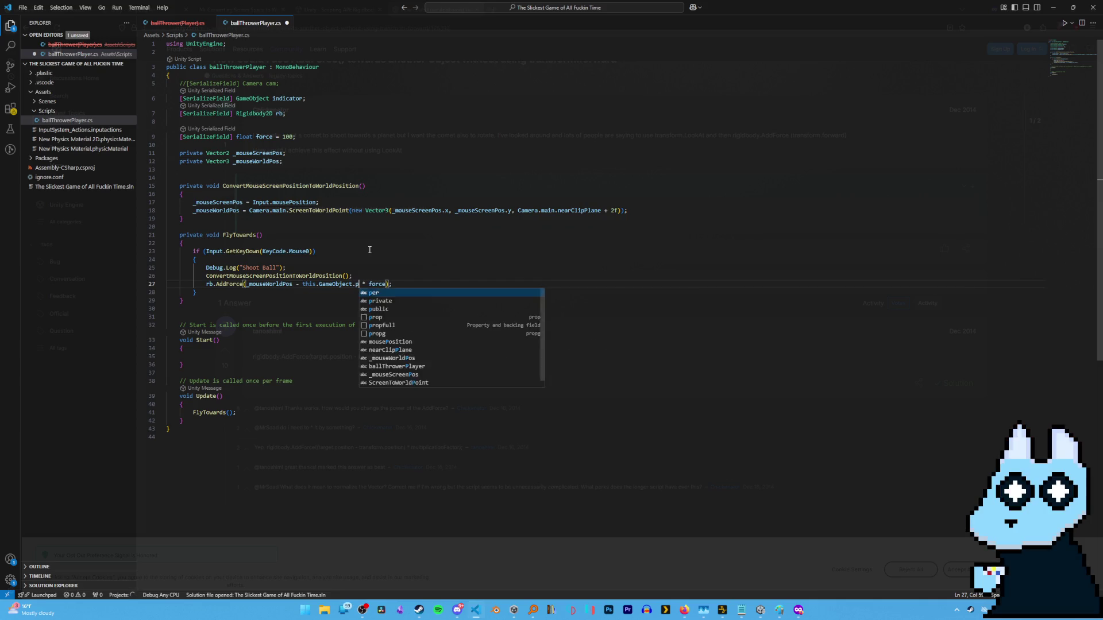
{"action": "key", "text": "BackSpace"}
{"action": "key", "text": "BackSpace"}
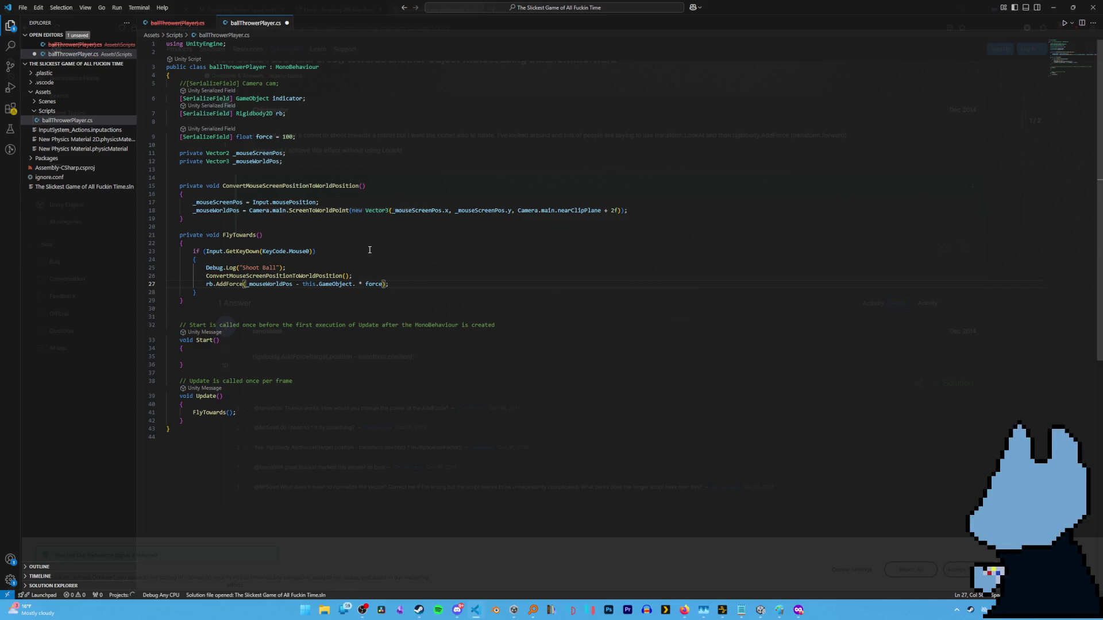
{"action": "type", "text": "Transform"}
{"action": "type", "text": ".Pos"}
{"action": "type", "text": "ition"}
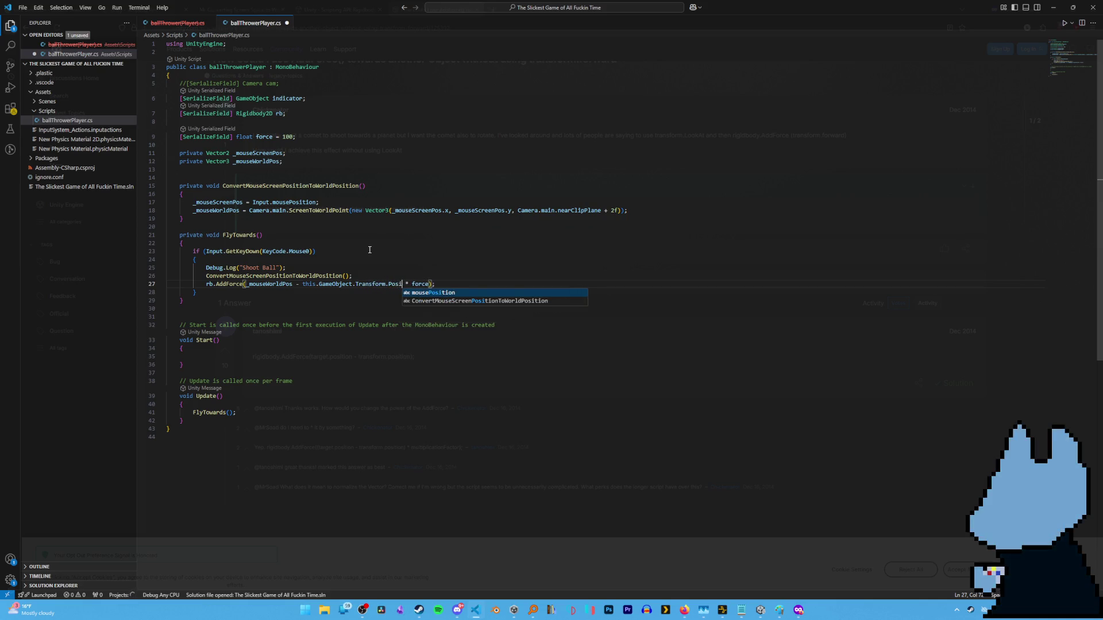
{"action": "left_click", "coordinate": [365, 202]}
{"action": "key", "text": "ctrl+s"}
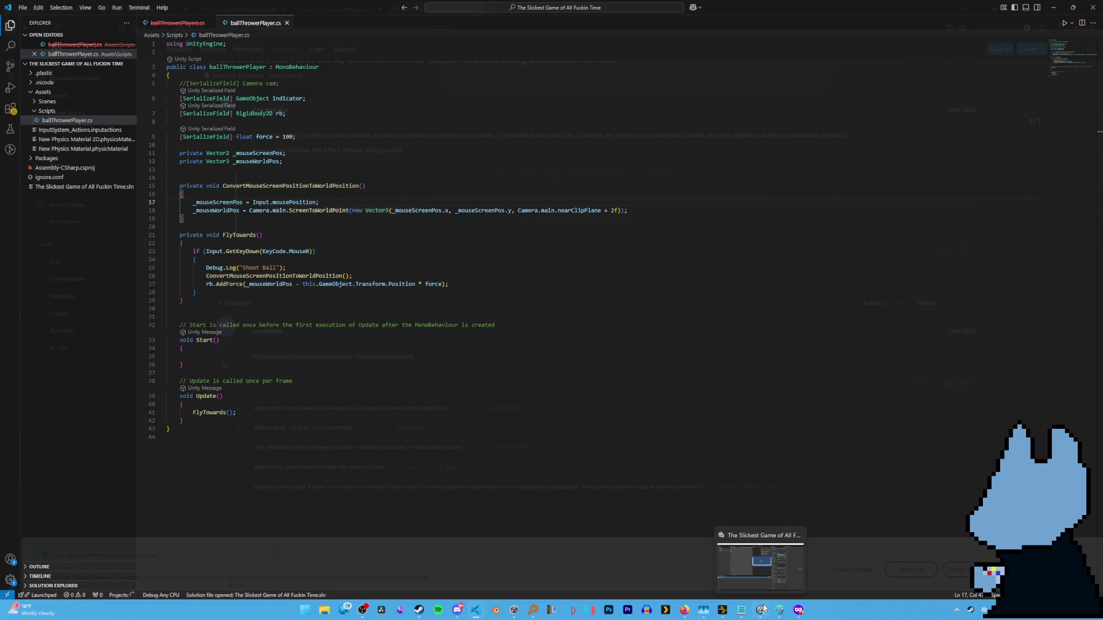
{"action": "left_click", "coordinate": [764, 609]}
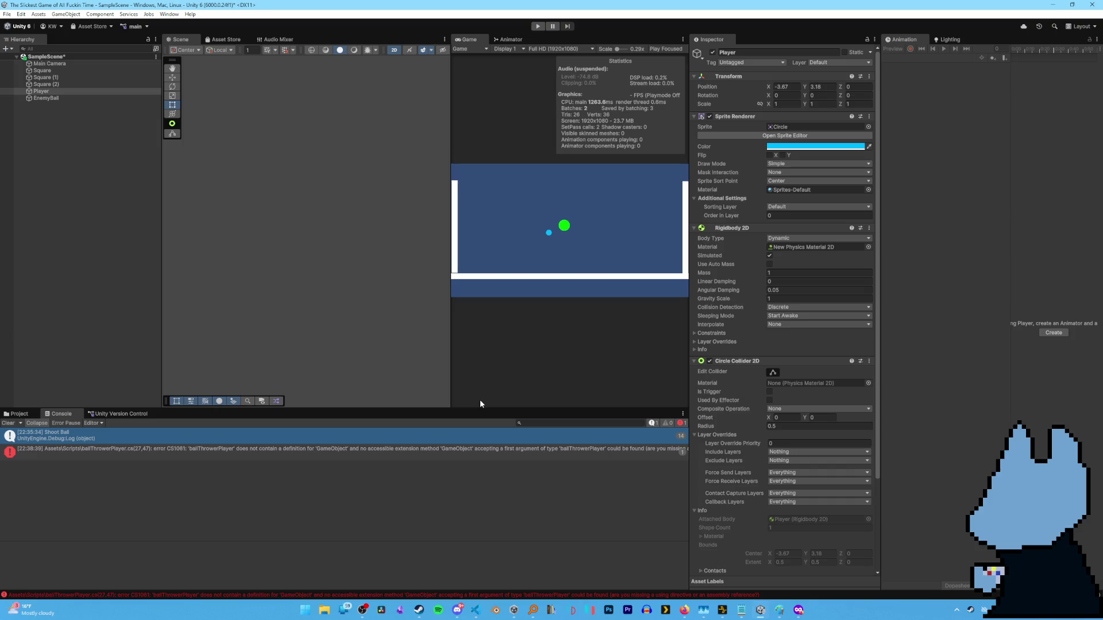
{"action": "key", "text": "alt+Tab"}
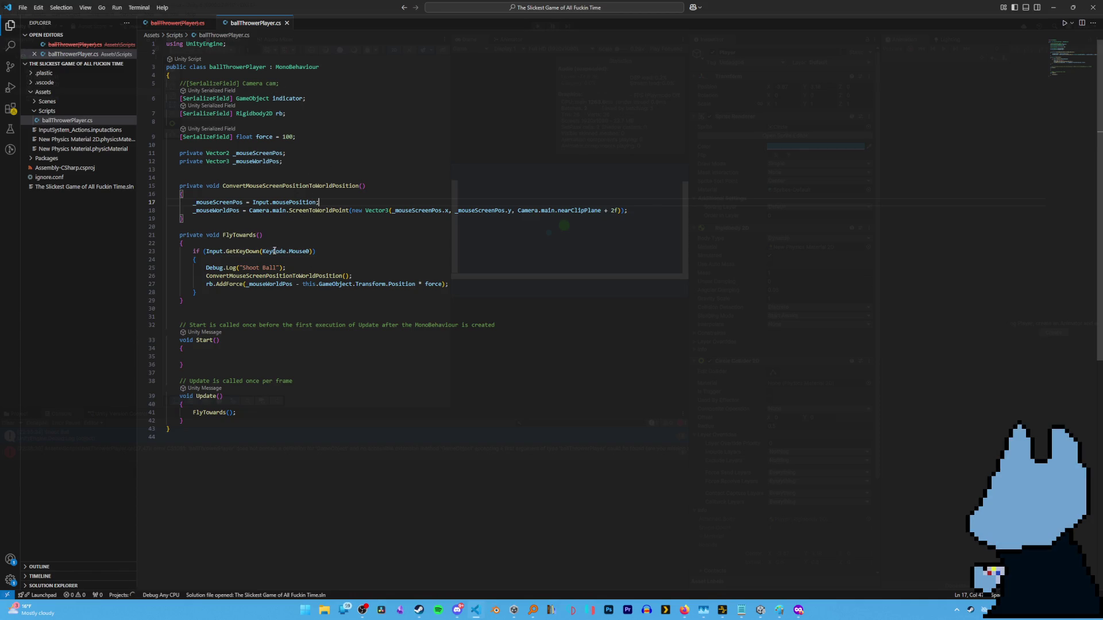
Replace this.GameObject.Transform.Position in the AddForce call with indicator.Transform, then return to Firefox.
{"action": "mouse_move", "coordinate": [303, 284]}
{"action": "left_mouse_down"}
{"action": "mouse_move", "coordinate": [450, 284]}
{"action": "mouse_move", "coordinate": [417, 285]}
{"action": "left_mouse_up"}
{"action": "type", "text": "indic"}
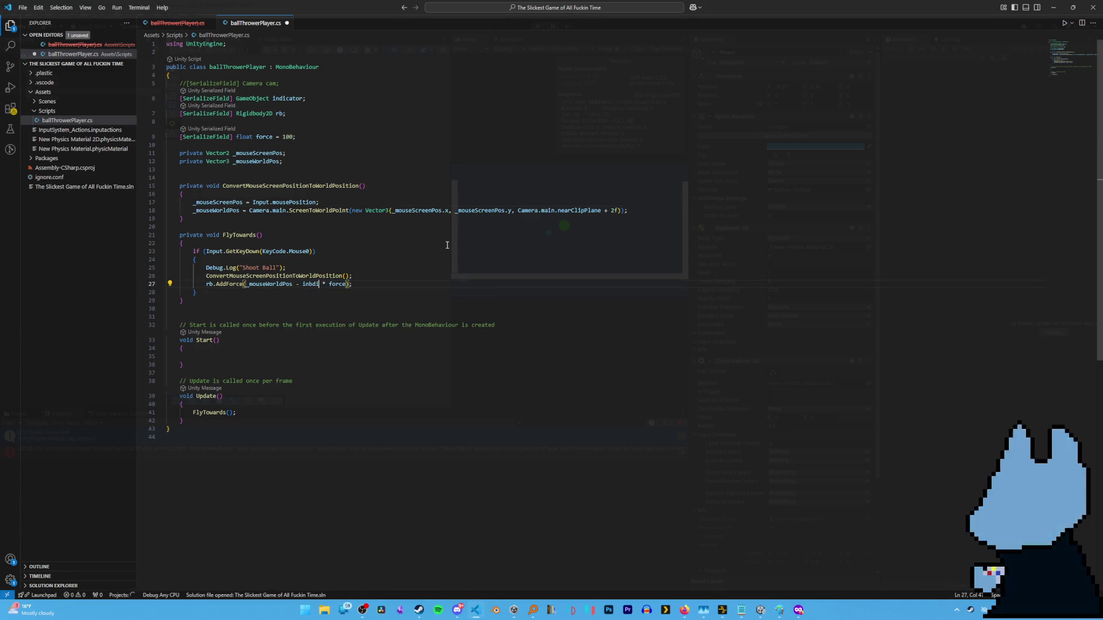
{"action": "key", "text": "Tab"}
{"action": "type", "text": ".tr"}
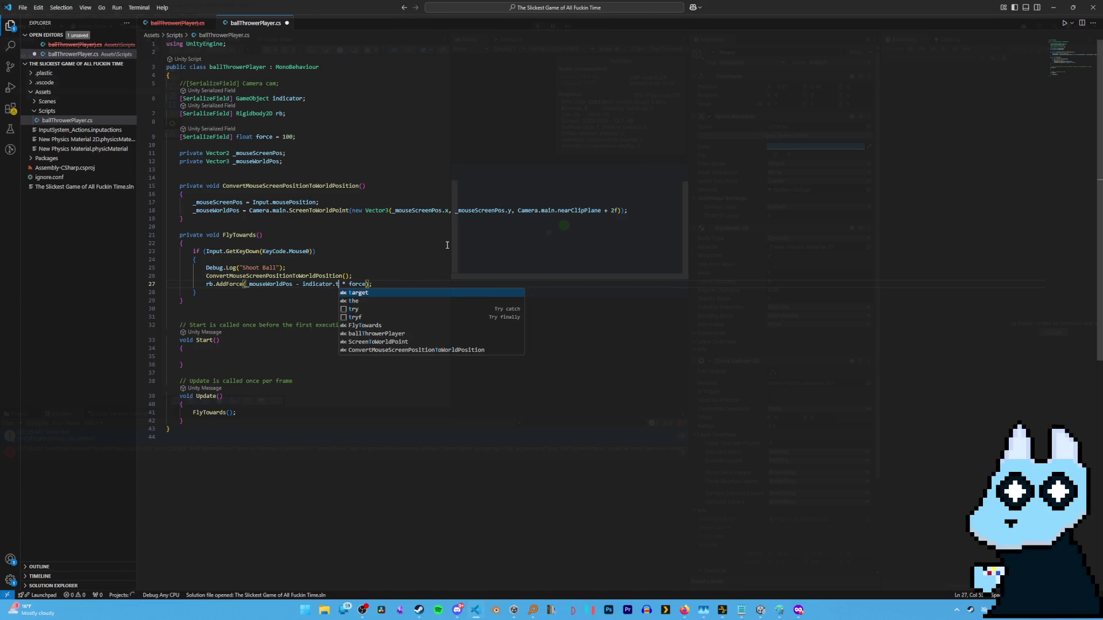
{"action": "key", "text": "BackSpace"}
{"action": "key", "text": "BackSpace"}
{"action": "type", "text": "Tran"}
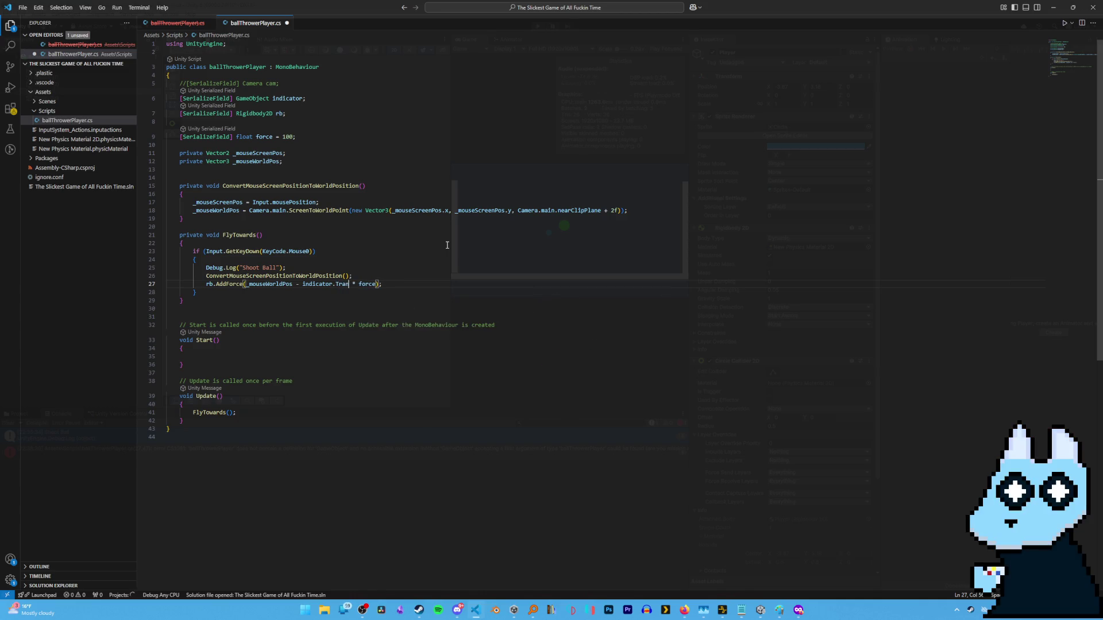
{"action": "type", "text": "sform"}
{"action": "key", "text": "alt+Tab"}
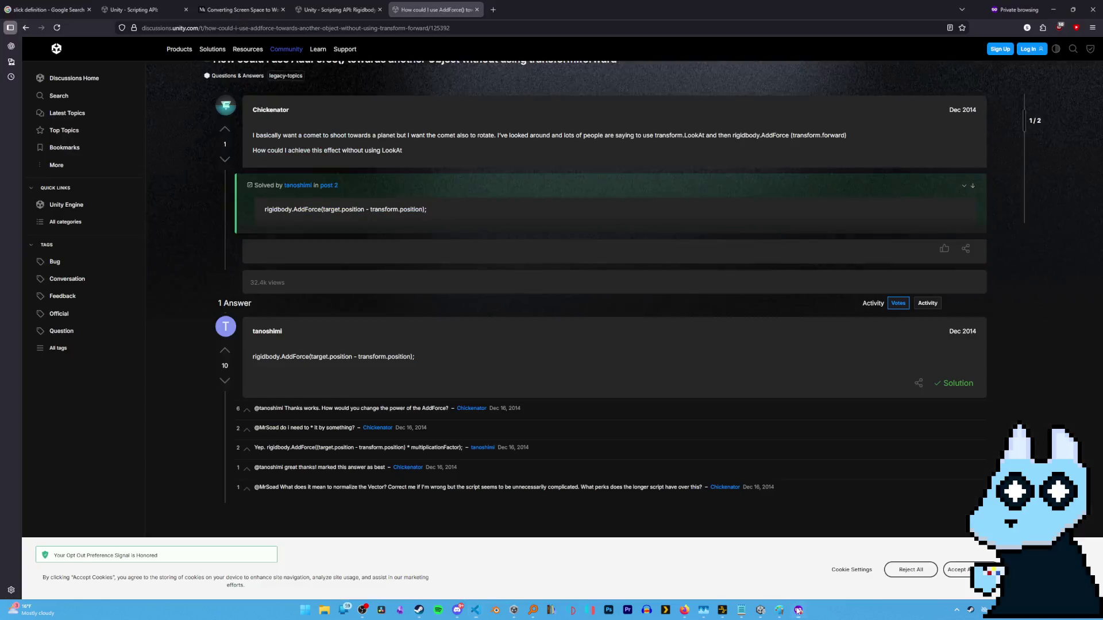
Search the web for 'transform unity' in a new tab and browse the Scripting API Transform page.
{"action": "left_click", "coordinate": [493, 10]}
{"action": "type", "text": "transform un"}
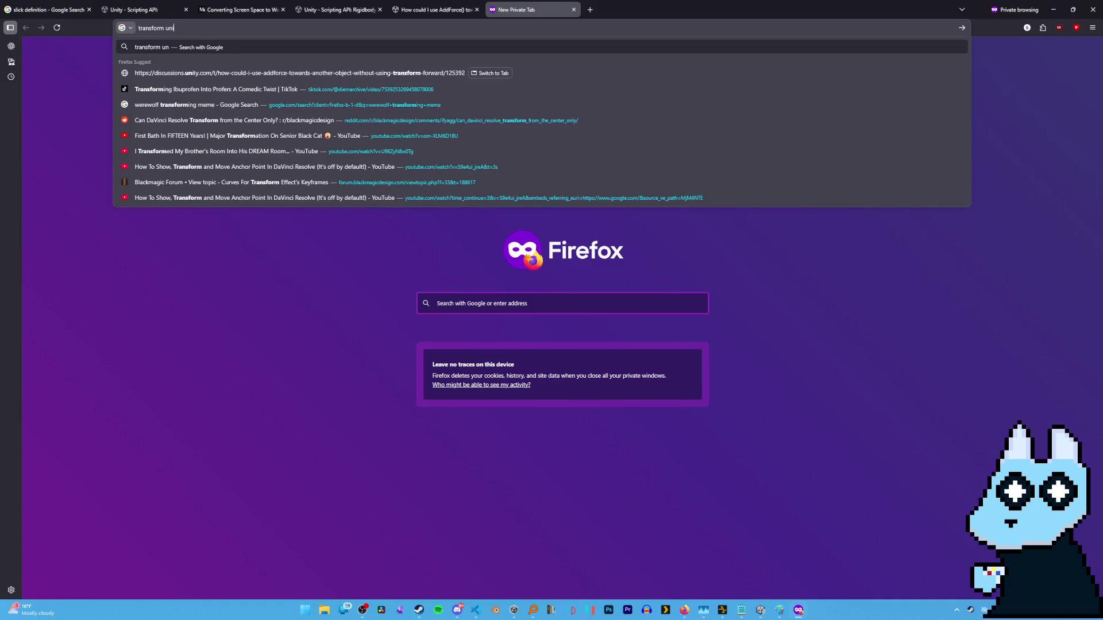
{"action": "type", "text": "ity"}
{"action": "key", "text": "Return"}
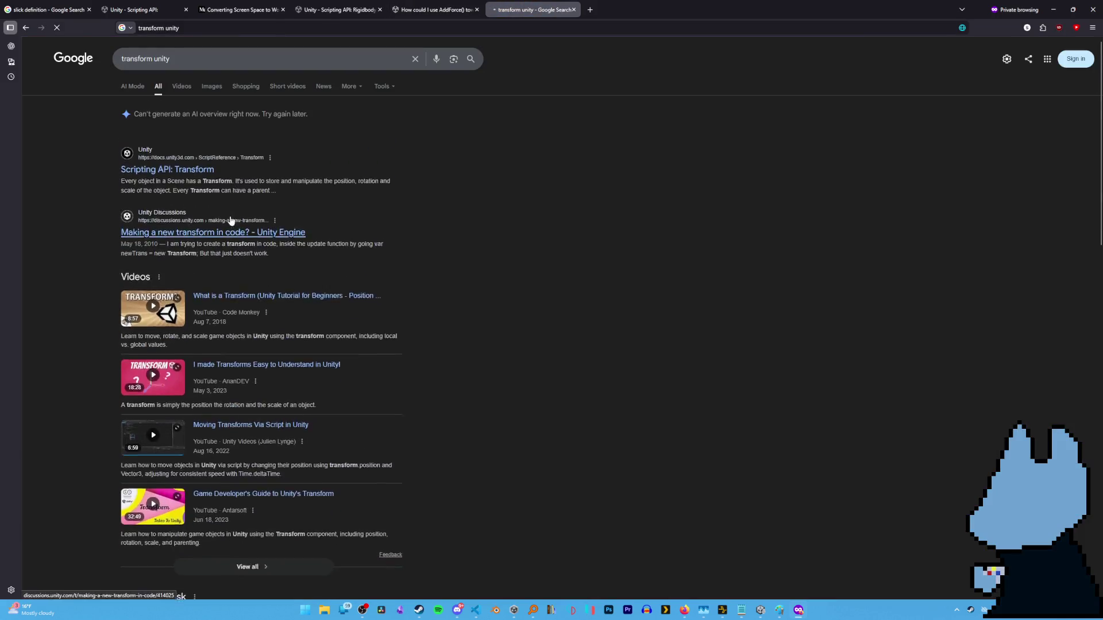
{"action": "left_click", "coordinate": [213, 171]}
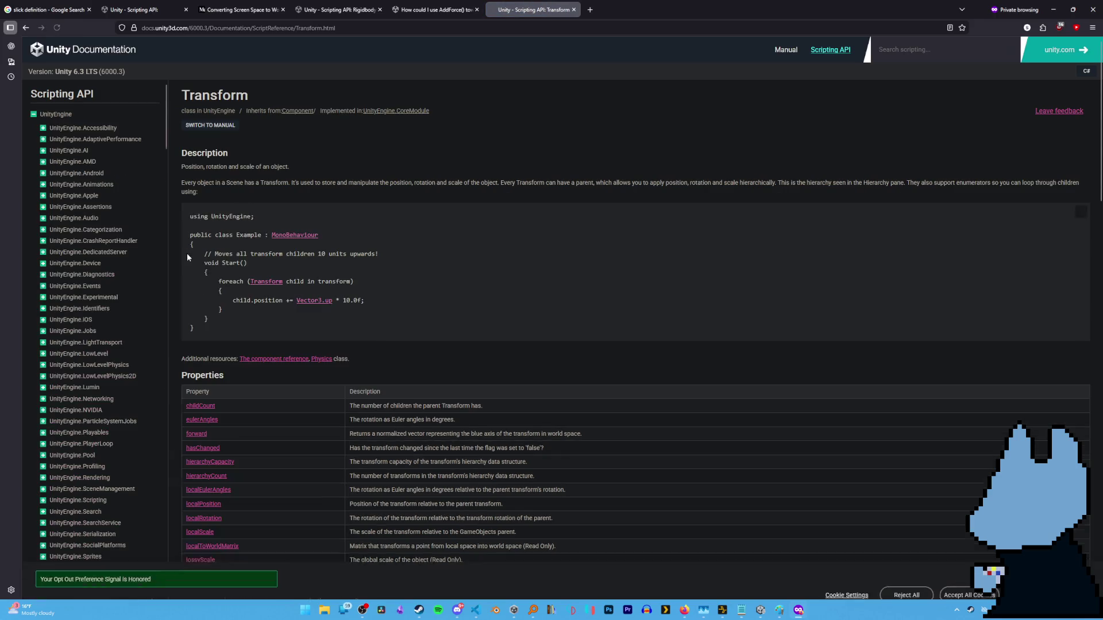
{"action": "scroll", "coordinate": [190, 345], "scroll_direction": "down", "scroll_amount": 4}
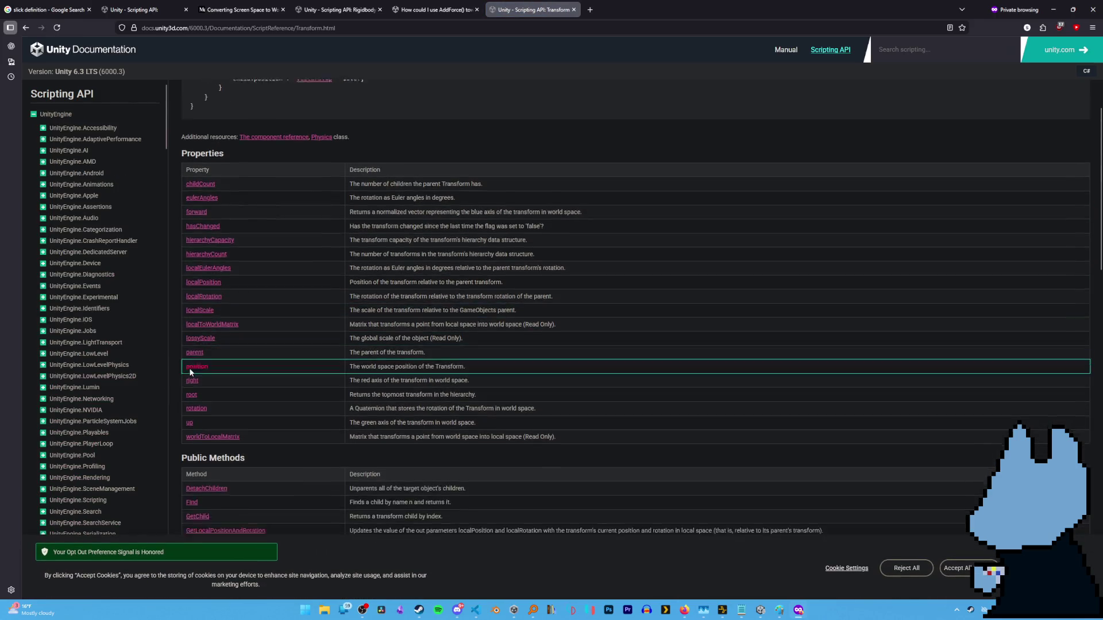
{"action": "scroll", "coordinate": [190, 371], "scroll_direction": "down", "scroll_amount": 3}
{"action": "scroll", "coordinate": [190, 374], "scroll_direction": "down", "scroll_amount": 3}
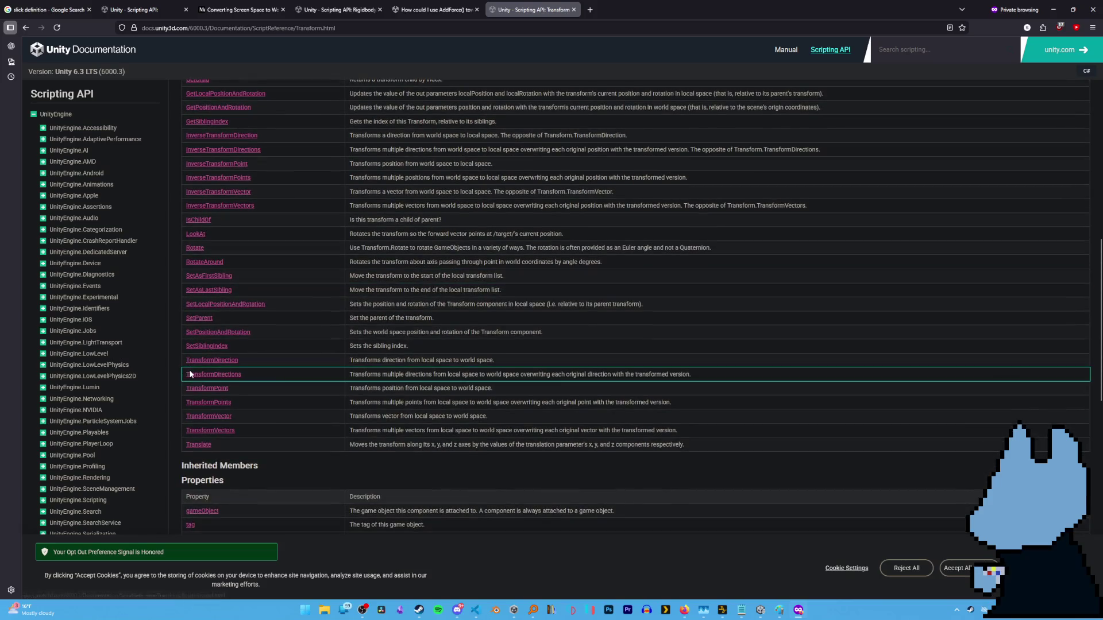
{"action": "scroll", "coordinate": [276, 384], "scroll_direction": "down", "scroll_amount": 3}
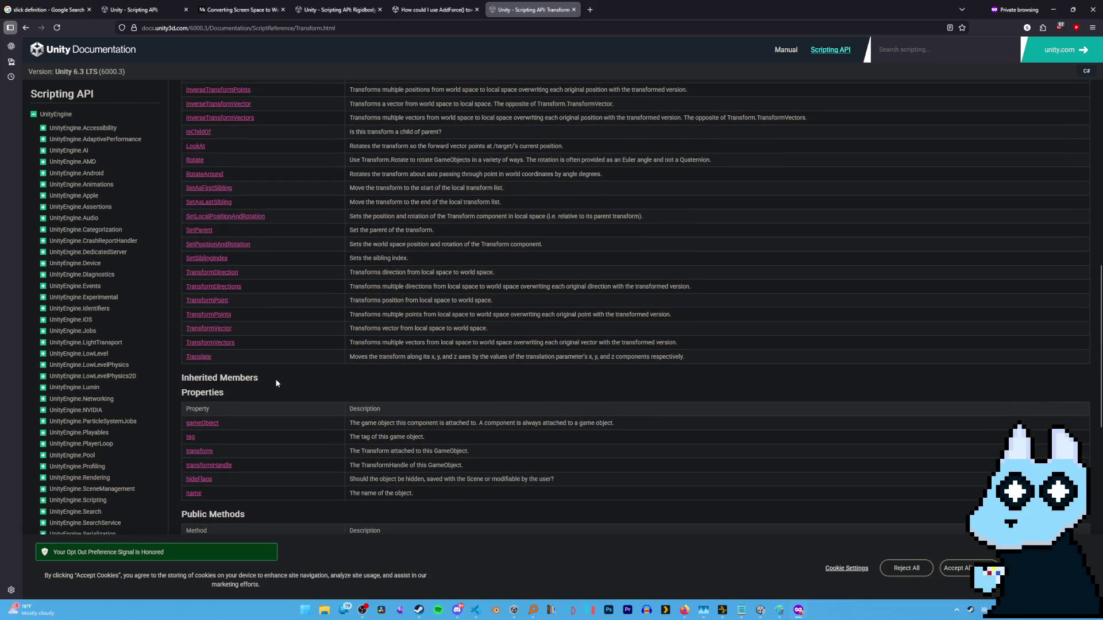
{"action": "scroll", "coordinate": [240, 427], "scroll_direction": "up", "scroll_amount": 20}
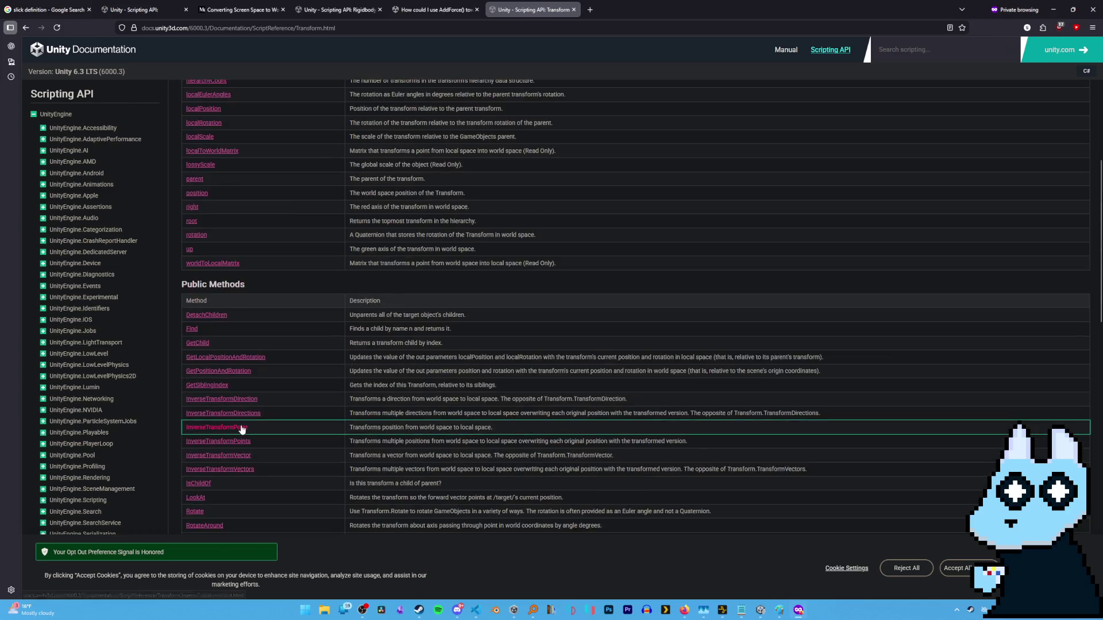
Search the Unity scripting docs for 'gameobject'.
{"action": "left_click", "coordinate": [980, 50]}
{"action": "type", "text": "gameobject"}
{"action": "scroll", "coordinate": [238, 353], "scroll_direction": "down", "scroll_amount": 20}
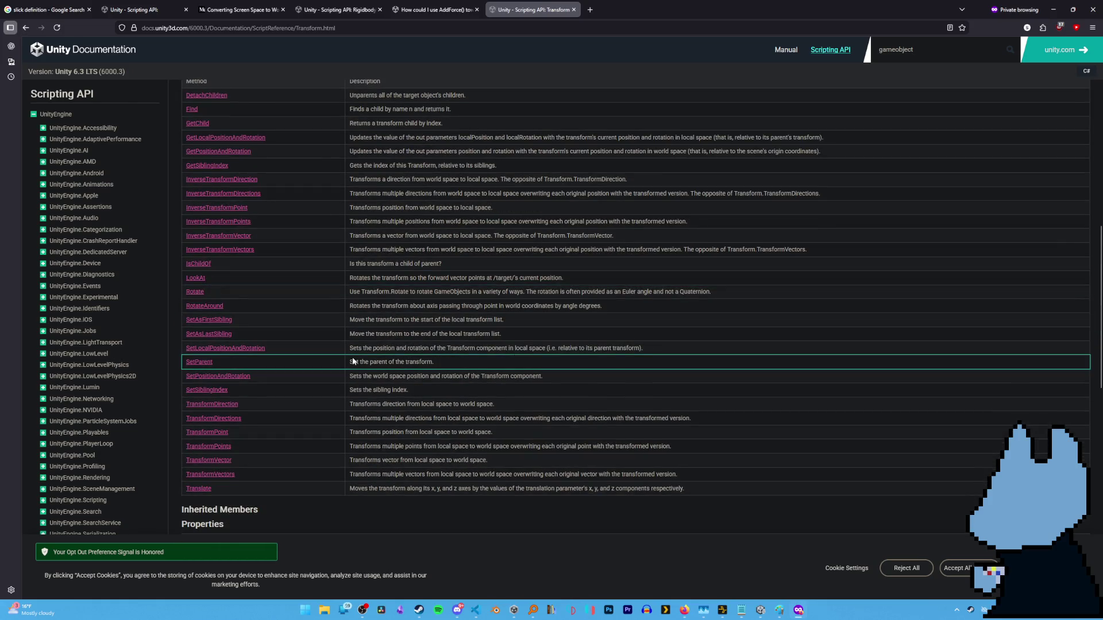
{"action": "scroll", "coordinate": [280, 356], "scroll_direction": "up", "scroll_amount": 3}
{"action": "key", "text": "Return"}
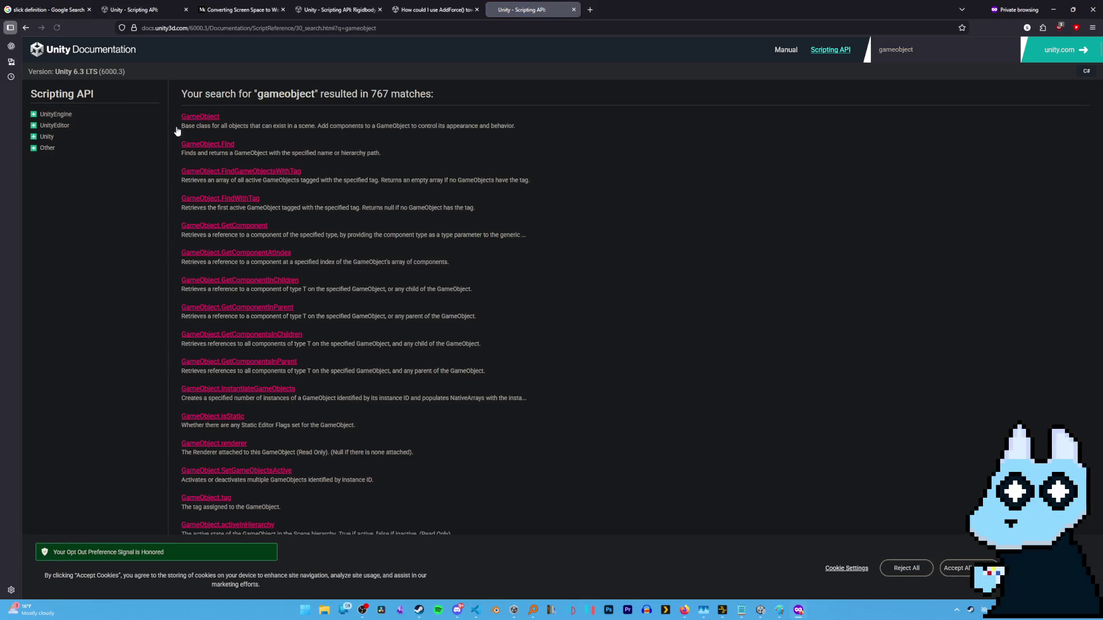
Open the GameObject reference, find 'transform' on the page, and open the GameObject.transform property page.
{"action": "left_click", "coordinate": [207, 116]}
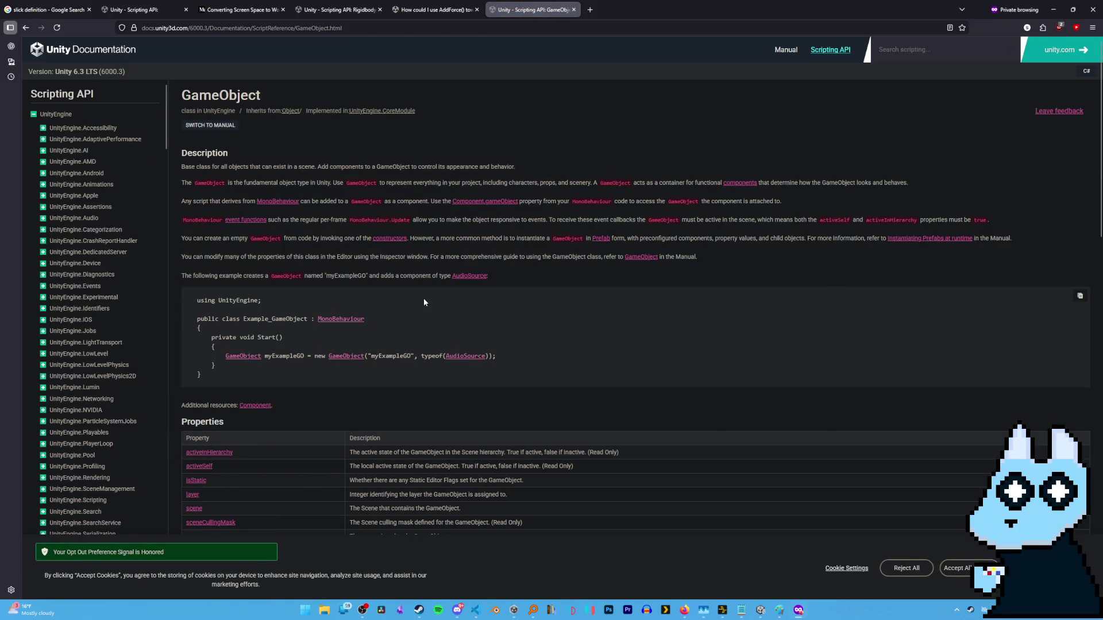
{"action": "key", "text": "ctrl+f"}
{"action": "type", "text": "transform"}
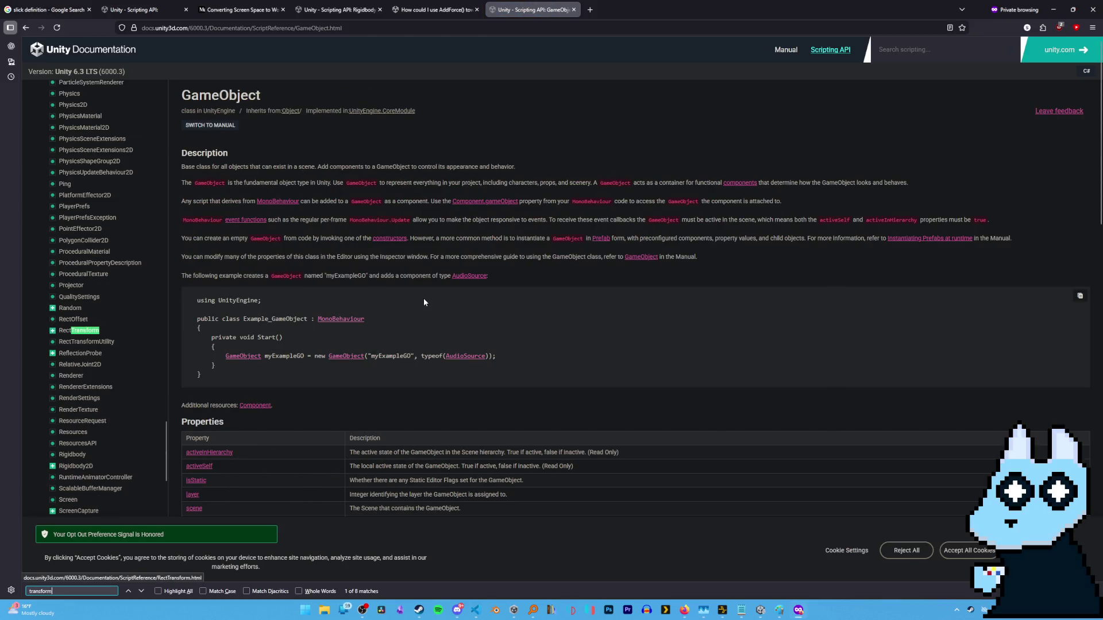
{"action": "scroll", "coordinate": [323, 463], "scroll_direction": "down", "scroll_amount": 2}
{"action": "scroll", "coordinate": [323, 463], "scroll_direction": "down", "scroll_amount": 15}
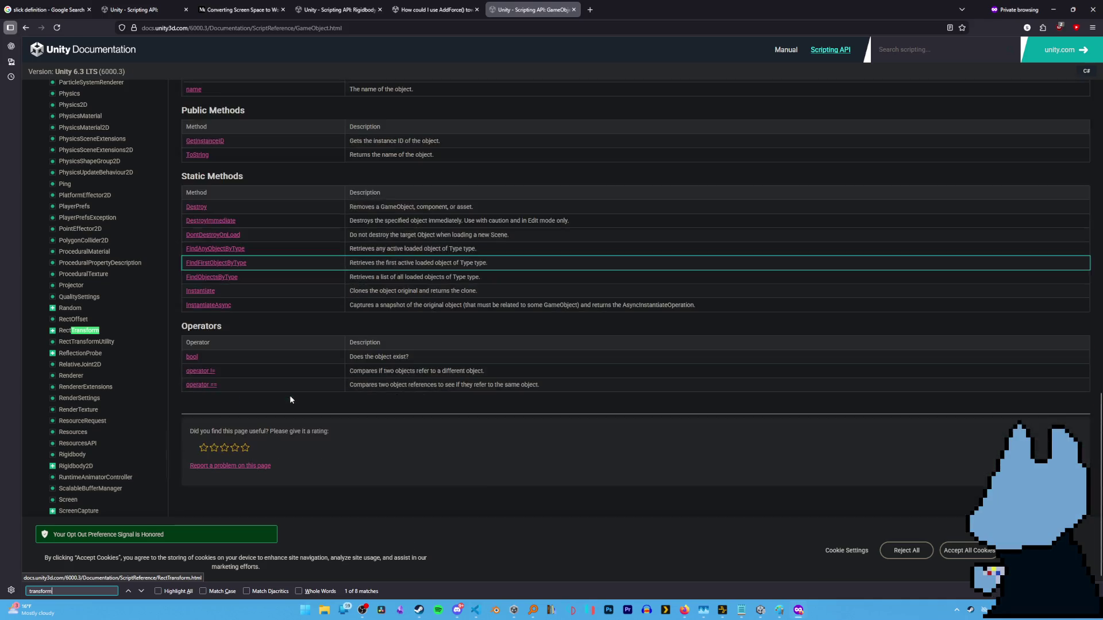
{"action": "scroll", "coordinate": [289, 396], "scroll_direction": "up", "scroll_amount": 15}
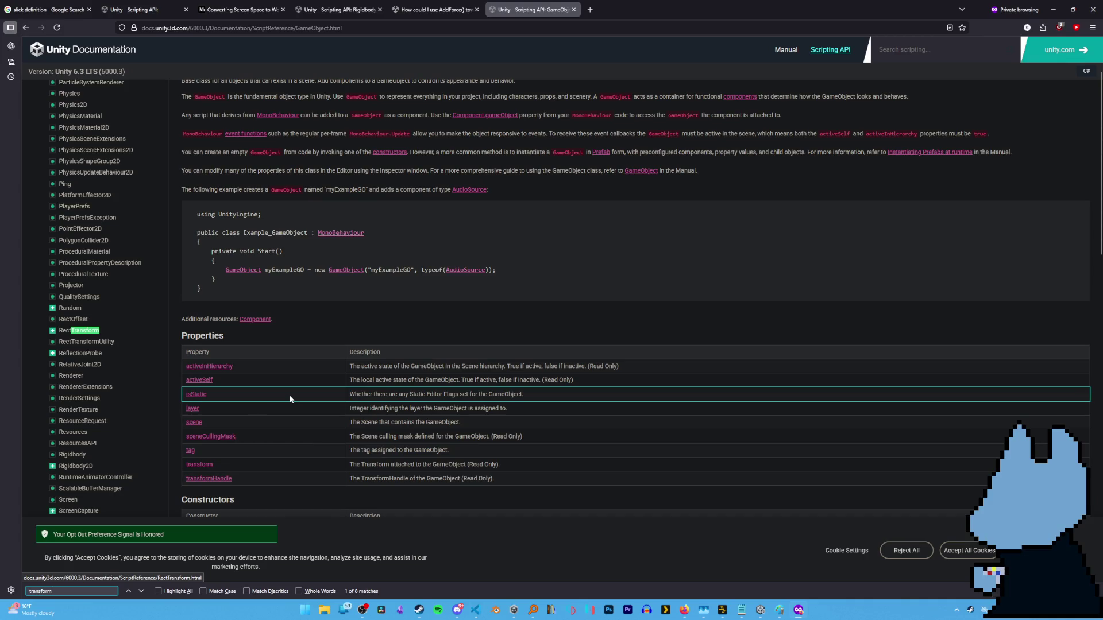
{"action": "left_click", "coordinate": [197, 465]}
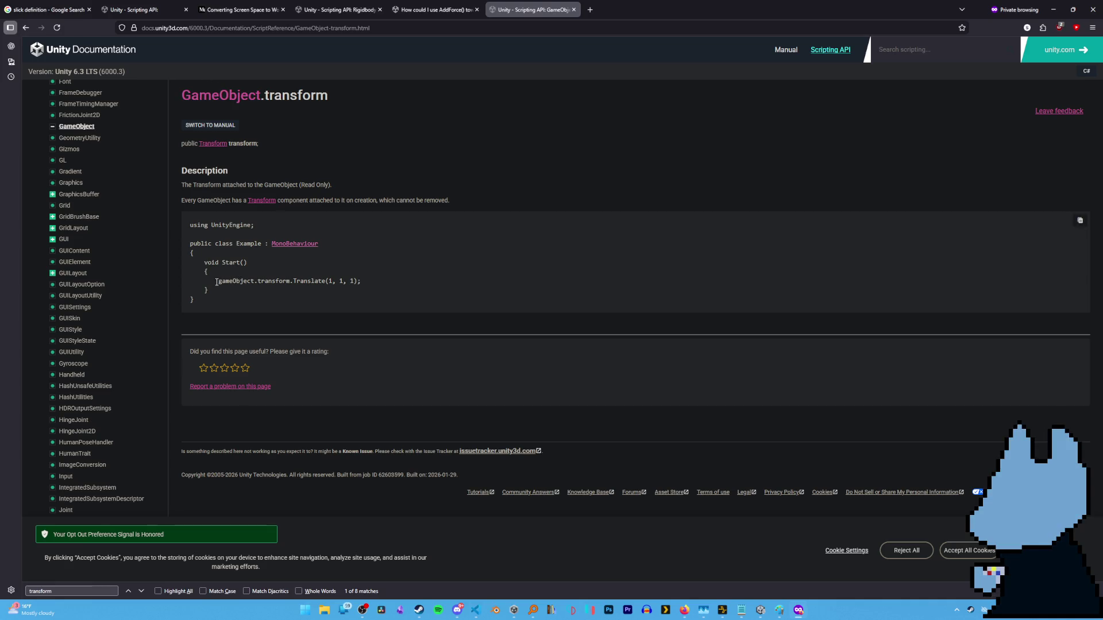
{"action": "left_click", "coordinate": [238, 320]}
Check the GameObject compile error in Unity, then select indicator.Transform in AddForce in VS Code.
{"action": "left_click", "coordinate": [760, 610]}
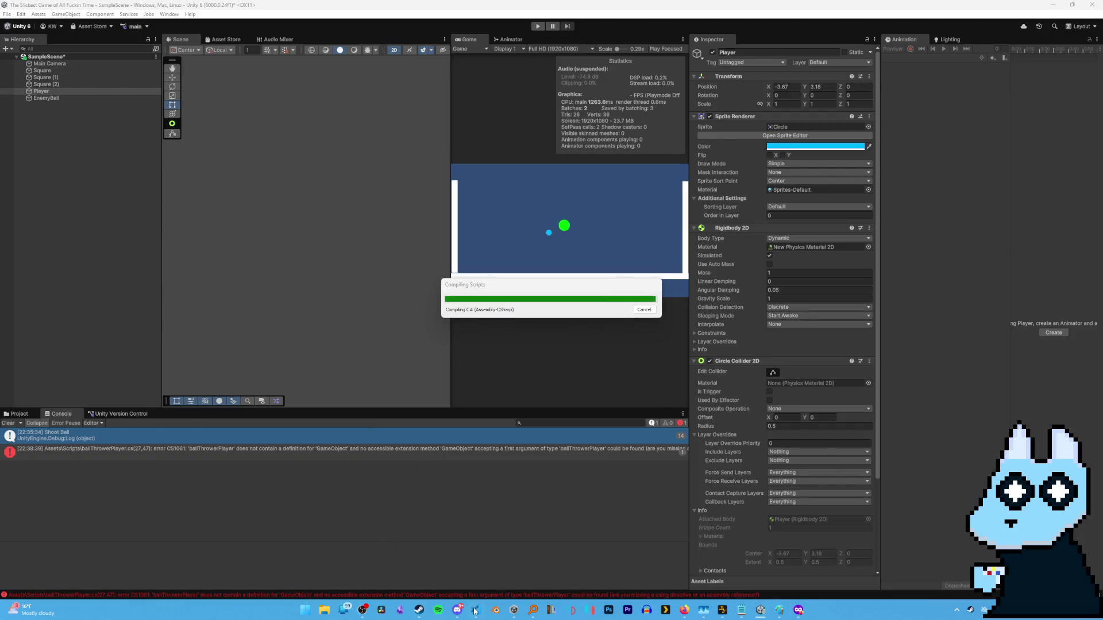
{"action": "left_click", "coordinate": [475, 610]}
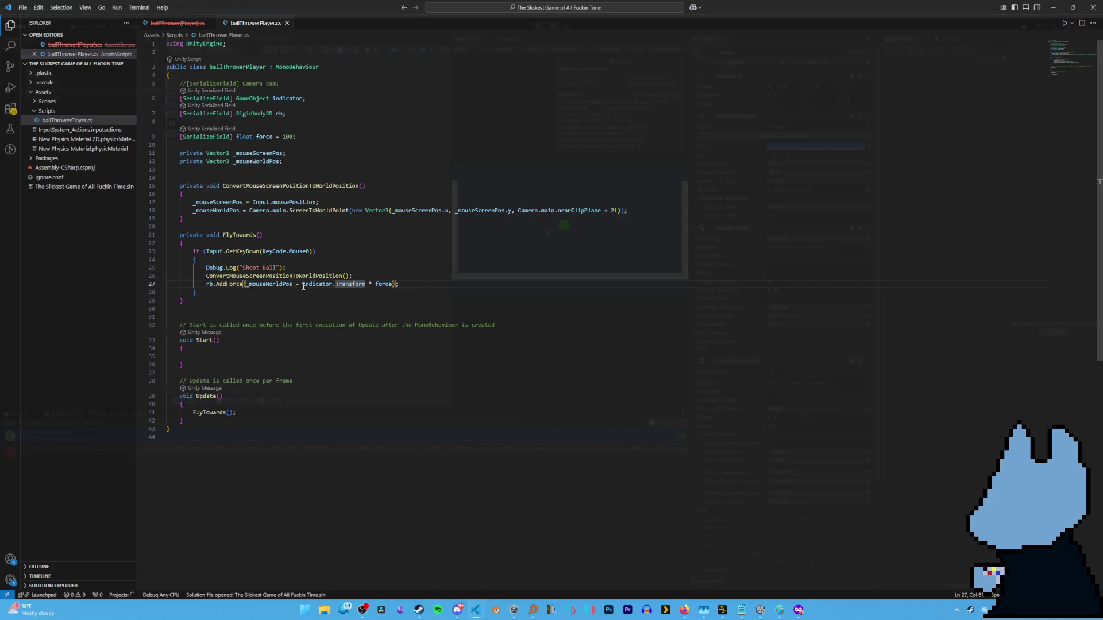
{"action": "left_click_drag", "start_coordinate": [303, 286], "coordinate": [366, 284]}
Change the indicator field's type from GameObject to Transform.
{"action": "left_click", "coordinate": [367, 284]}
{"action": "double_click", "coordinate": [253, 98]}
{"action": "type", "text": "tra"}
{"action": "key", "text": "Tab"}
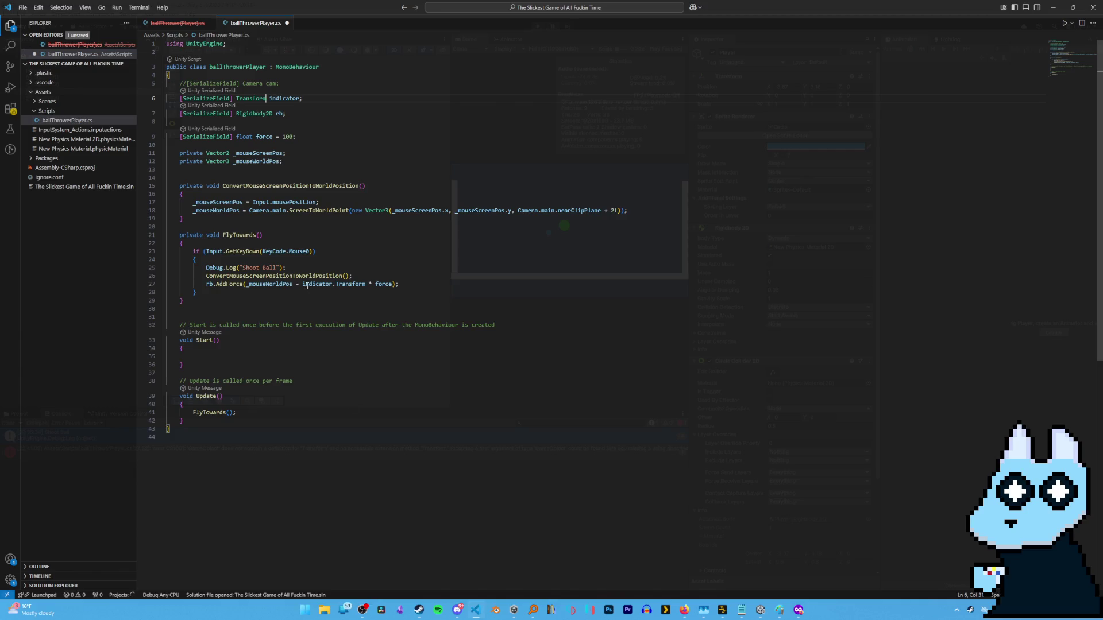
Make AddForce subtract indicator.Position instead of indicator.Transform, and let Unity recompile.
{"action": "double_click", "coordinate": [348, 285]}
{"action": "type", "text": "position"}
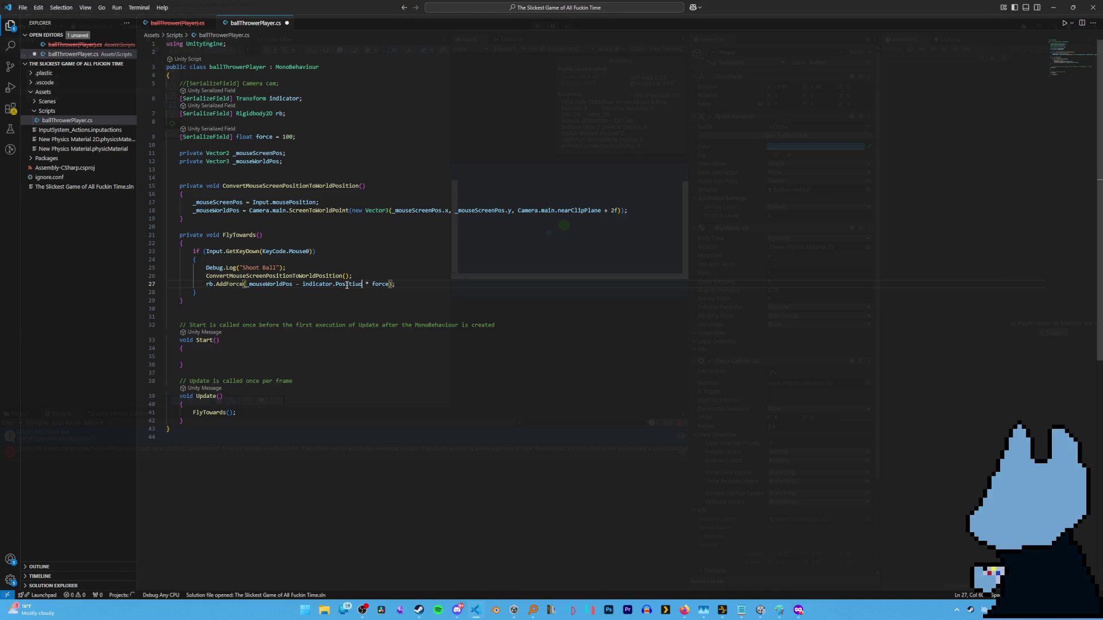
{"action": "type", "text": "ion"}
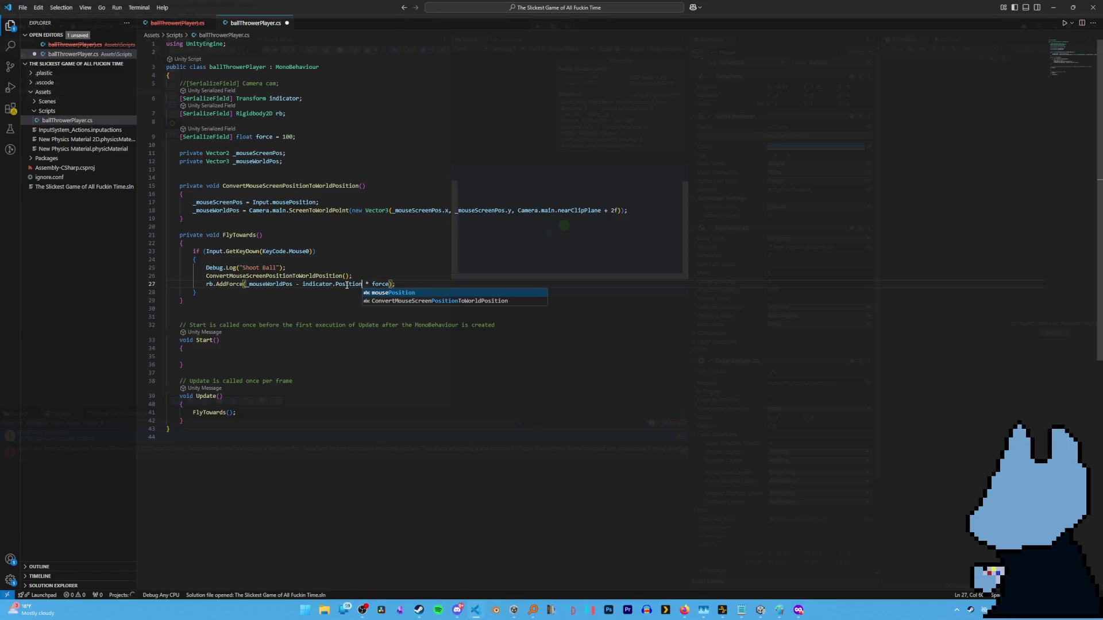
{"action": "left_click", "coordinate": [393, 226]}
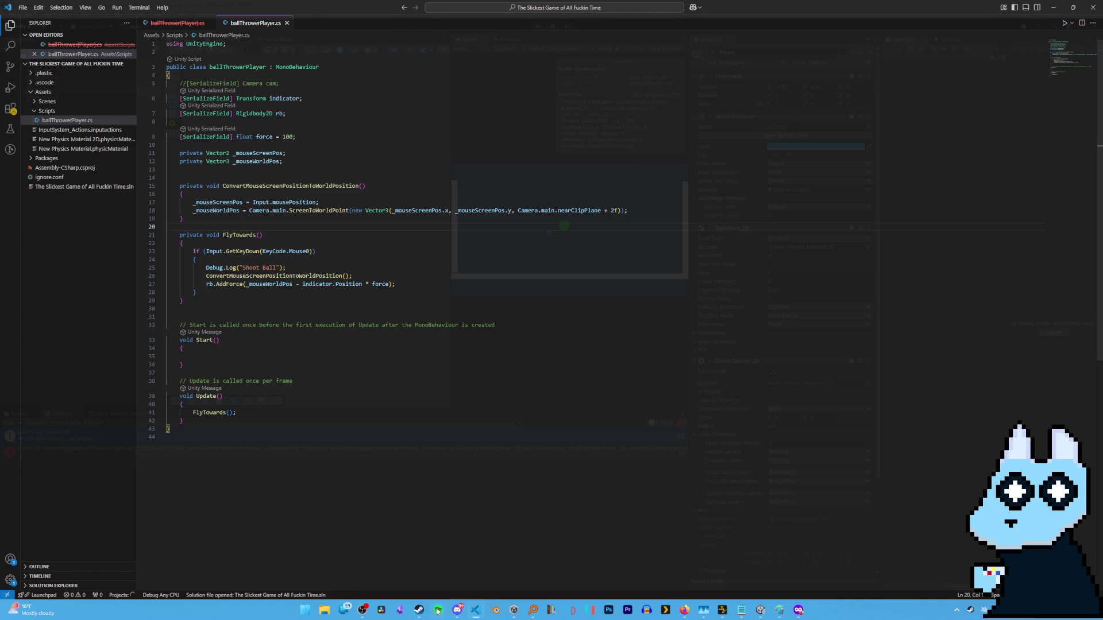
{"action": "key", "text": "alt+Tab"}
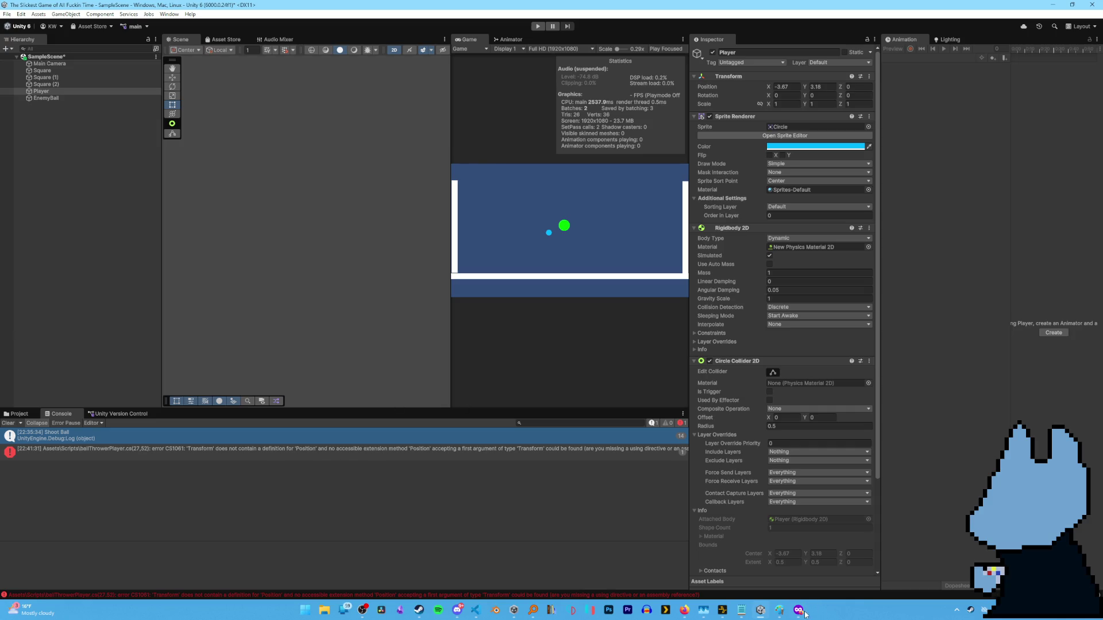
Search the docs for 'transform' and review the Transform class's properties and public methods.
{"action": "key", "text": "alt+Tab"}
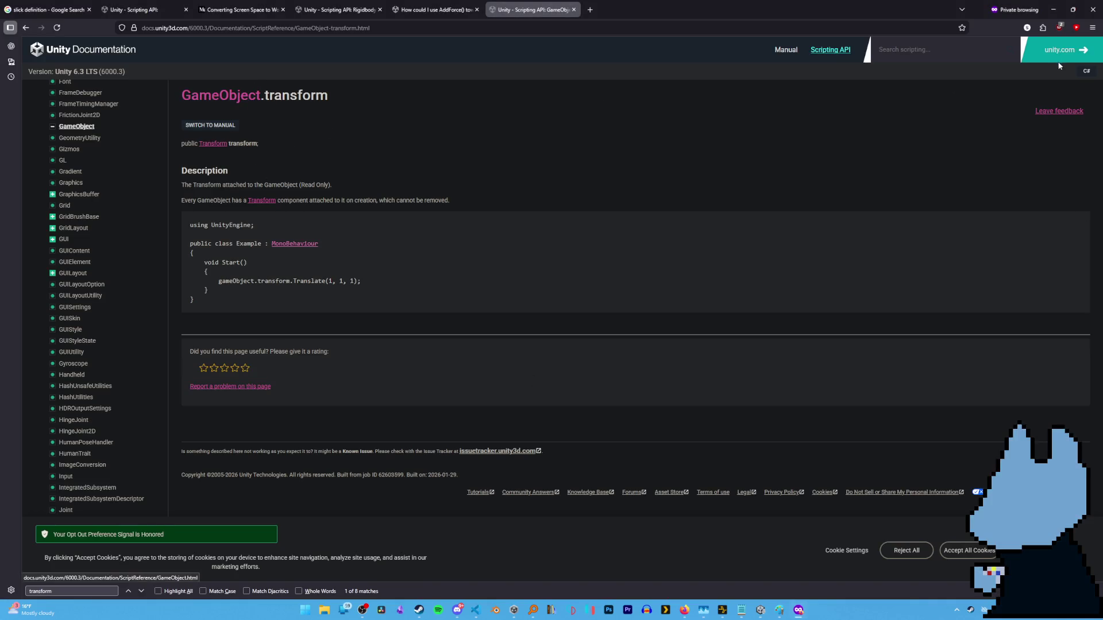
{"action": "left_click", "coordinate": [949, 56]}
{"action": "key", "text": "BackSpace"}
{"action": "type", "text": "tr"}
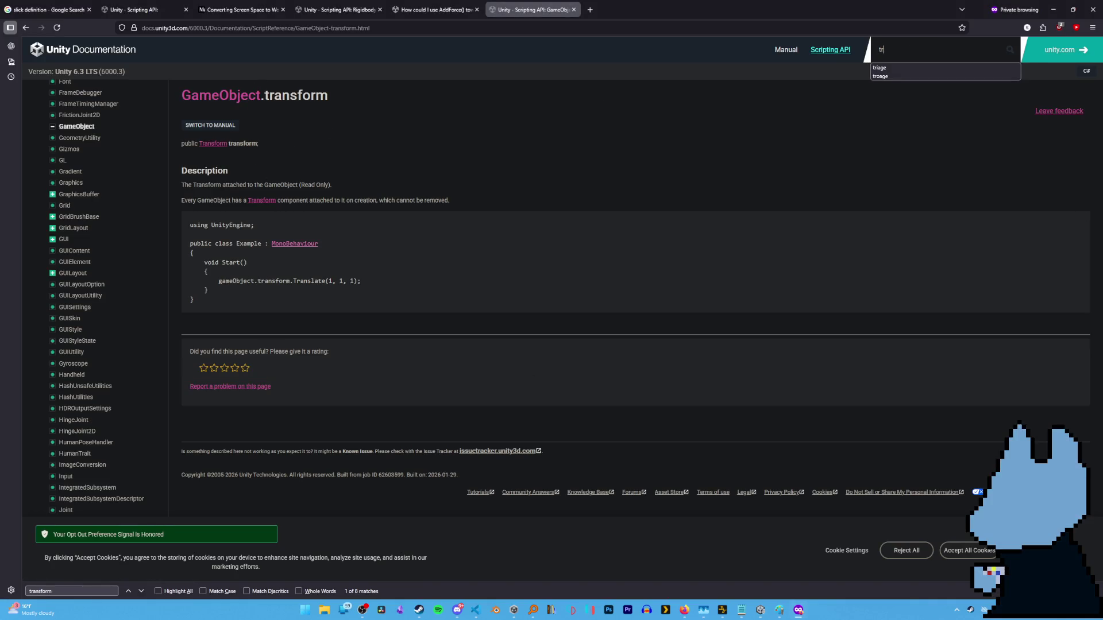
{"action": "type", "text": "ansform"}
{"action": "key", "text": "Return"}
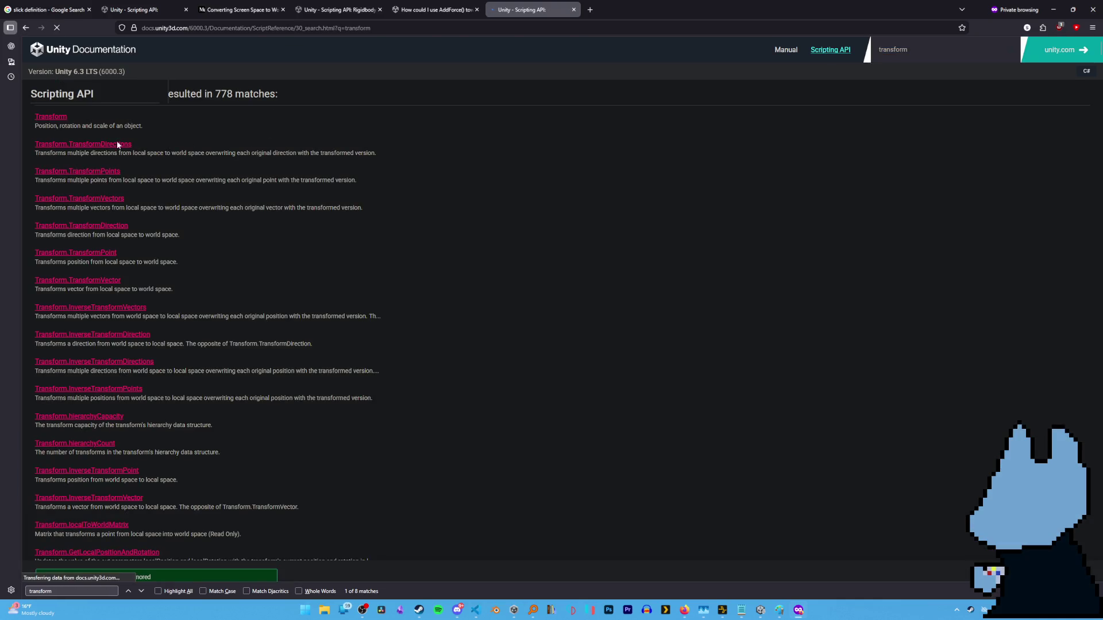
{"action": "left_click", "coordinate": [198, 114]}
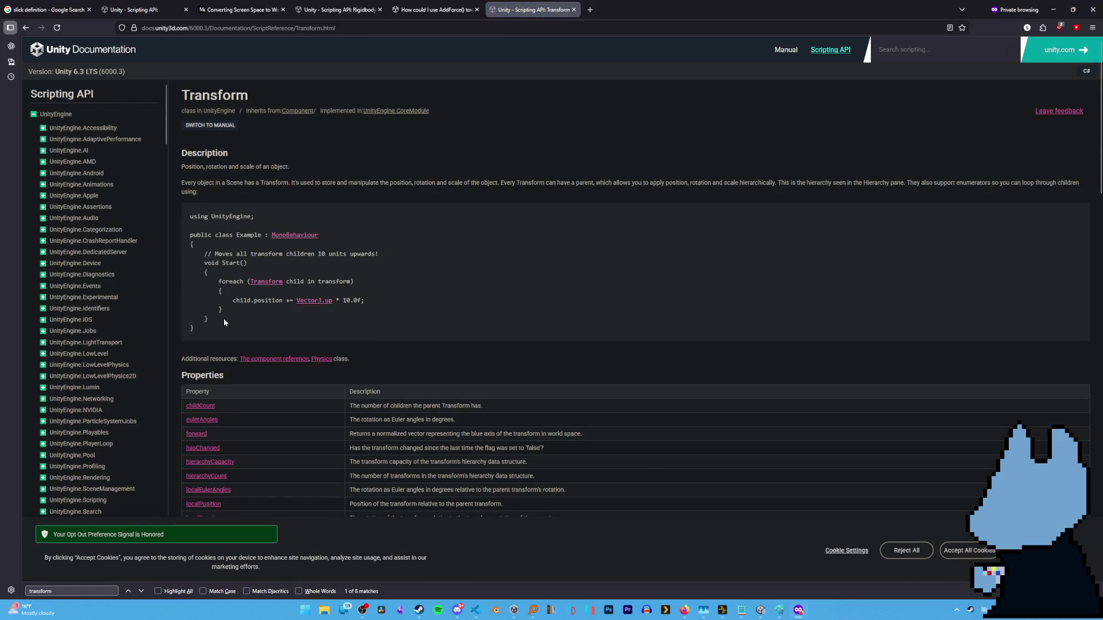
{"action": "scroll", "coordinate": [223, 318], "scroll_direction": "down", "scroll_amount": 2}
{"action": "scroll", "coordinate": [222, 318], "scroll_direction": "down", "scroll_amount": 4}
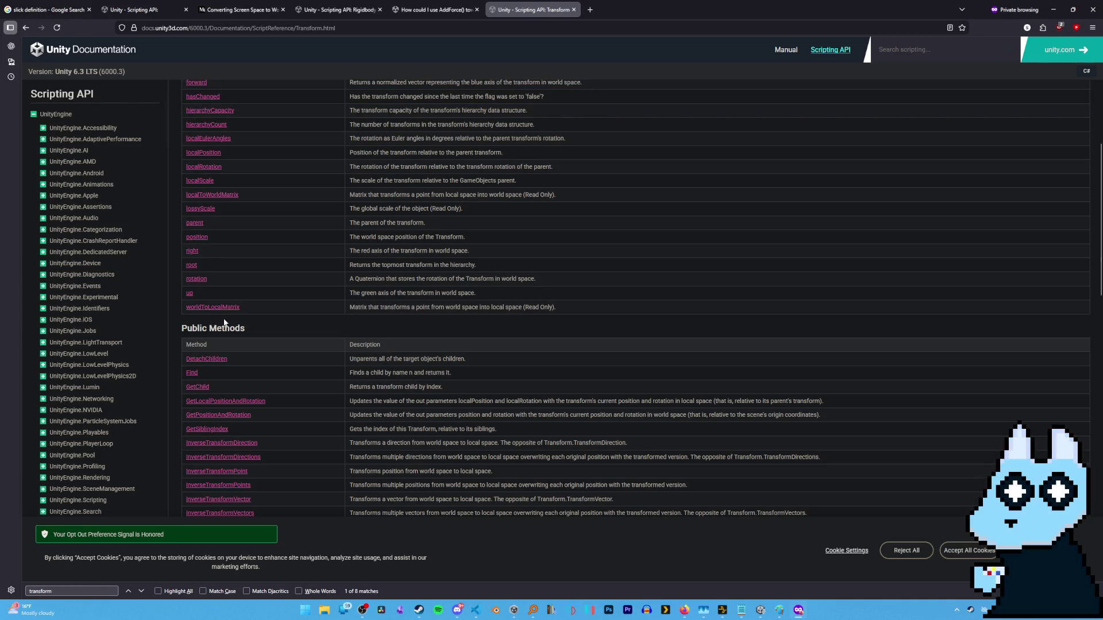
{"action": "scroll", "coordinate": [377, 413], "scroll_direction": "down", "scroll_amount": 1}
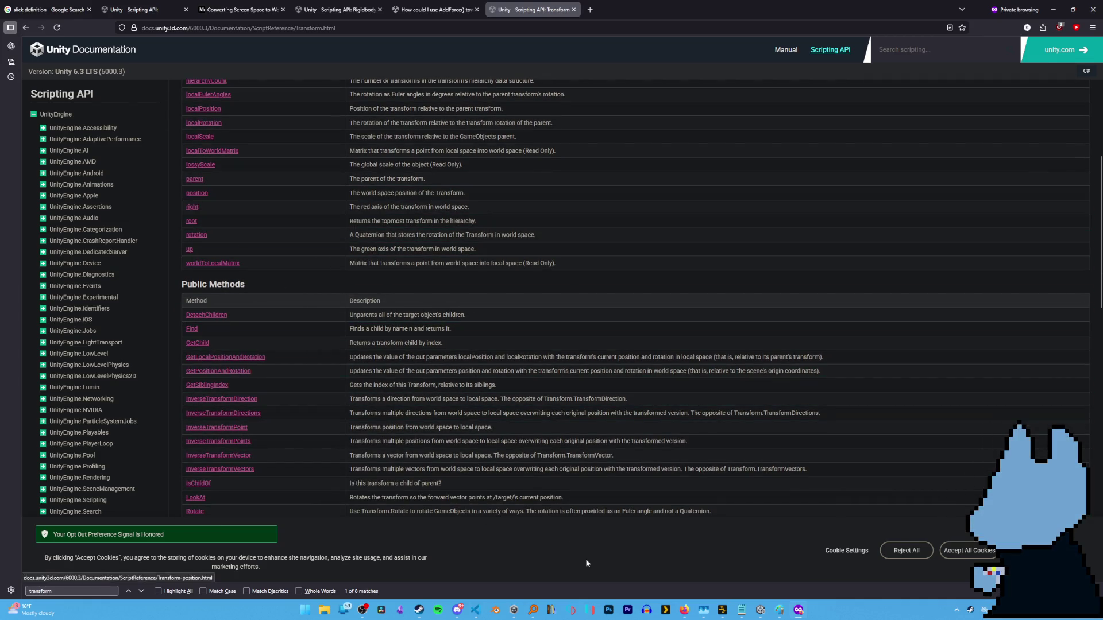
{"action": "mouse_move", "coordinate": [475, 610]}
{"action": "left_click", "coordinate": [457, 574]}
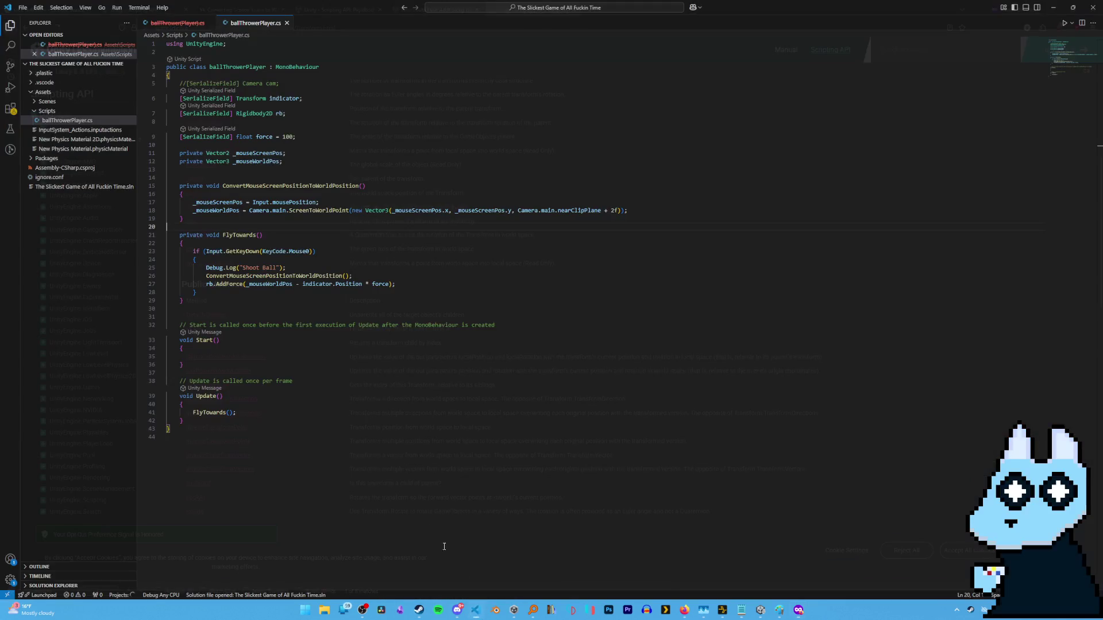
Change Position to lowercase position in AddForce, save, and start play mode in Unity.
{"action": "left_click", "coordinate": [337, 286]}
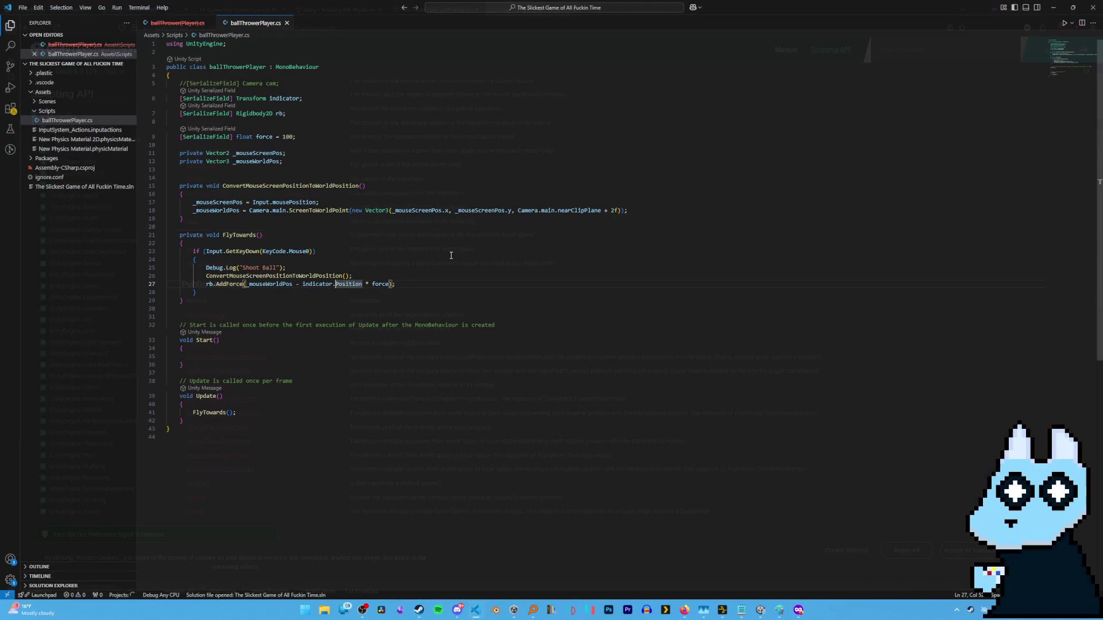
{"action": "key", "text": "Delete"}
{"action": "type", "text": "p"}
{"action": "left_click", "coordinate": [474, 242]}
{"action": "key", "text": "ctrl+s"}
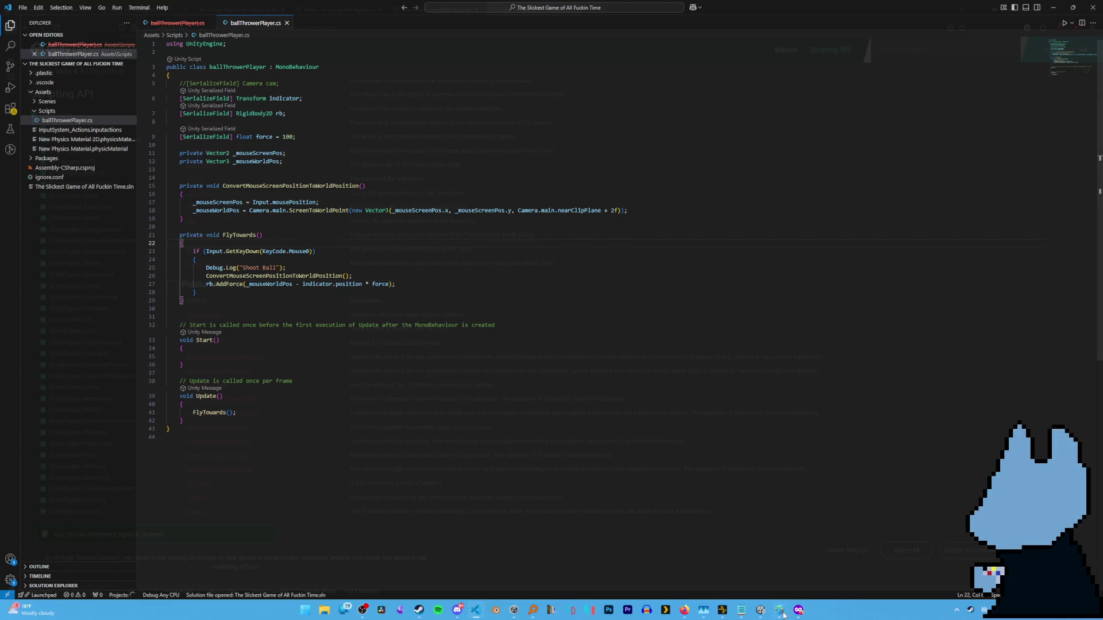
{"action": "left_click", "coordinate": [760, 610]}
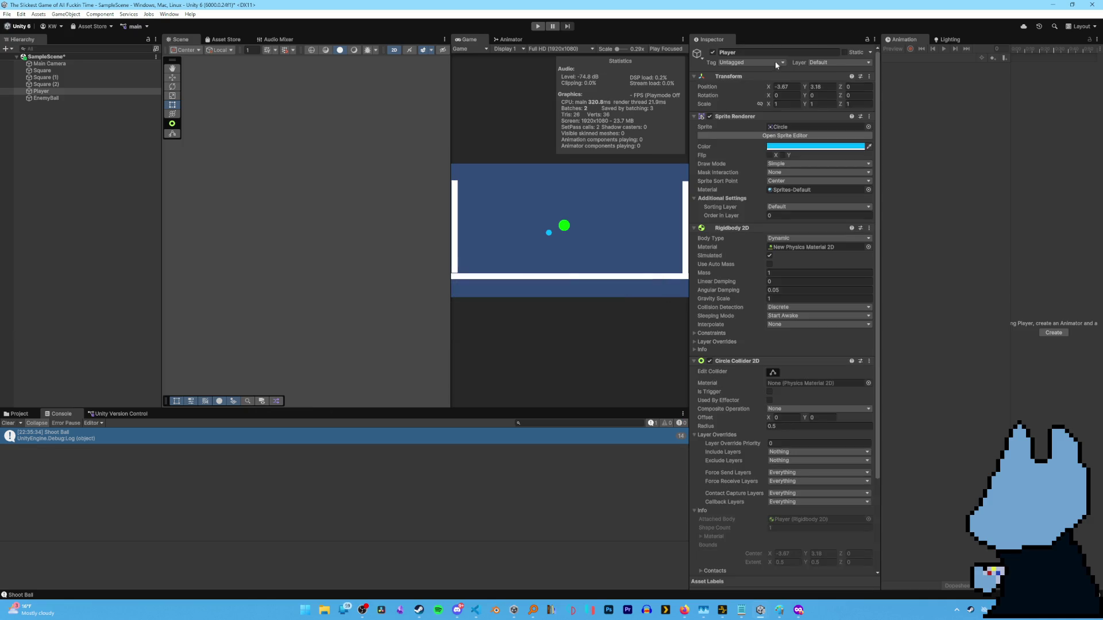
{"action": "left_click", "coordinate": [538, 25]}
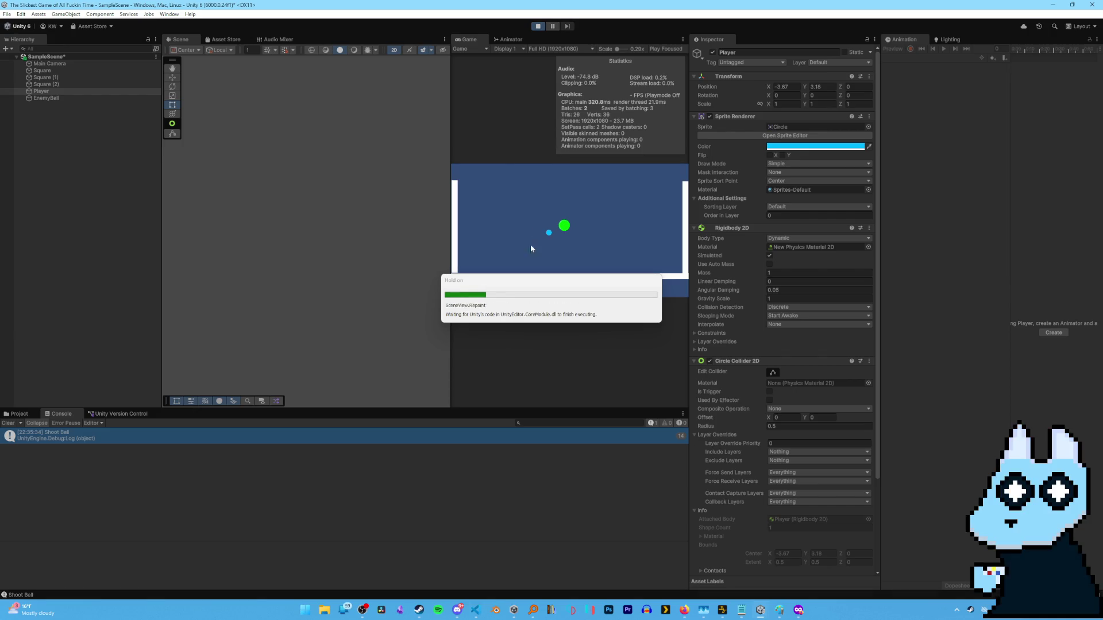
Launch the ball with three clicks in the Game view, stop play mode, and return to VS Code.
{"action": "left_click", "coordinate": [515, 214]}
{"action": "left_click", "coordinate": [515, 216]}
{"action": "left_click", "coordinate": [506, 222]}
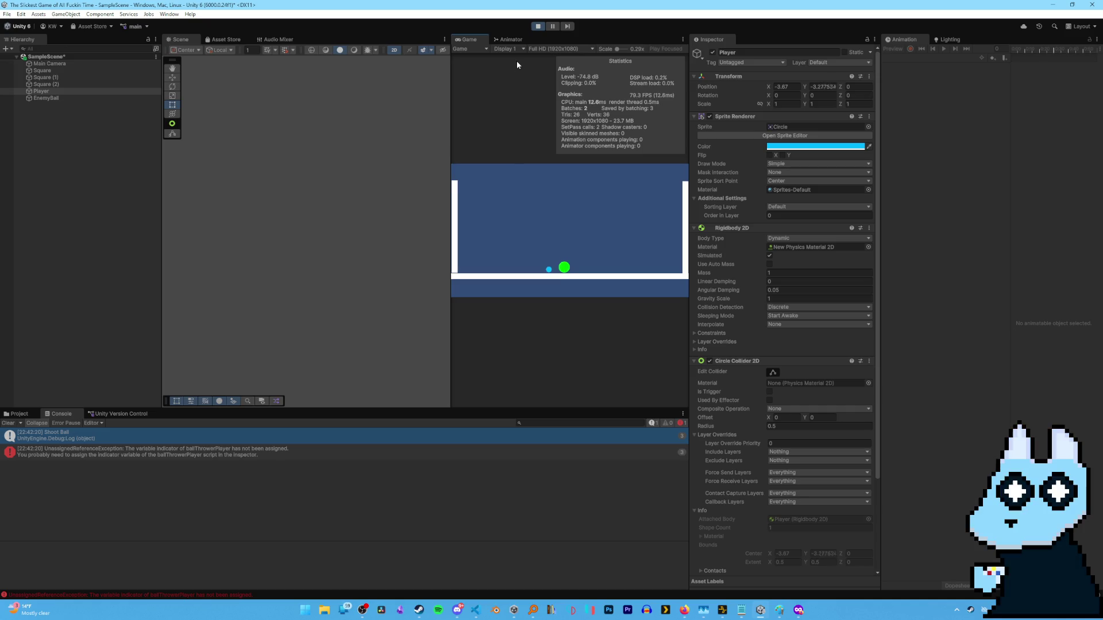
{"action": "left_click", "coordinate": [539, 25]}
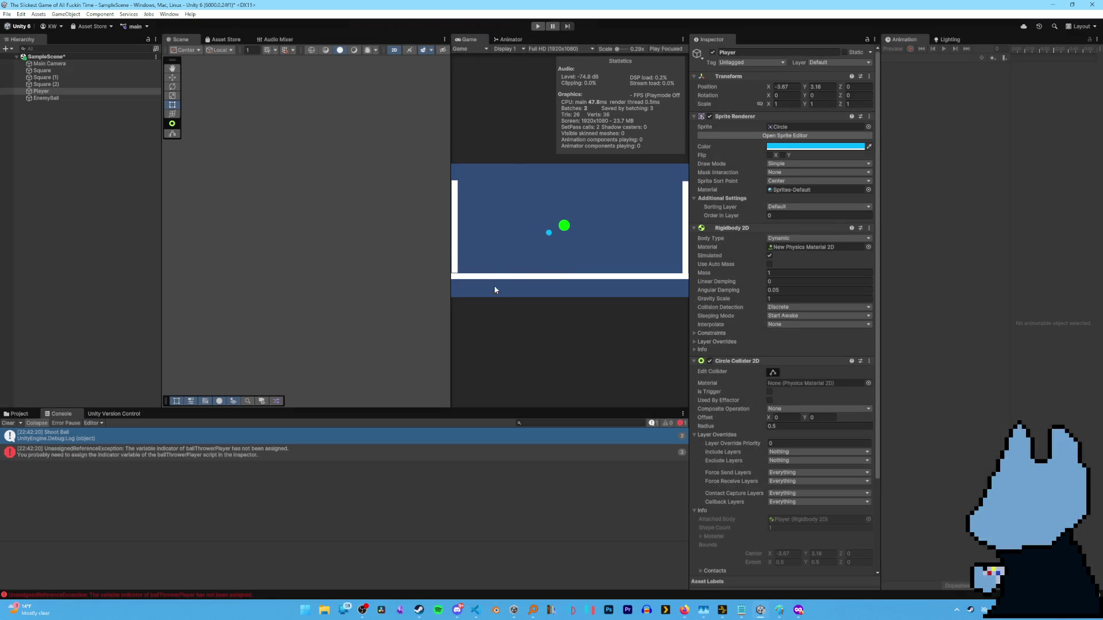
{"action": "left_click", "coordinate": [474, 611]}
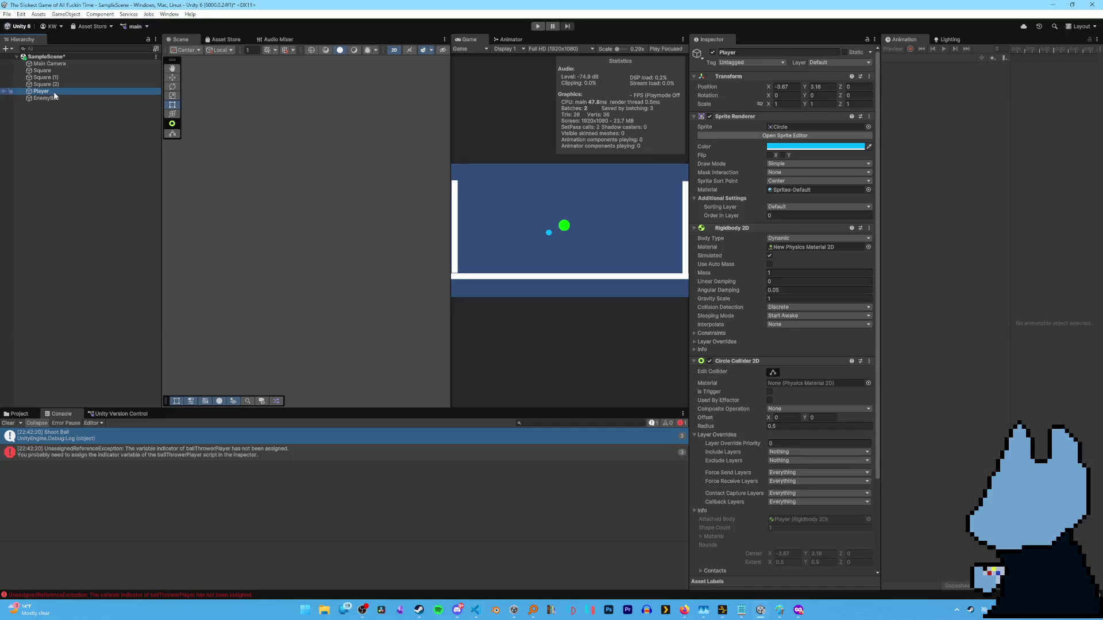
{"action": "key", "text": "alt+Tab"}
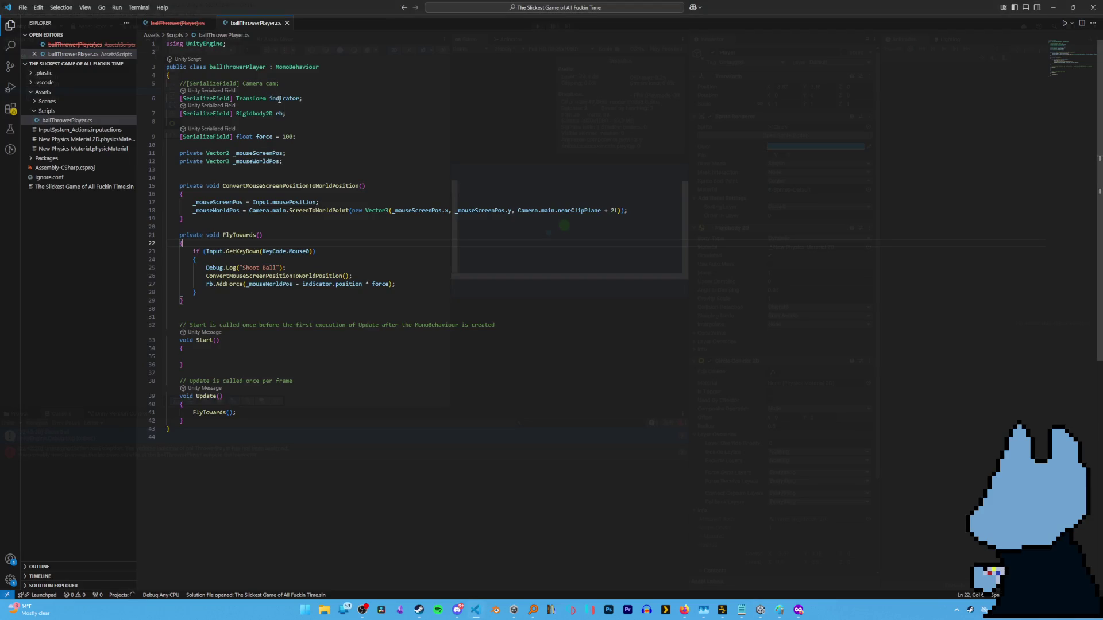
Rename the Transform field to transform and make AddForce subtract transform.position.
{"action": "double_click", "coordinate": [282, 99]}
{"action": "type", "text": "transfomr"}
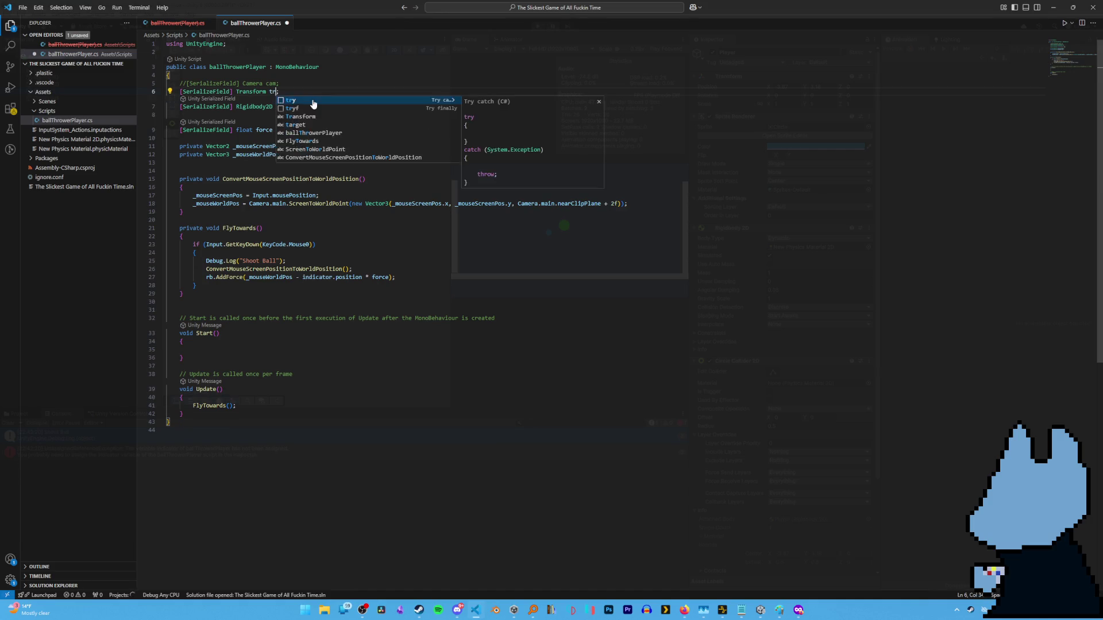
{"action": "key", "text": "BackSpace"}
{"action": "key", "text": "BackSpace"}
{"action": "type", "text": "rm"}
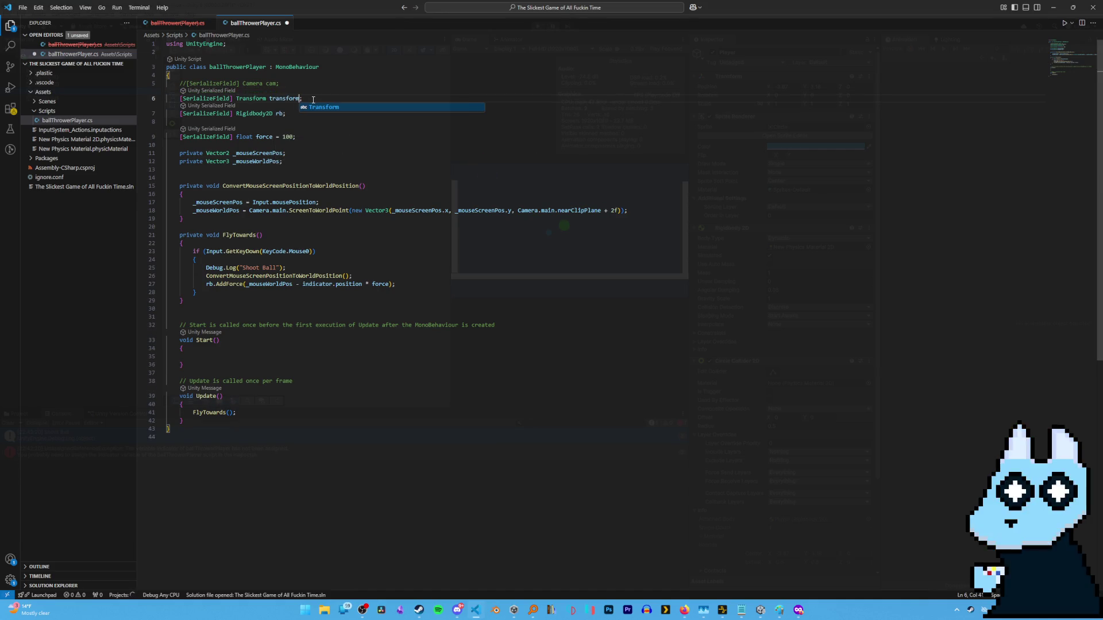
{"action": "left_click", "coordinate": [516, 84]}
{"action": "left_click", "coordinate": [325, 284]}
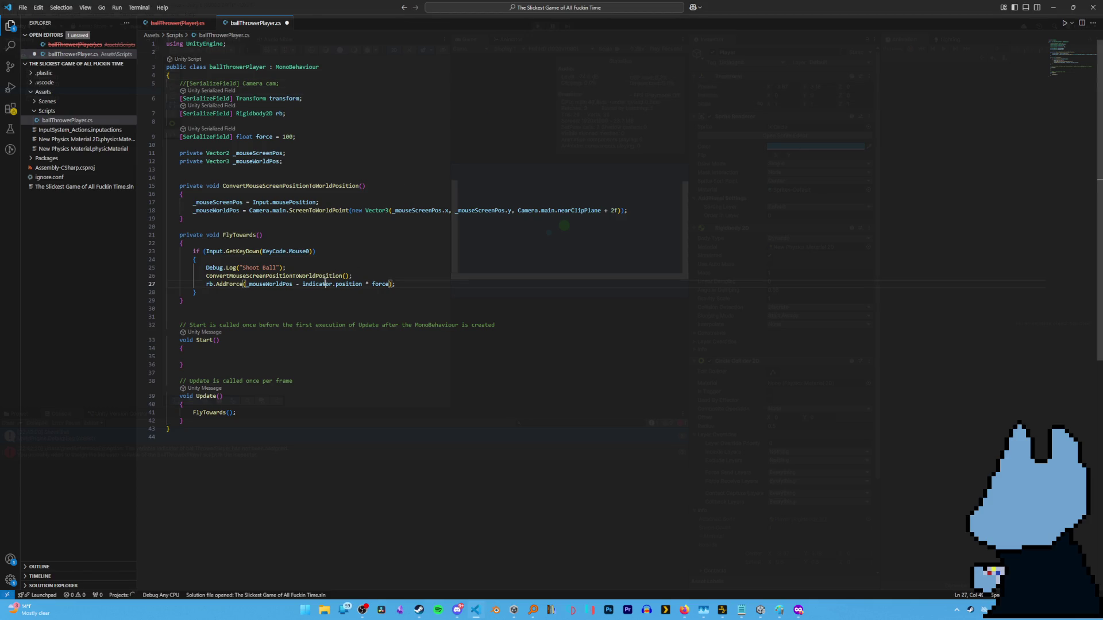
{"action": "type", "text": "transform"}
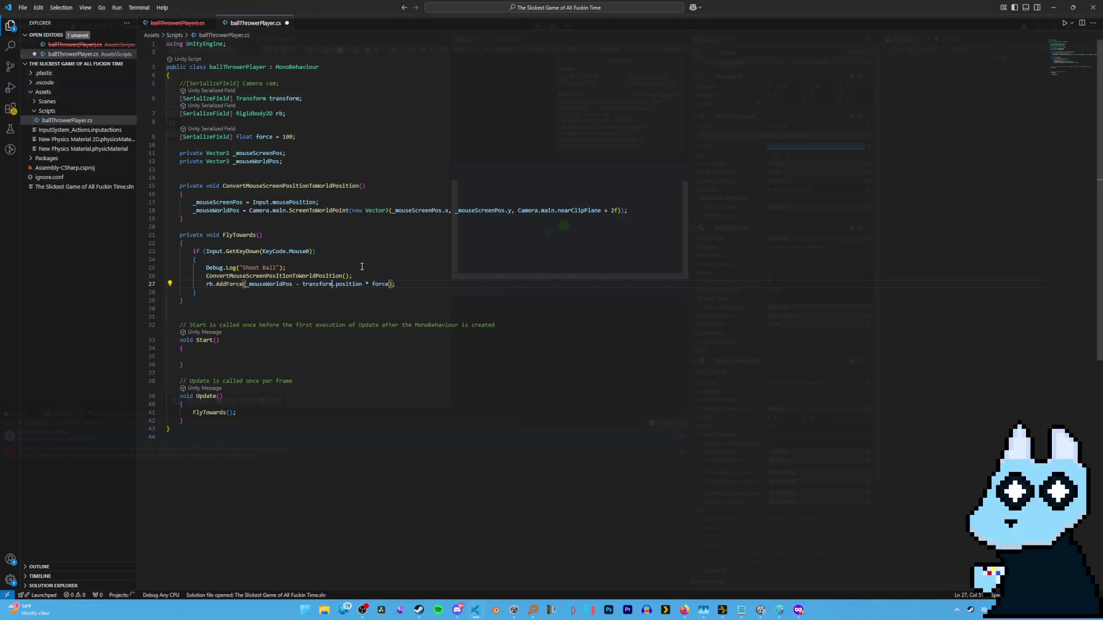
Add a new '[SerializeField] GameObject indicator;' field on line 6.
{"action": "left_click", "coordinate": [299, 84]}
{"action": "key", "text": "Return"}
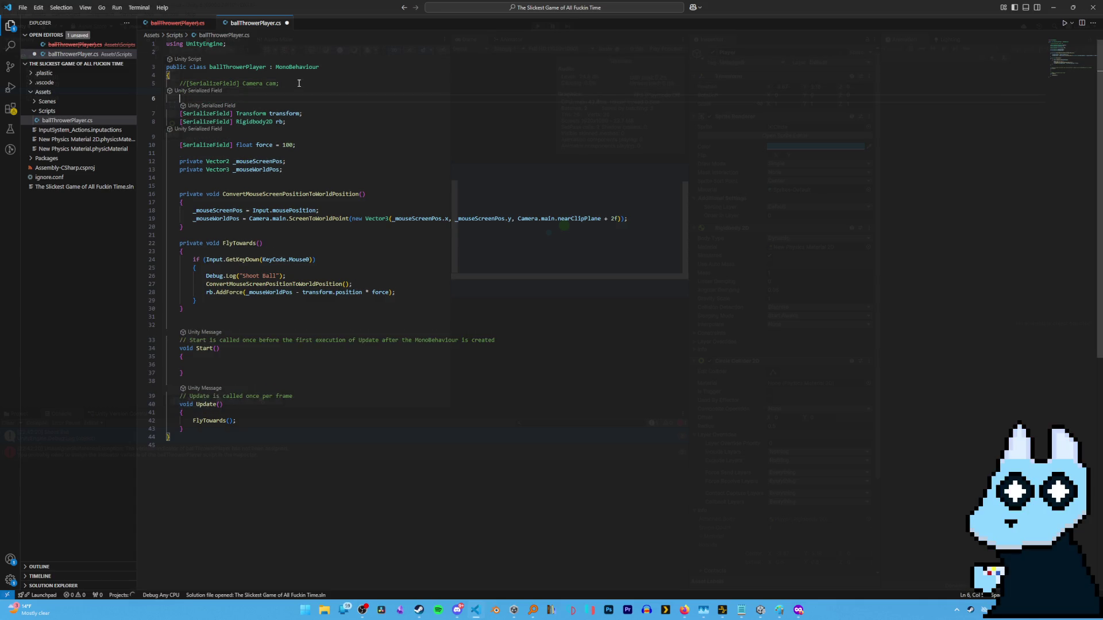
{"action": "type", "text": "[SerializeField] "}
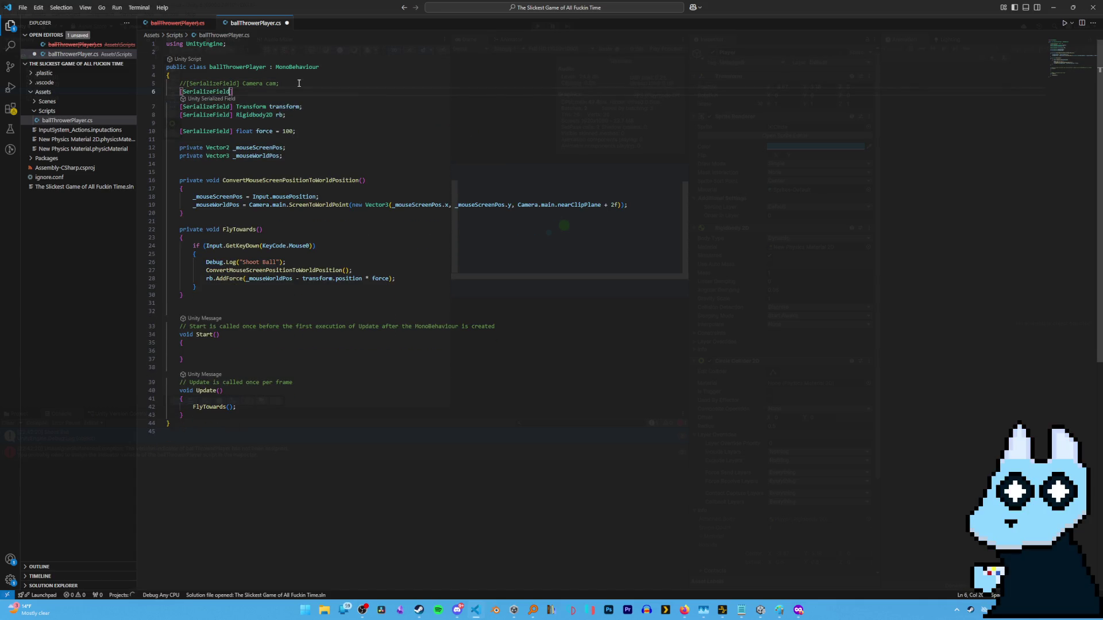
{"action": "type", "text": "transform"}
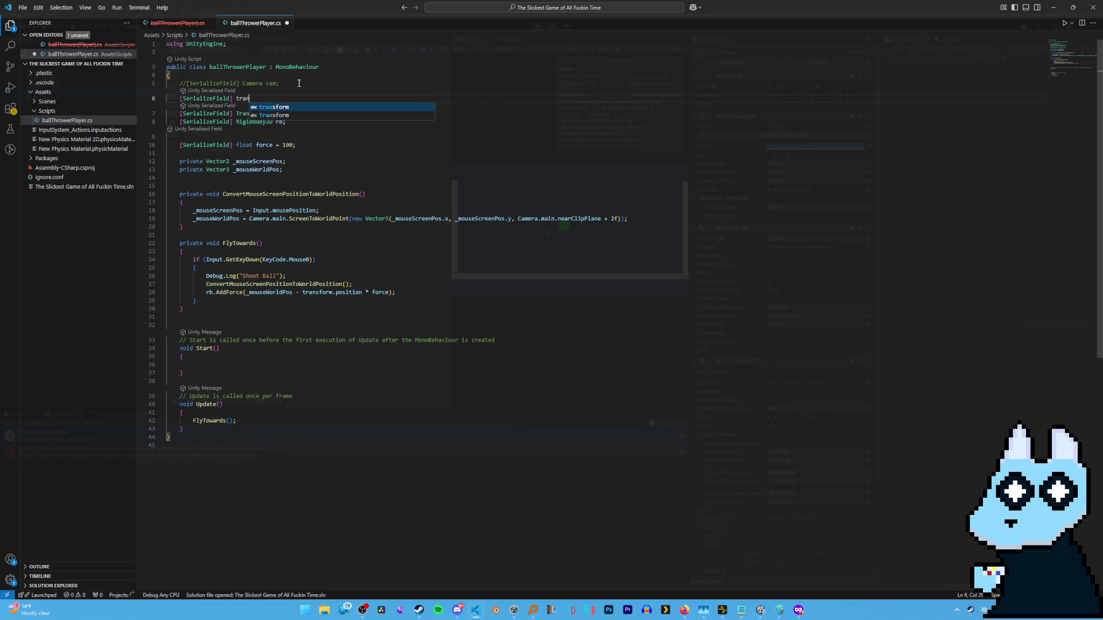
{"action": "key", "text": "BackSpace"}
{"action": "key", "text": "BackSpace"}
{"action": "key", "text": "BackSpace"}
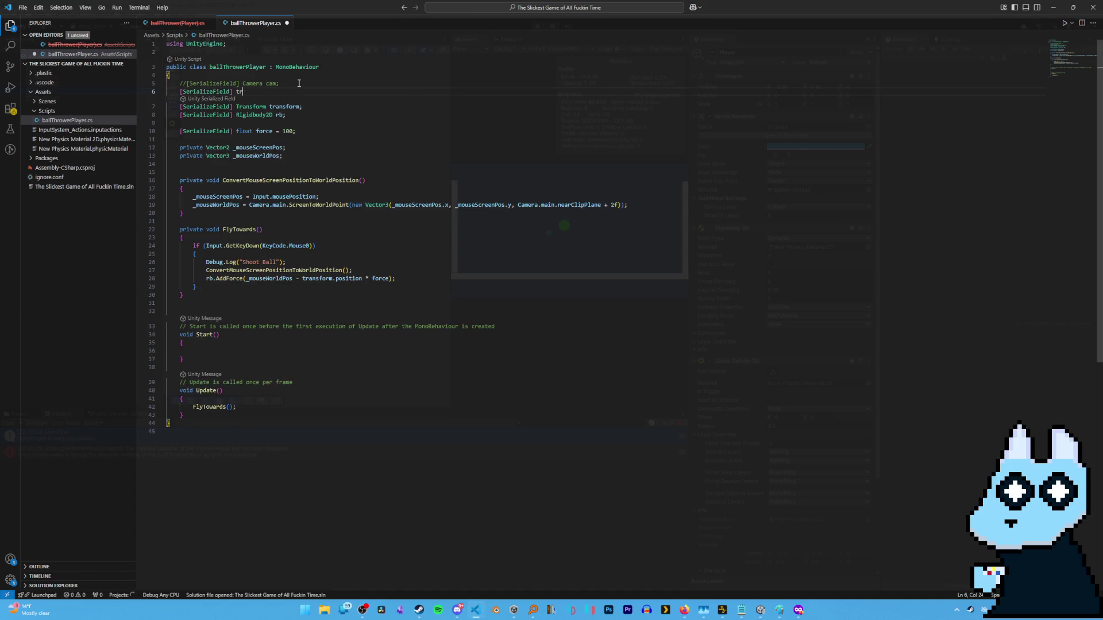
{"action": "type", "text": "gamne"}
{"action": "type", "text": "e"}
{"action": "key", "text": "Tab"}
{"action": "type", "text": "indica"}
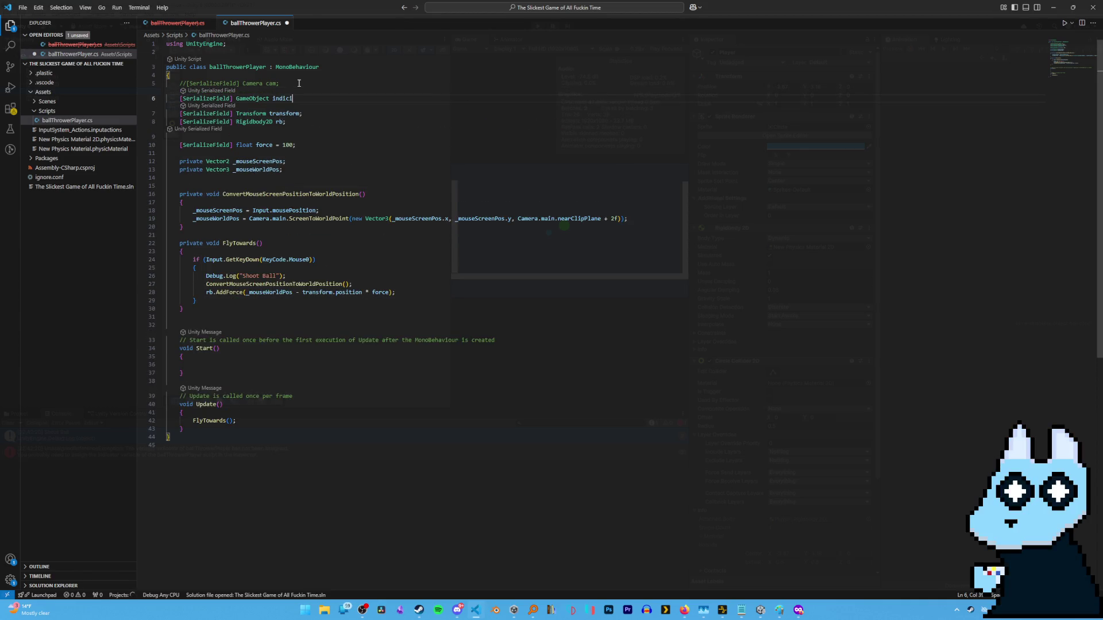
{"action": "type", "text": "tor;"}
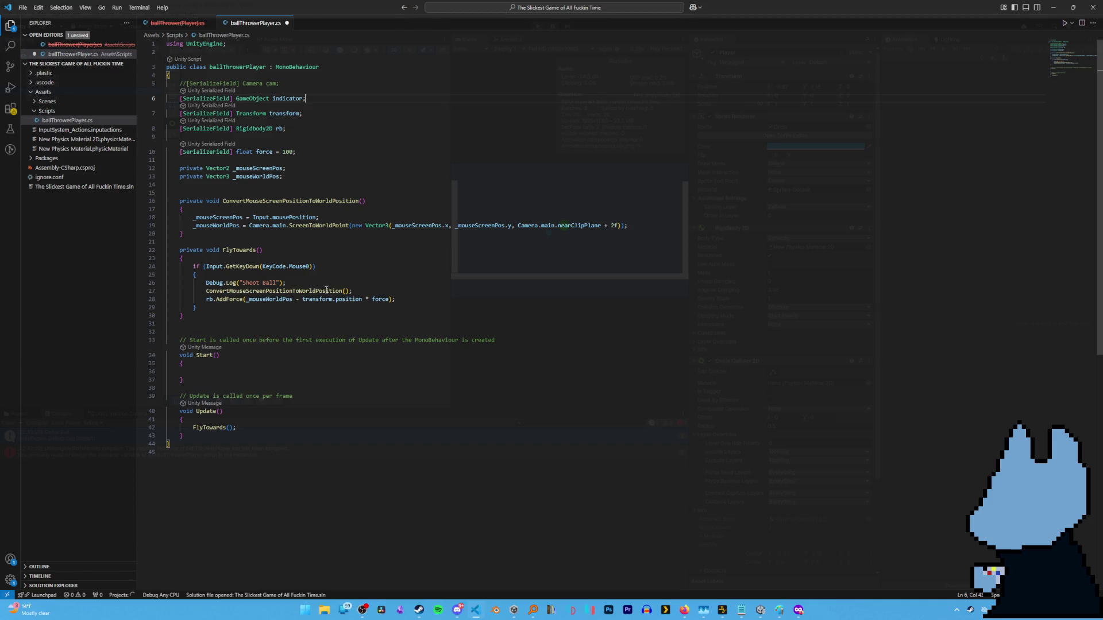
Start a new line after the rb.AddForce call and type Instantiate.
{"action": "left_click", "coordinate": [409, 298]}
{"action": "key", "text": "Return"}
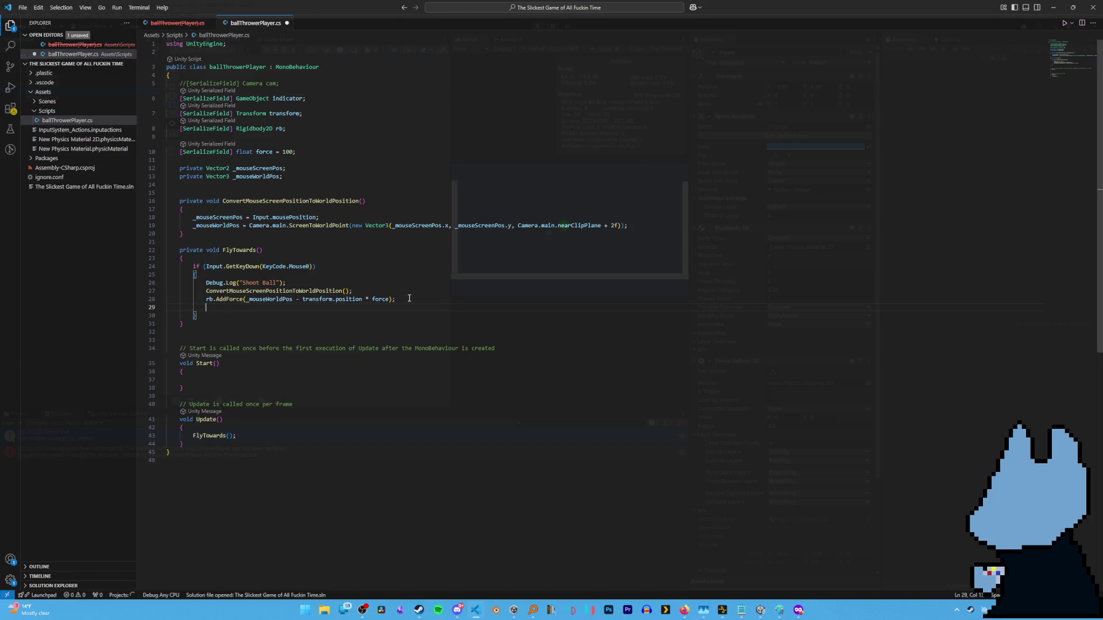
{"action": "type", "text": "instan"}
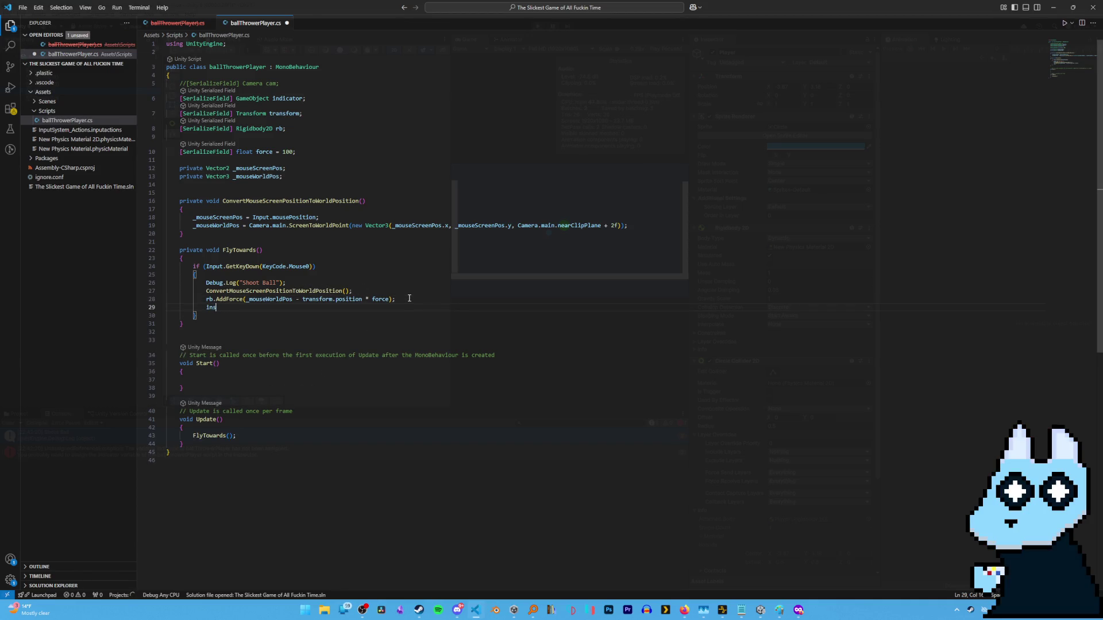
{"action": "key", "text": "BackSpace"}
{"action": "key", "text": "BackSpace"}
{"action": "key", "text": "BackSpace"}
{"action": "type", "text": "Intan"}
{"action": "key", "text": "BackSpace"}
{"action": "key", "text": "BackSpace"}
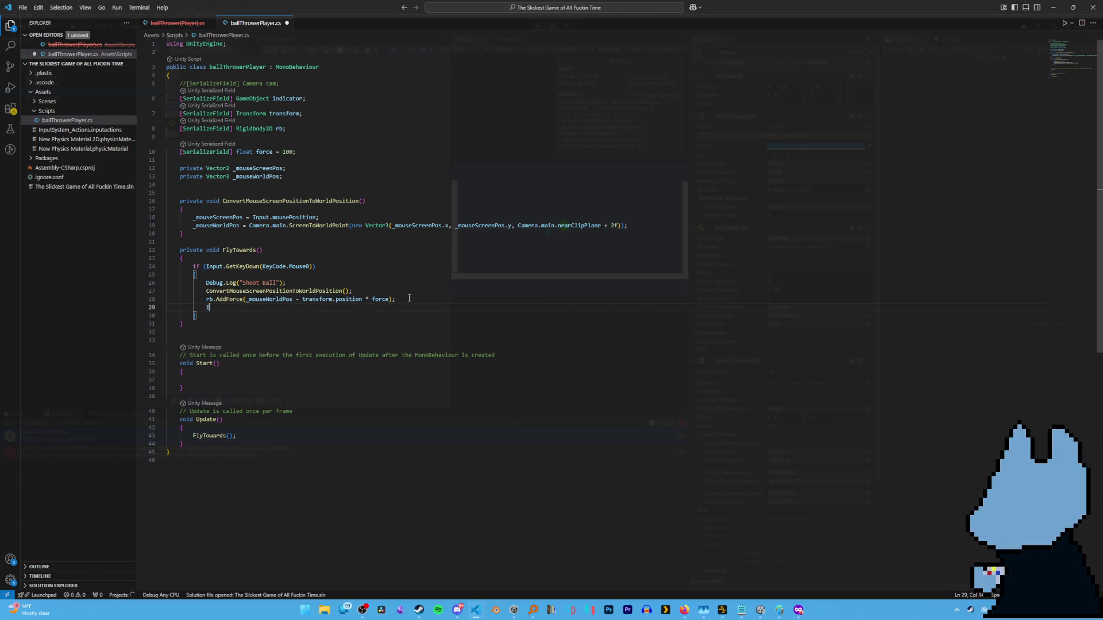
{"action": "type", "text": "antiate("}
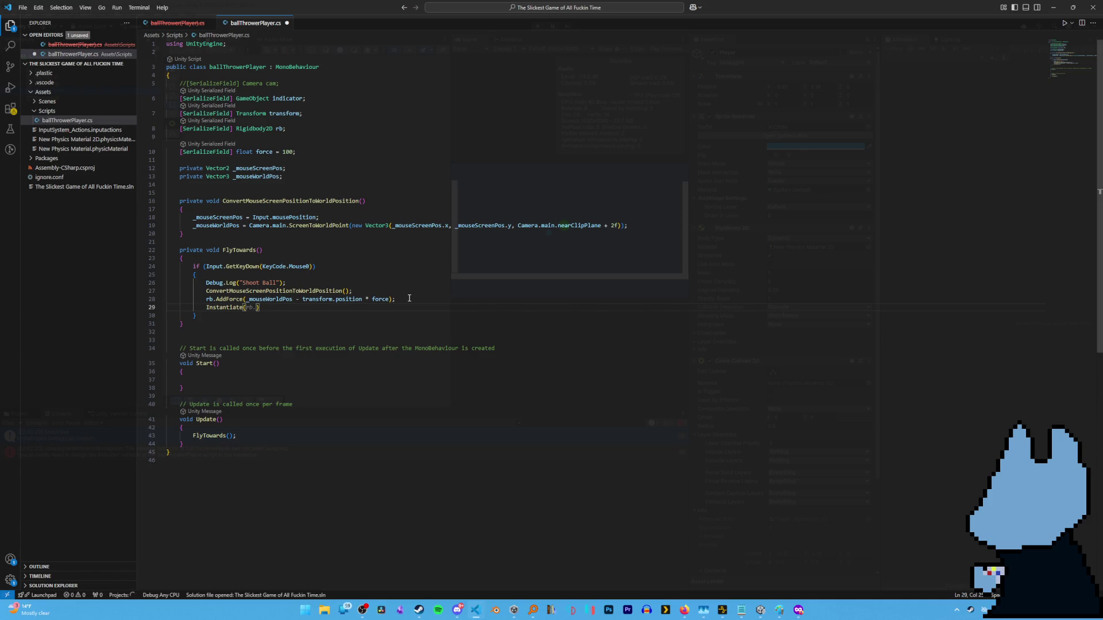
Complete the call as Instantiate(indicator, _mouseWorldPos); using completions, and save the script.
{"action": "type", "text": "in"}
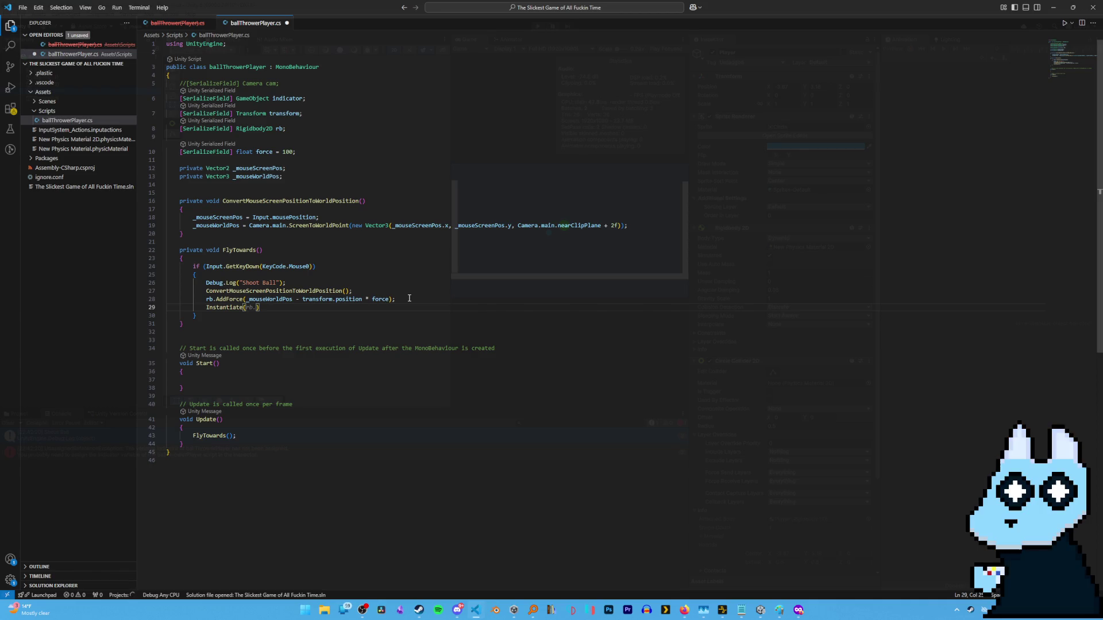
{"action": "key", "text": "Tab"}
{"action": "type", "text": ","}
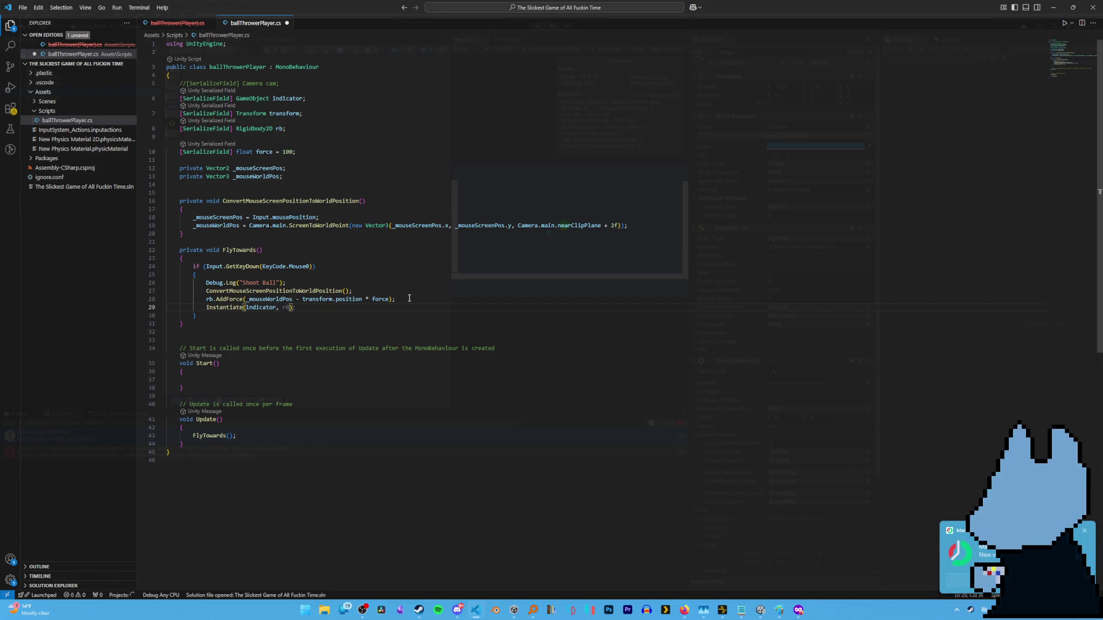
{"action": "key", "text": "ctrl+s"}
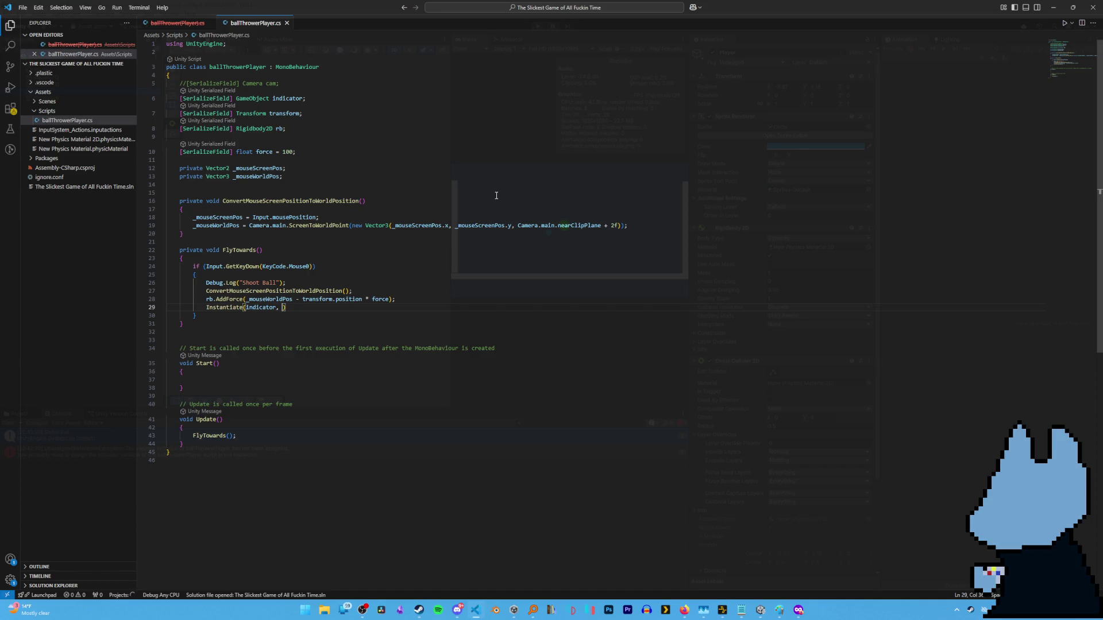
{"action": "type", "text": "mous"}
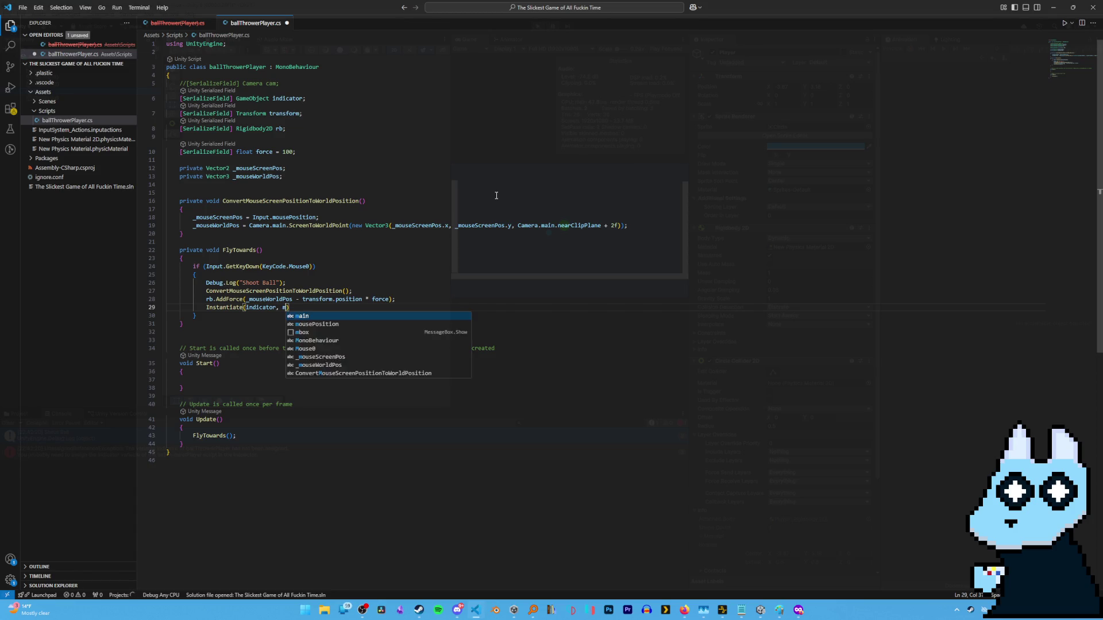
{"action": "key", "text": "Down"}
{"action": "key", "text": "Tab"}
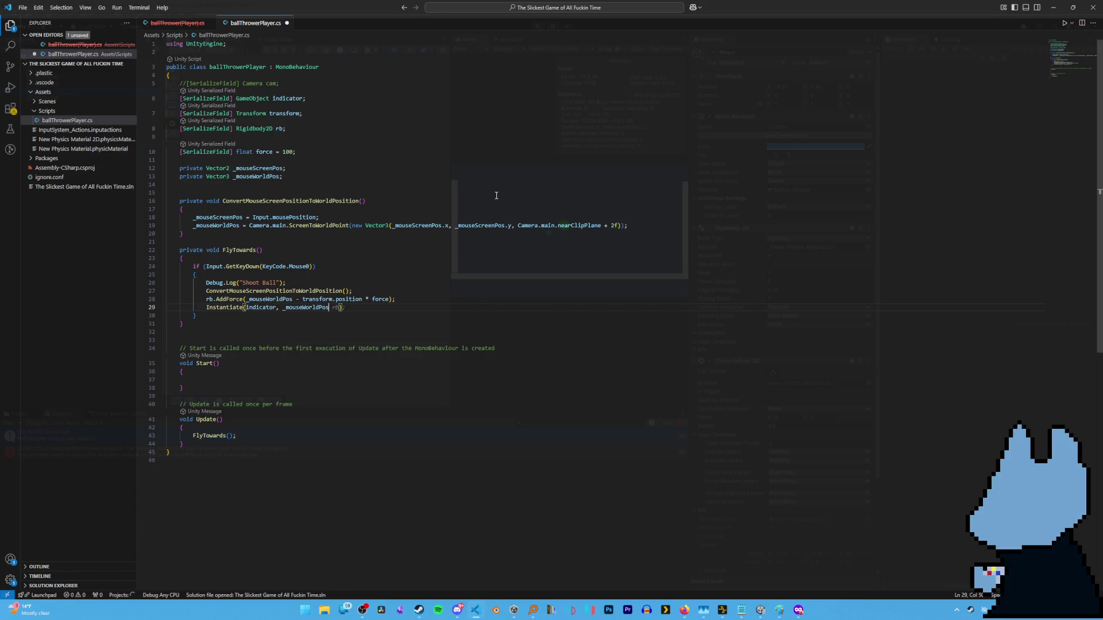
{"action": "type", "text": ";"}
{"action": "left_click", "coordinate": [1053, 6]}
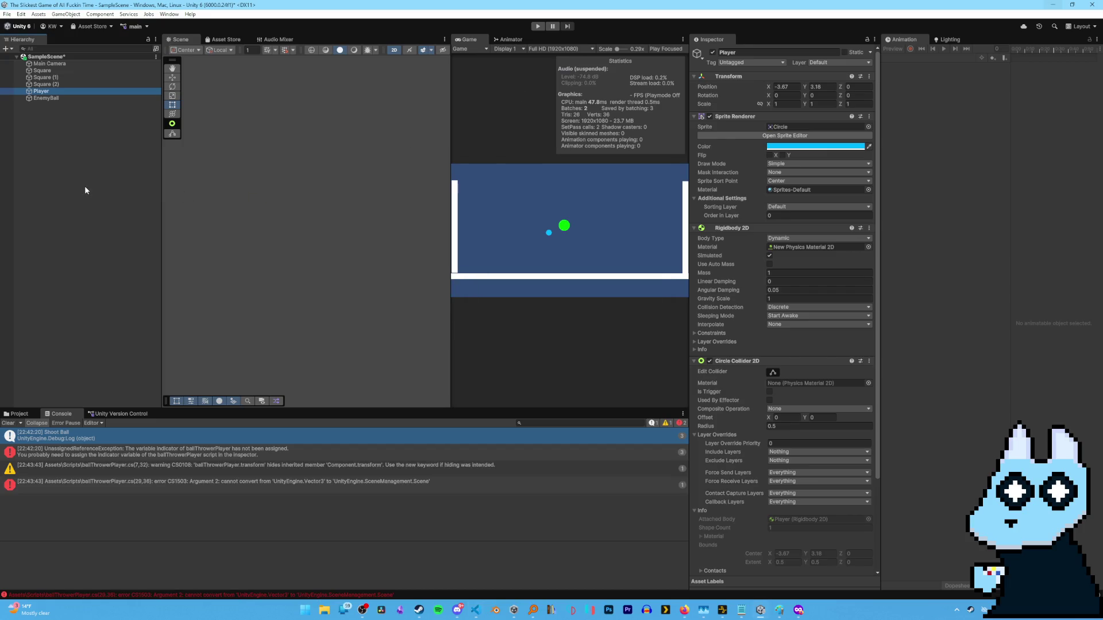
Create a Triangle sprite in the scene and name it Indicator.
{"action": "left_click", "coordinate": [59, 159]}
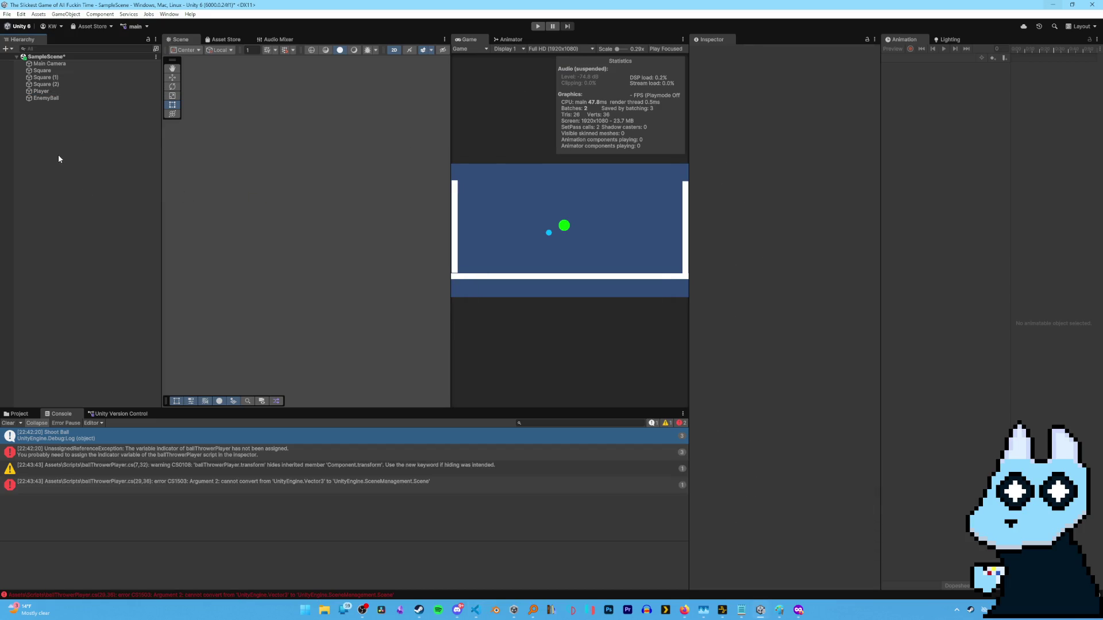
{"action": "right_click", "coordinate": [56, 149]}
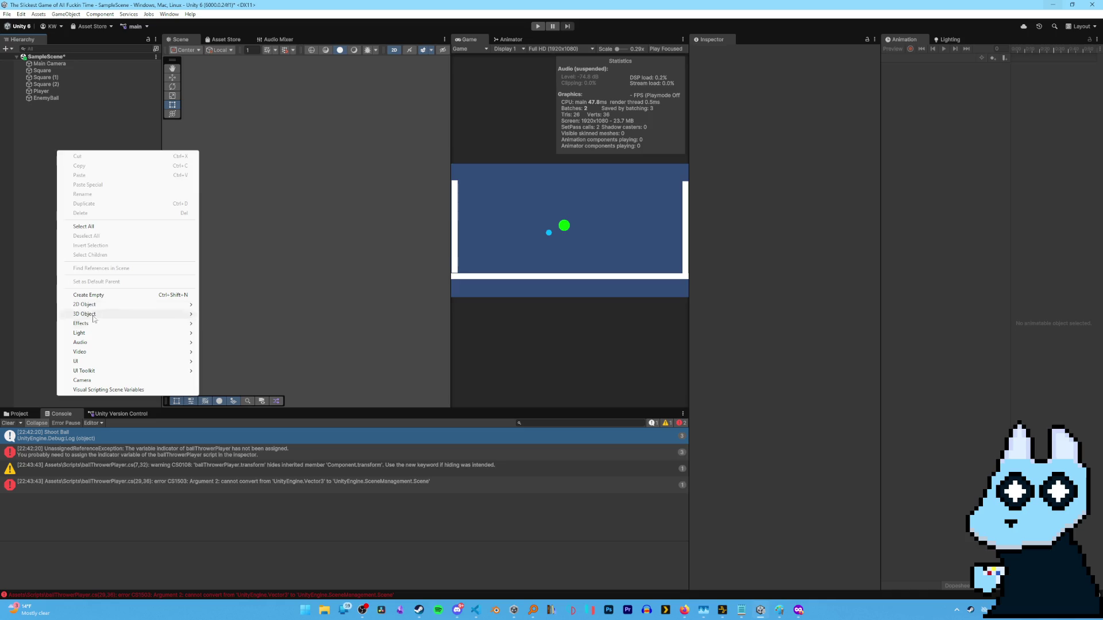
{"action": "mouse_move", "coordinate": [103, 305]}
{"action": "mouse_move", "coordinate": [222, 305]}
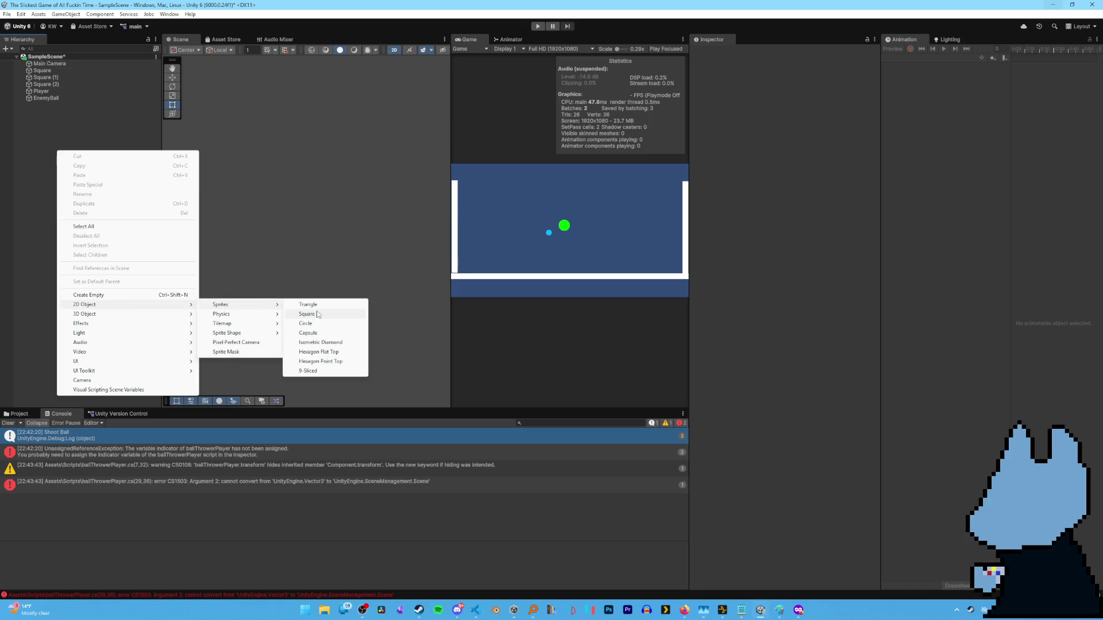
{"action": "left_click", "coordinate": [313, 304]}
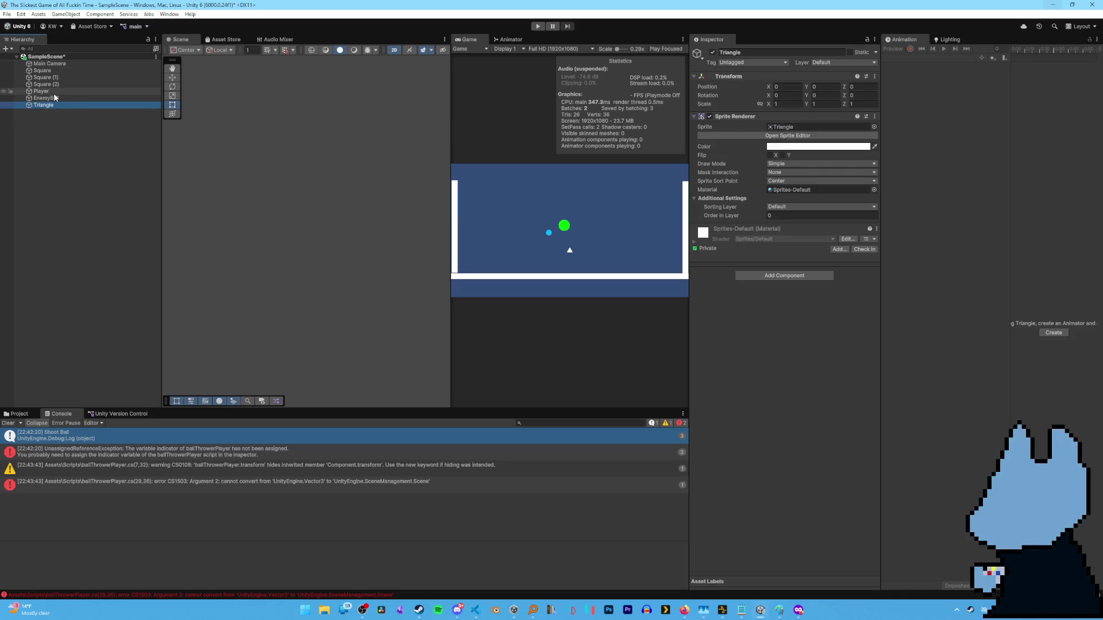
{"action": "type", "text": "Indicator"}
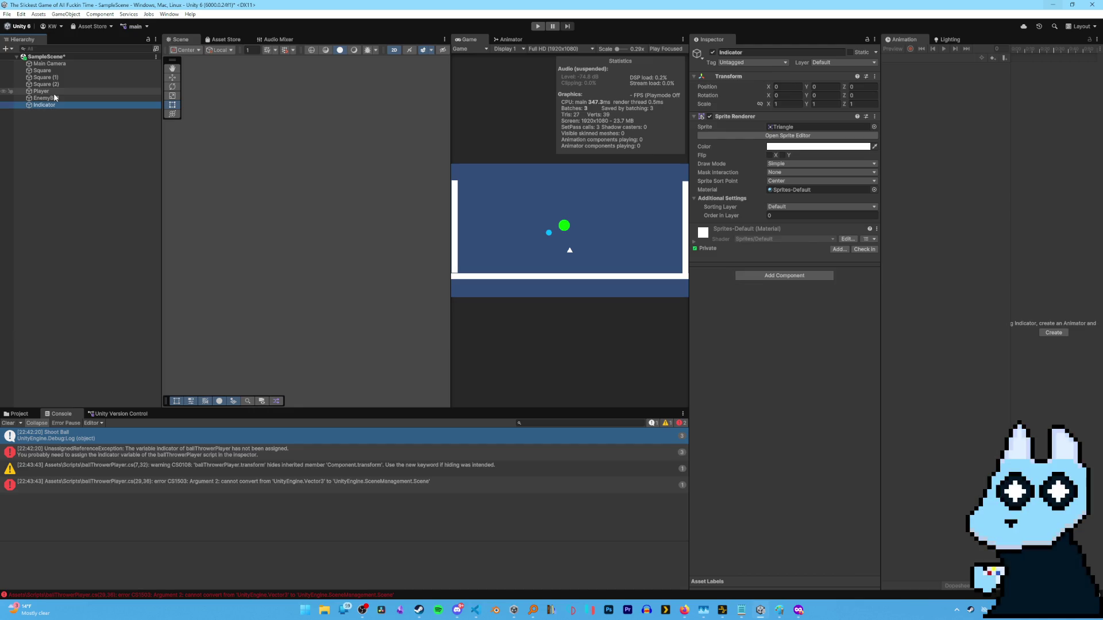
{"action": "key", "text": "Return"}
Colour the Indicator triangle red, close the colour picker, and deselect it.
{"action": "left_click", "coordinate": [792, 148]}
{"action": "left_click_drag", "start_coordinate": [827, 191], "coordinate": [857, 198]}
{"action": "left_click", "coordinate": [894, 138]}
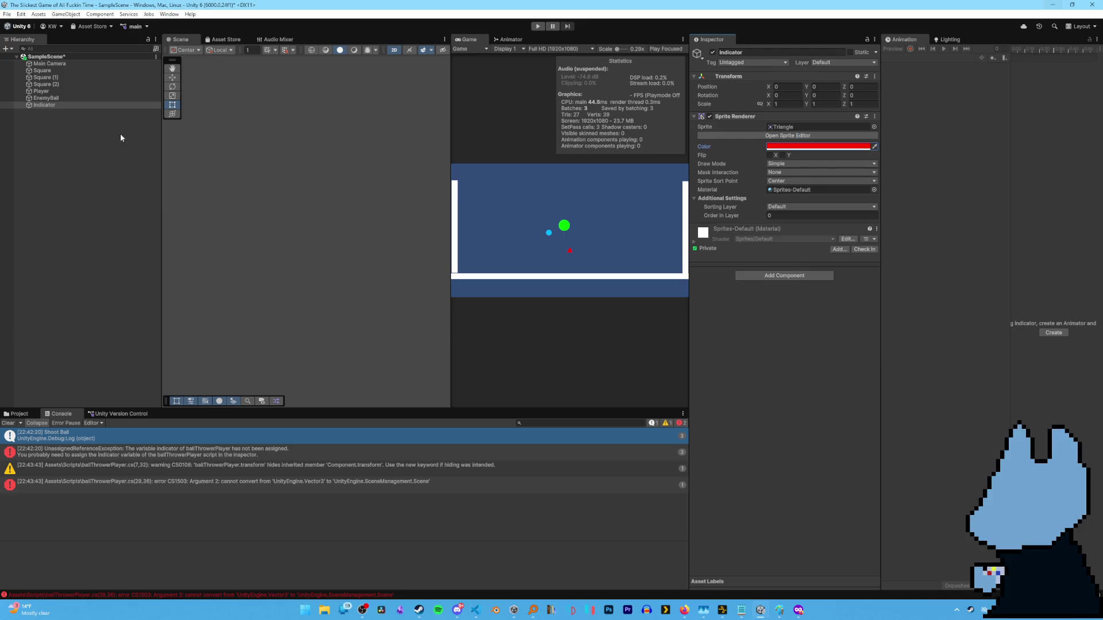
{"action": "left_click", "coordinate": [42, 133]}
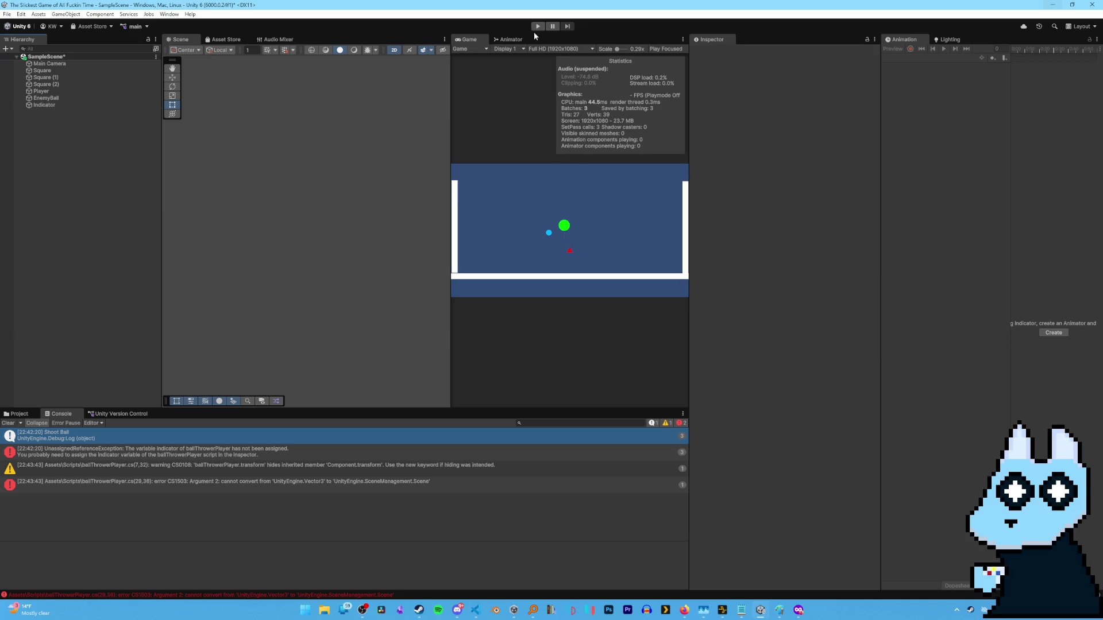
{"action": "left_click", "coordinate": [57, 99]}
Assign the Indicator object to the Player's Ball Thrower Indicator field.
{"action": "mouse_move", "coordinate": [61, 92]}
{"action": "left_mouse_down"}
{"action": "mouse_move", "coordinate": [59, 102]}
{"action": "mouse_move", "coordinate": [803, 409]}
{"action": "mouse_move", "coordinate": [810, 333]}
{"action": "left_mouse_up"}
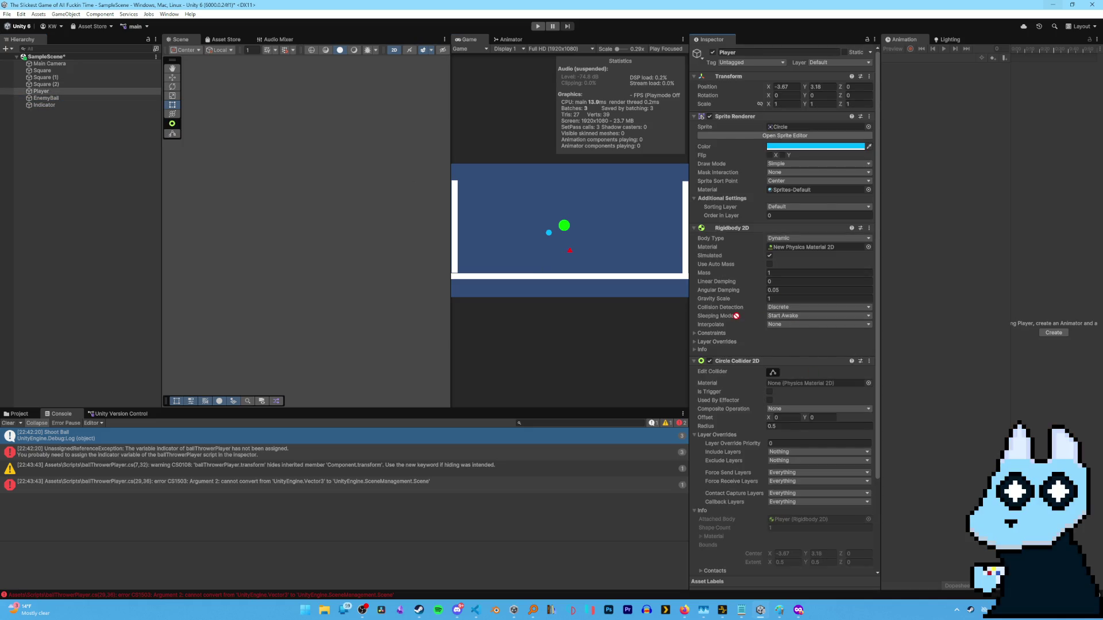
{"action": "scroll", "coordinate": [741, 315], "scroll_direction": "down", "scroll_amount": 5}
{"action": "mouse_move", "coordinate": [44, 105]}
{"action": "left_mouse_down"}
{"action": "mouse_move", "coordinate": [91, 115]}
{"action": "mouse_move", "coordinate": [816, 490]}
{"action": "left_mouse_up"}
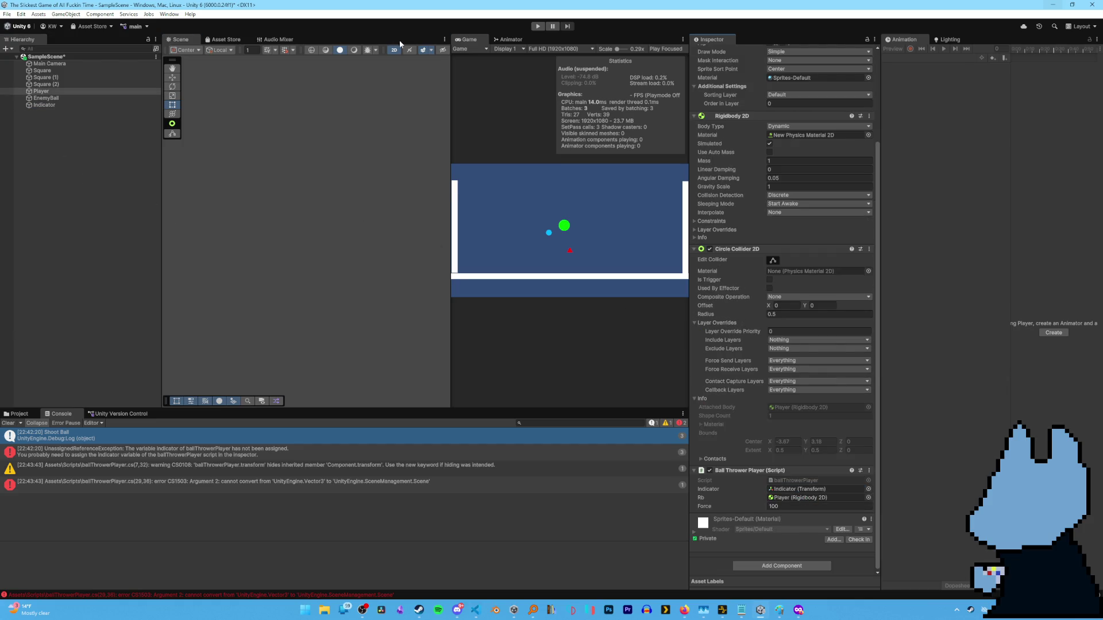
Try entering Play mode and inspect the CS1503 error and CS0108 warning.
{"action": "left_click", "coordinate": [538, 26]}
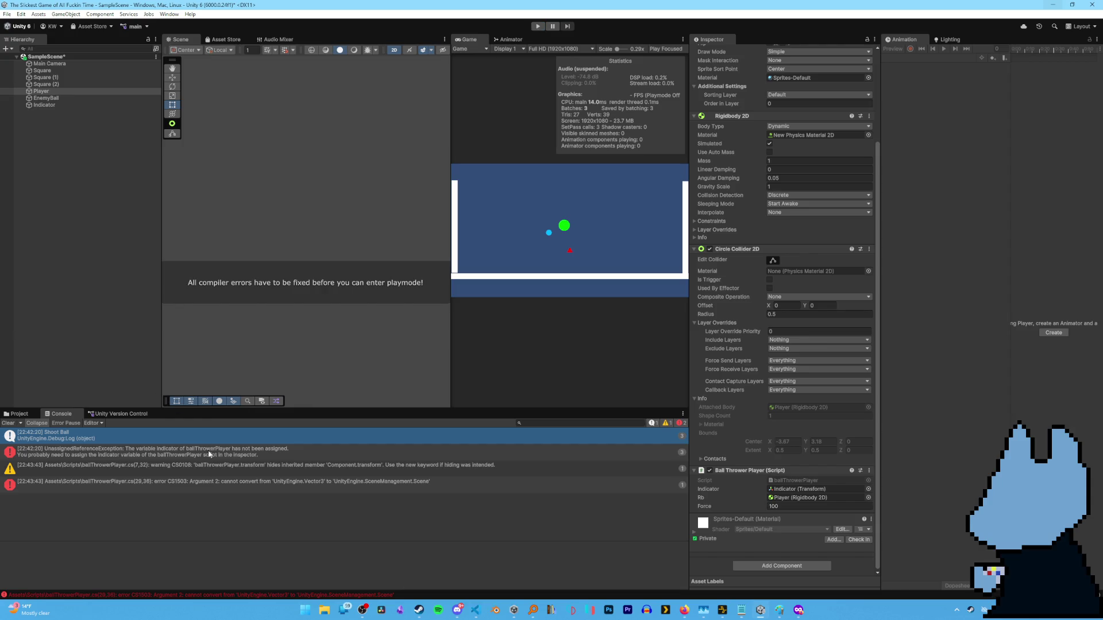
{"action": "left_click", "coordinate": [263, 483]}
{"action": "double_click", "coordinate": [263, 482]}
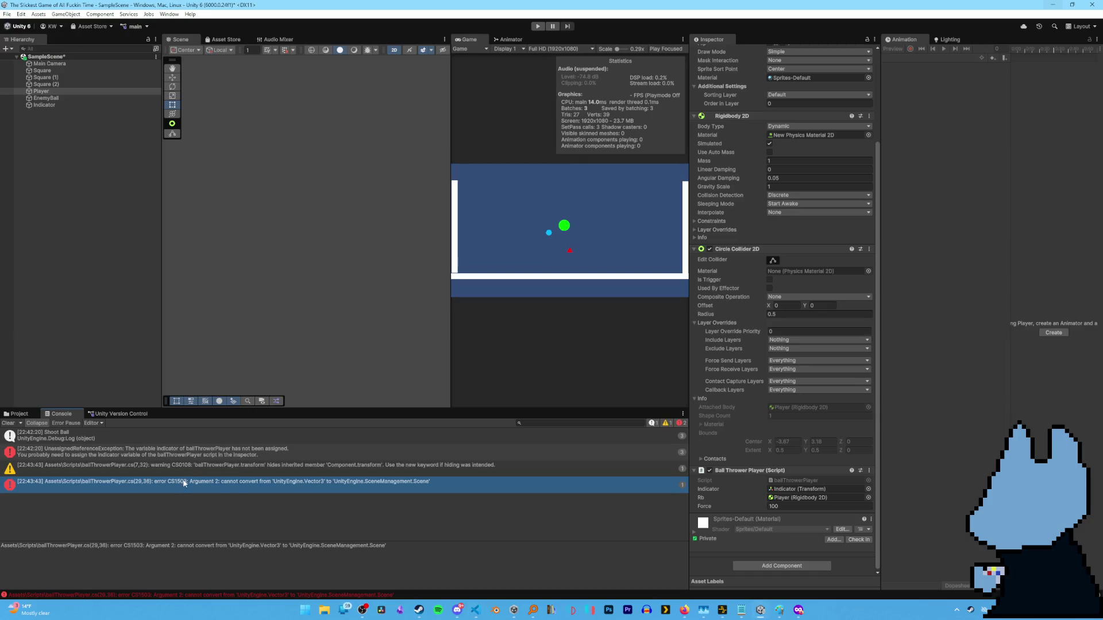
{"action": "left_click", "coordinate": [150, 465]}
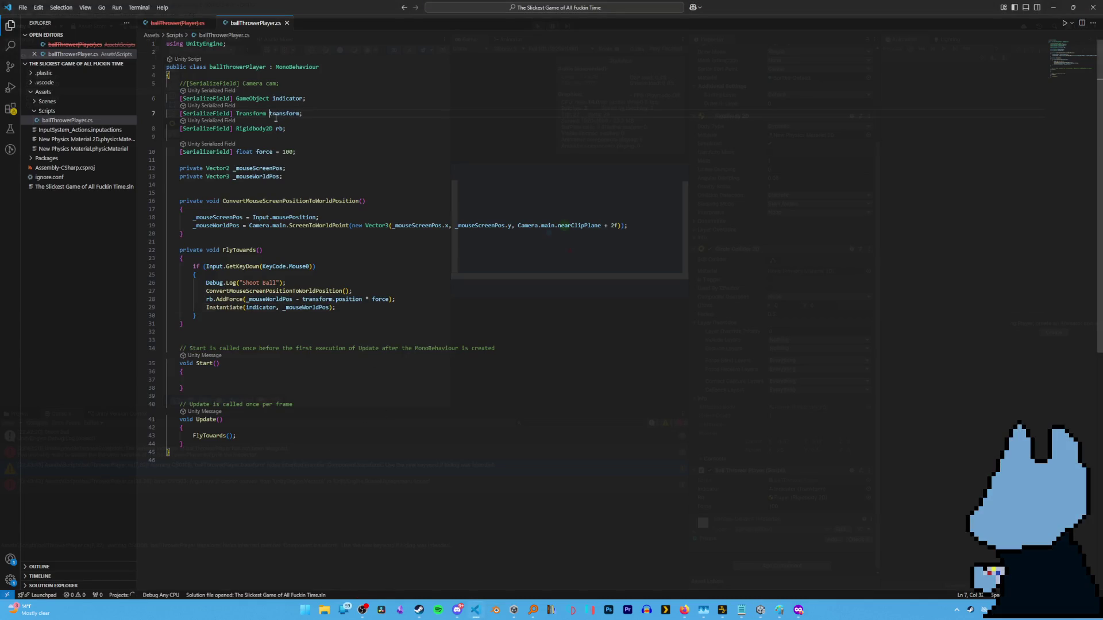
Rename the transform field to tf, use tf in the AddForce line, and save.
{"action": "key", "text": "ctrl+shift+Right"}
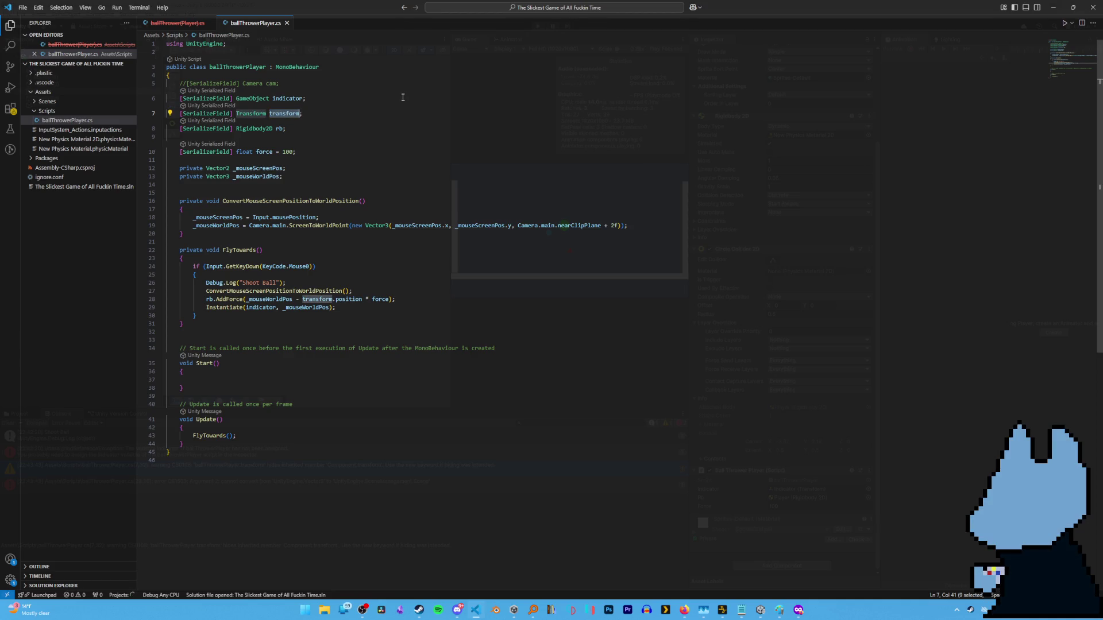
{"action": "type", "text": "tf"}
{"action": "left_click", "coordinate": [261, 307]}
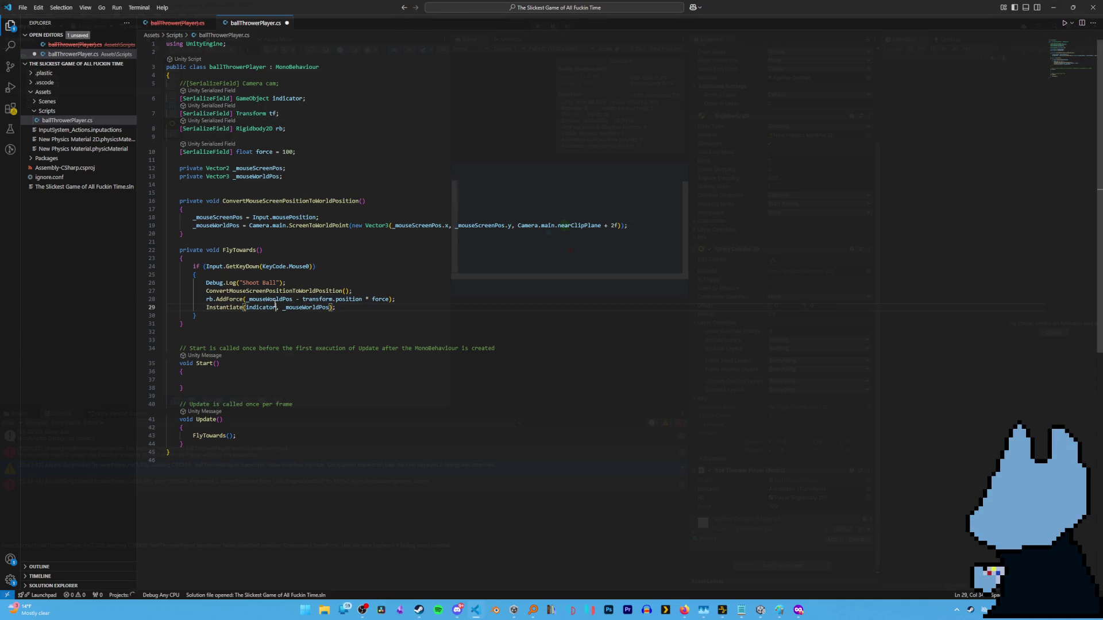
{"action": "left_click", "coordinate": [316, 301]}
{"action": "double_click", "coordinate": [316, 301]}
{"action": "type", "text": "tf"}
{"action": "left_click", "coordinate": [403, 234]}
{"action": "key", "text": "ctrl+s"}
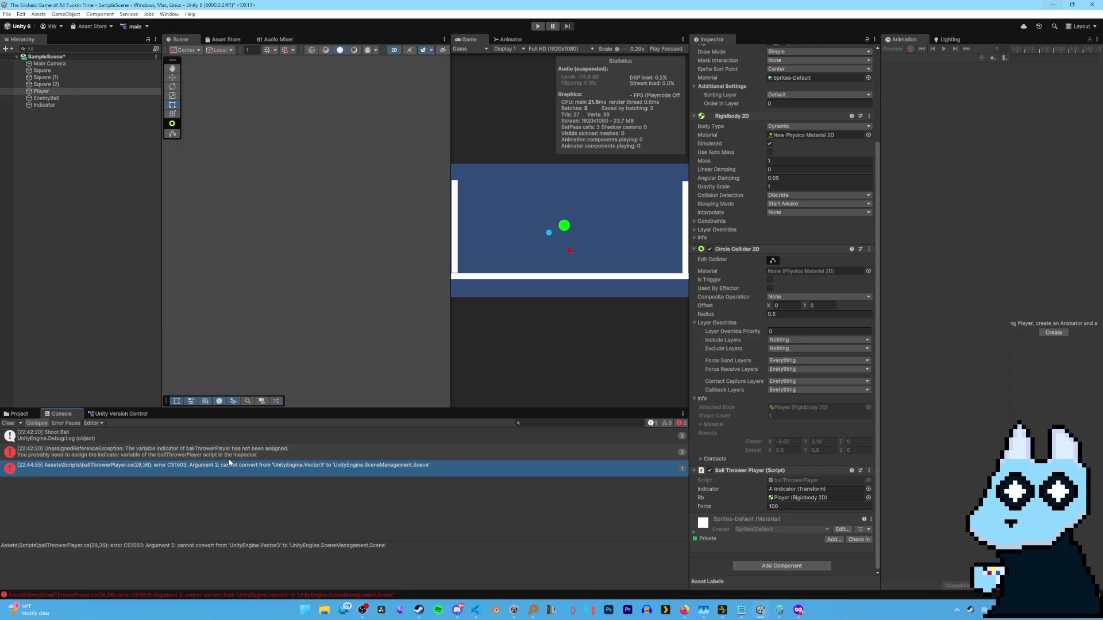
Check the unassigned Indicator exception, retry Play, and jump to the CS1503 error line.
{"action": "left_click", "coordinate": [228, 458]}
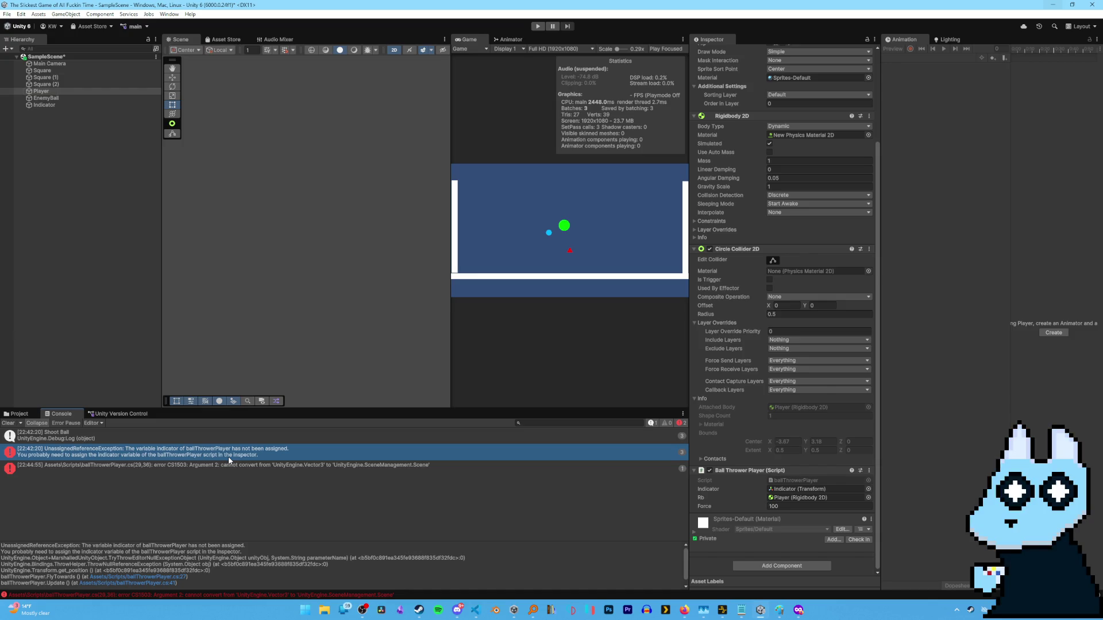
{"action": "double_click", "coordinate": [229, 457]}
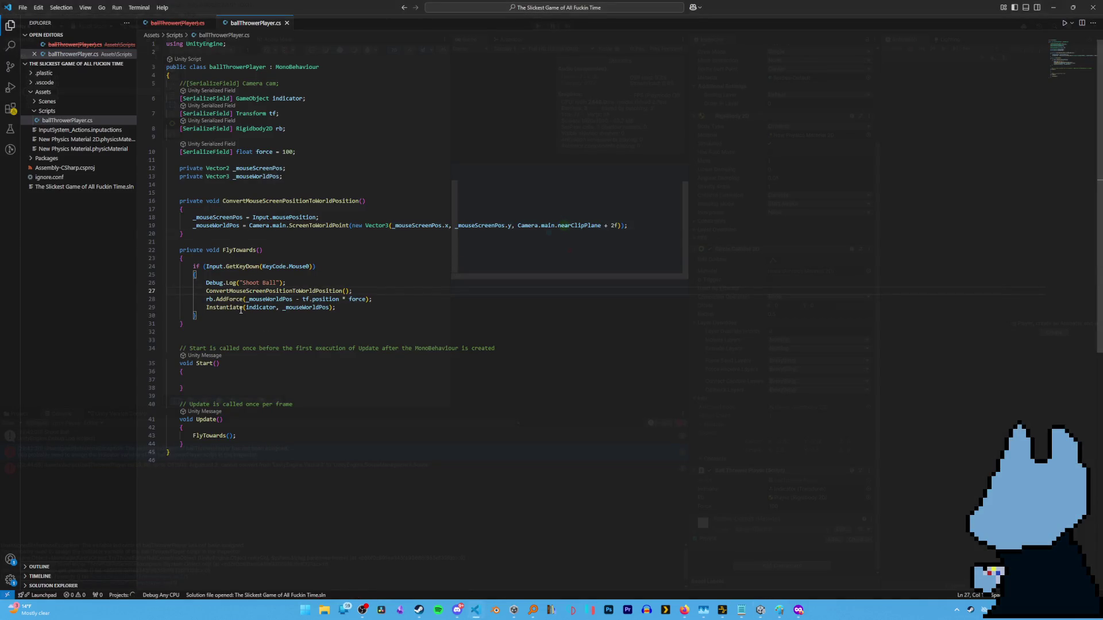
{"action": "key", "text": "alt+Tab"}
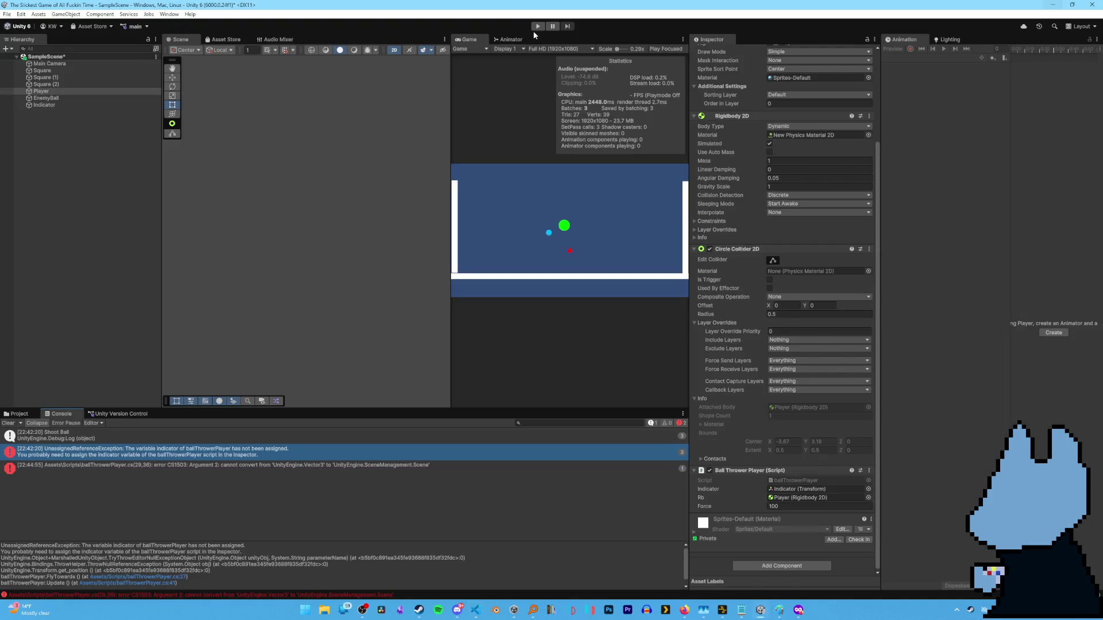
{"action": "left_click", "coordinate": [539, 27]}
{"action": "left_click", "coordinate": [324, 466]}
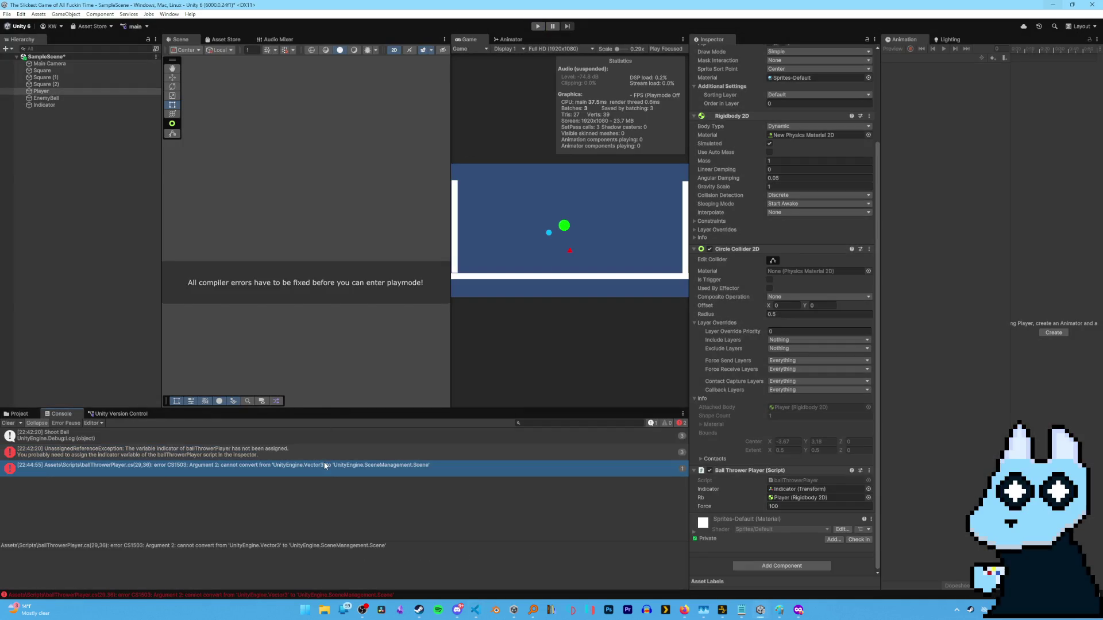
{"action": "double_click", "coordinate": [265, 470]}
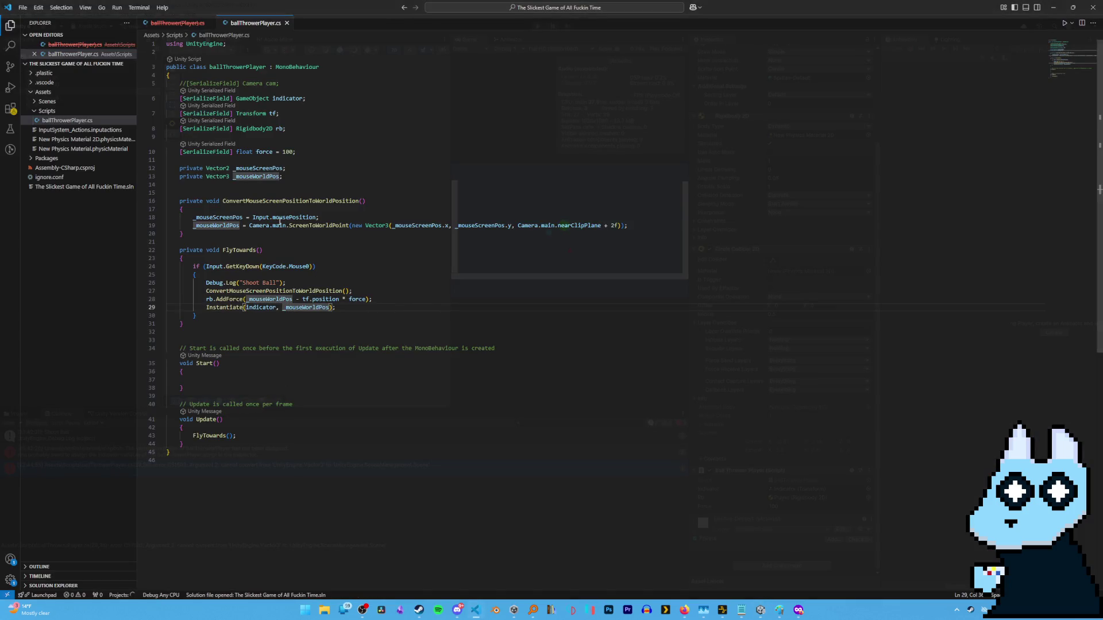
Add 'using System.Collections;' on line 2, save, and let Unity recompile.
{"action": "left_click", "coordinate": [328, 41]}
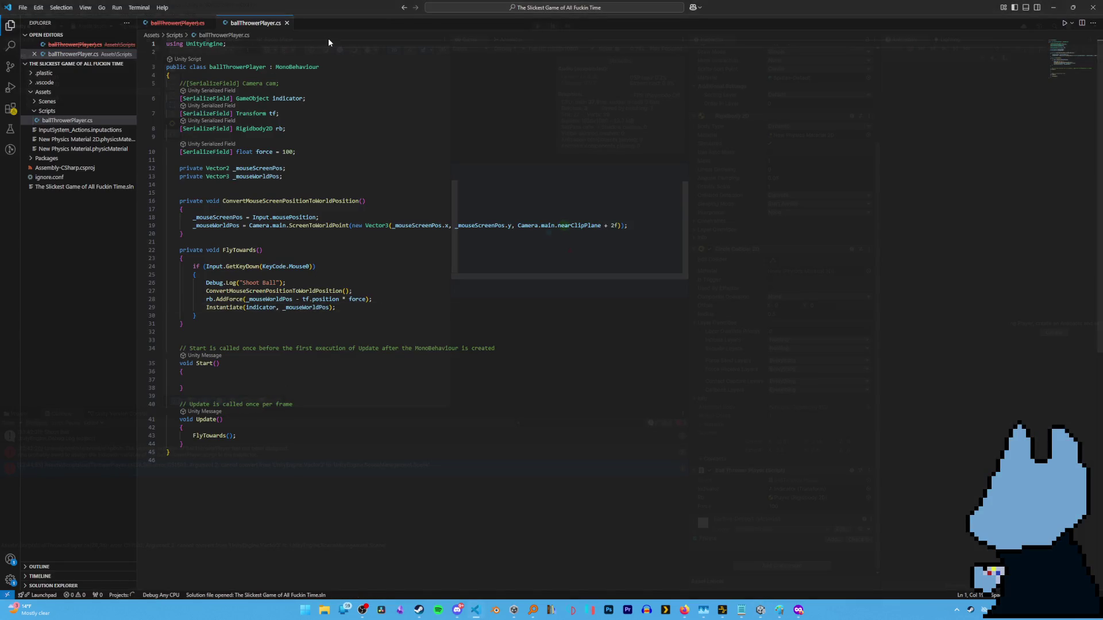
{"action": "key", "text": "Return"}
{"action": "type", "text": "us"}
{"action": "key", "text": "Tab"}
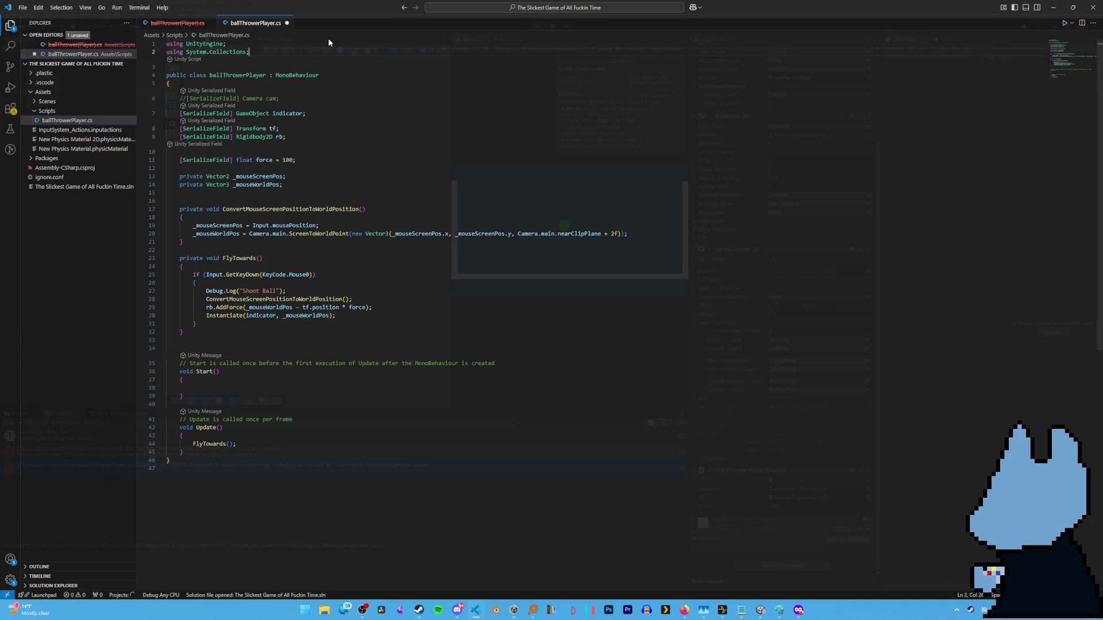
{"action": "key", "text": "ctrl+s"}
{"action": "key", "text": "alt+Tab"}
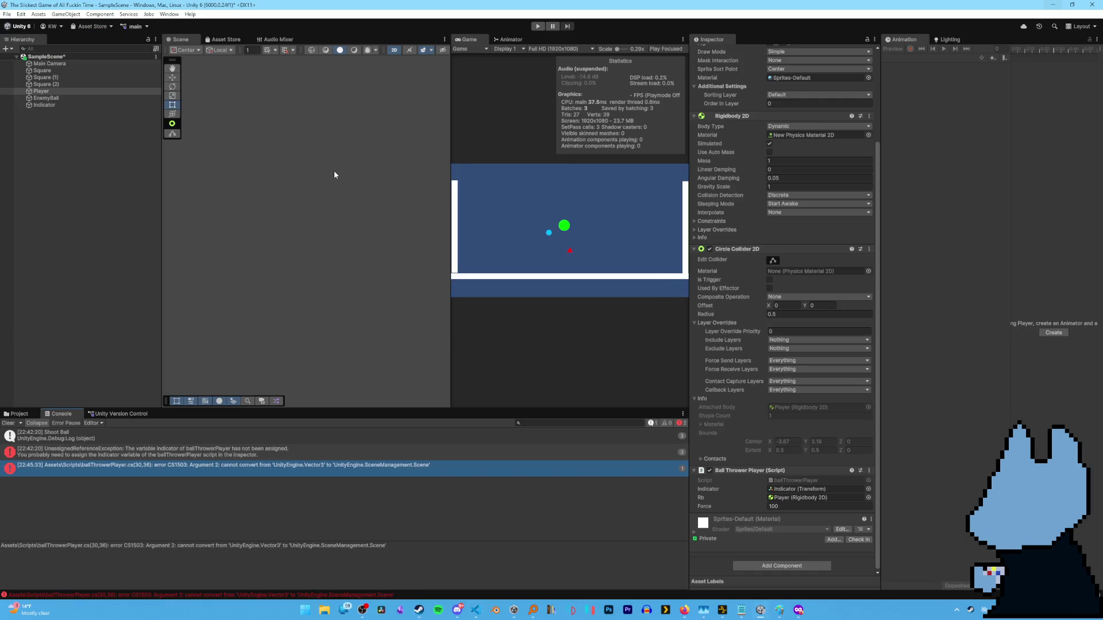
Remove the System.Collections import, save, recompile in Unity, and switch to Discord.
{"action": "key", "text": "alt+Tab"}
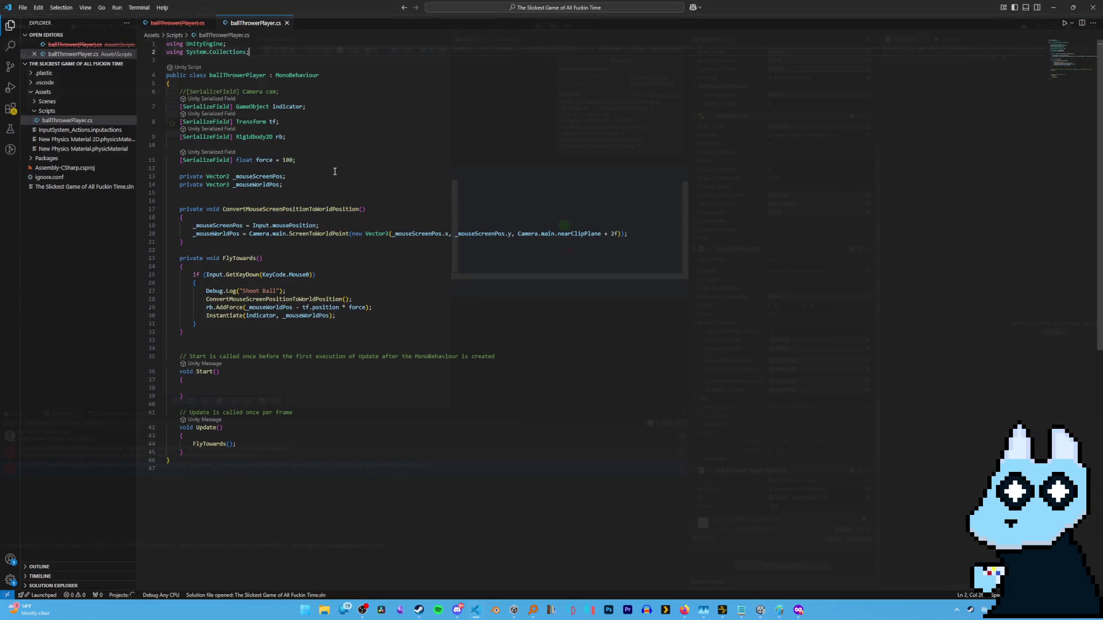
{"action": "key", "text": "BackSpace"}
{"action": "key", "text": "BackSpace"}
{"action": "key", "text": "BackSpace"}
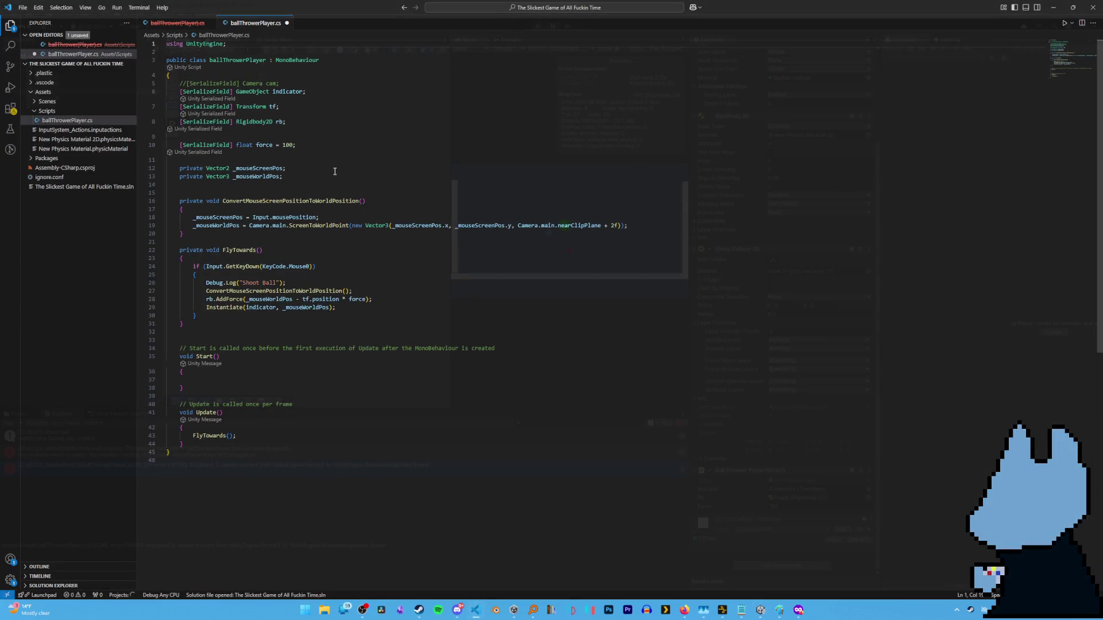
{"action": "key", "text": "ctrl+s"}
{"action": "key", "text": "alt+Tab"}
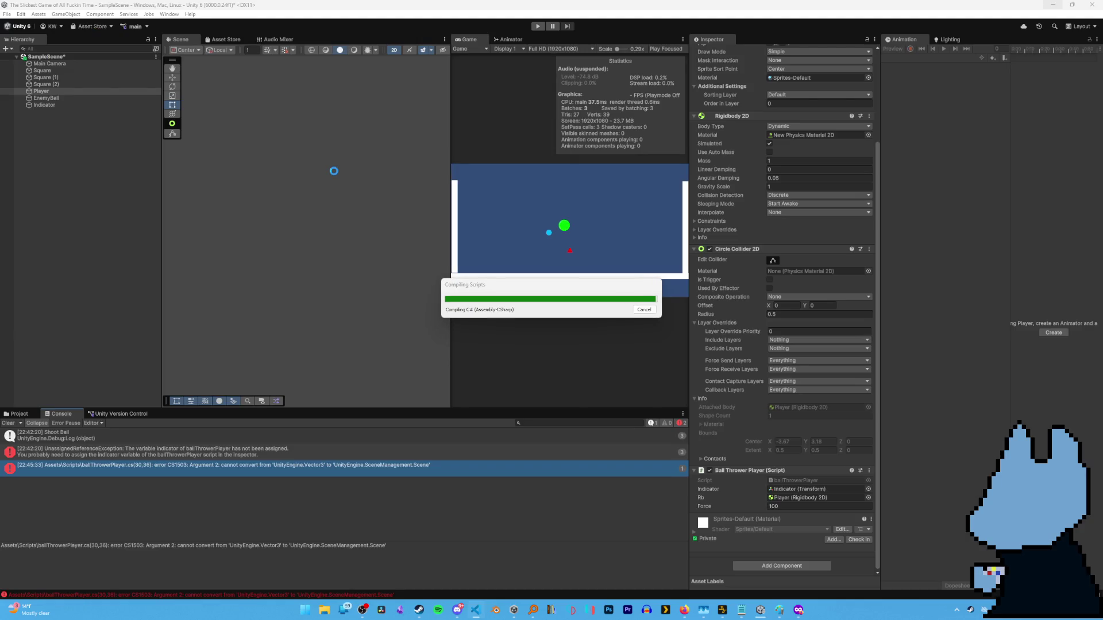
{"action": "key", "text": "alt+Tab"}
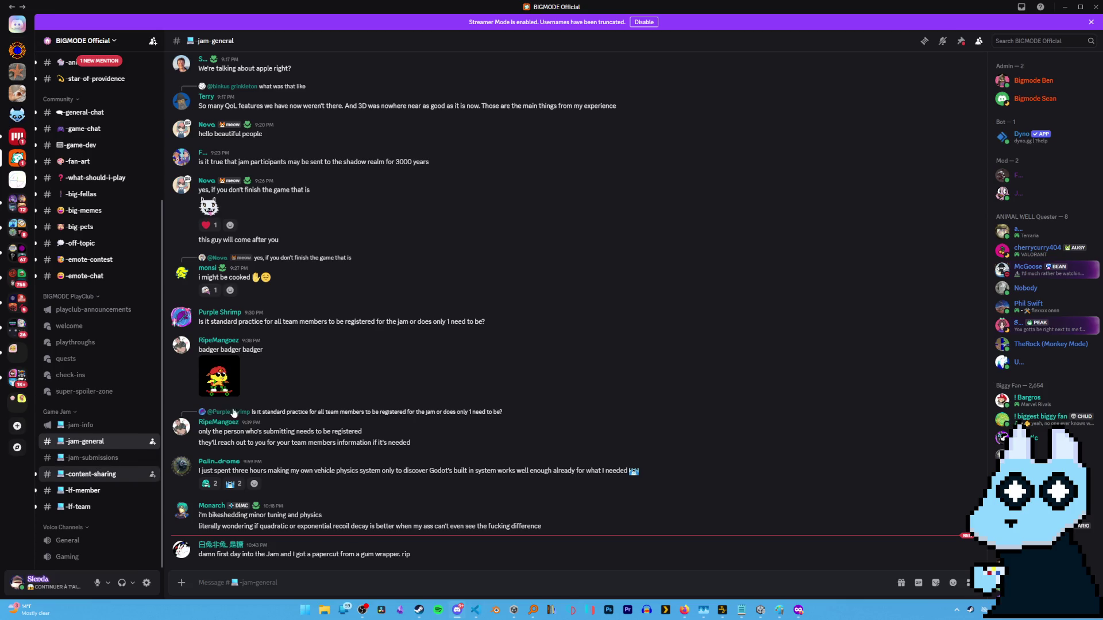
Browse #content-sharing, viewing the pixel-art character image, then minimize Discord.
{"action": "key", "text": "alt+shift+Down"}
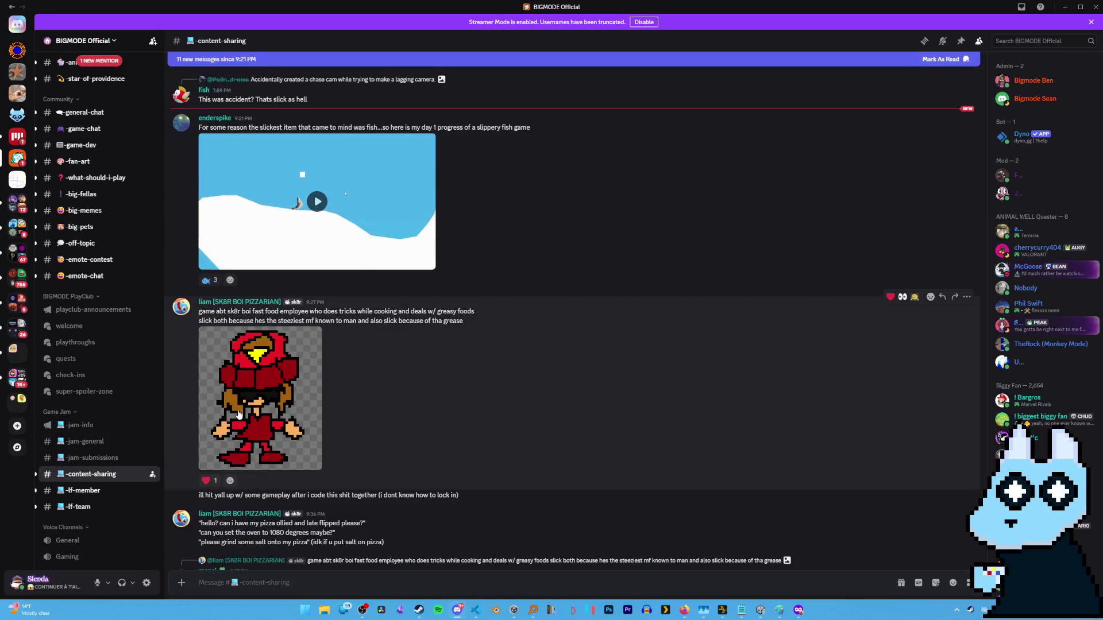
{"action": "left_click", "coordinate": [237, 412]}
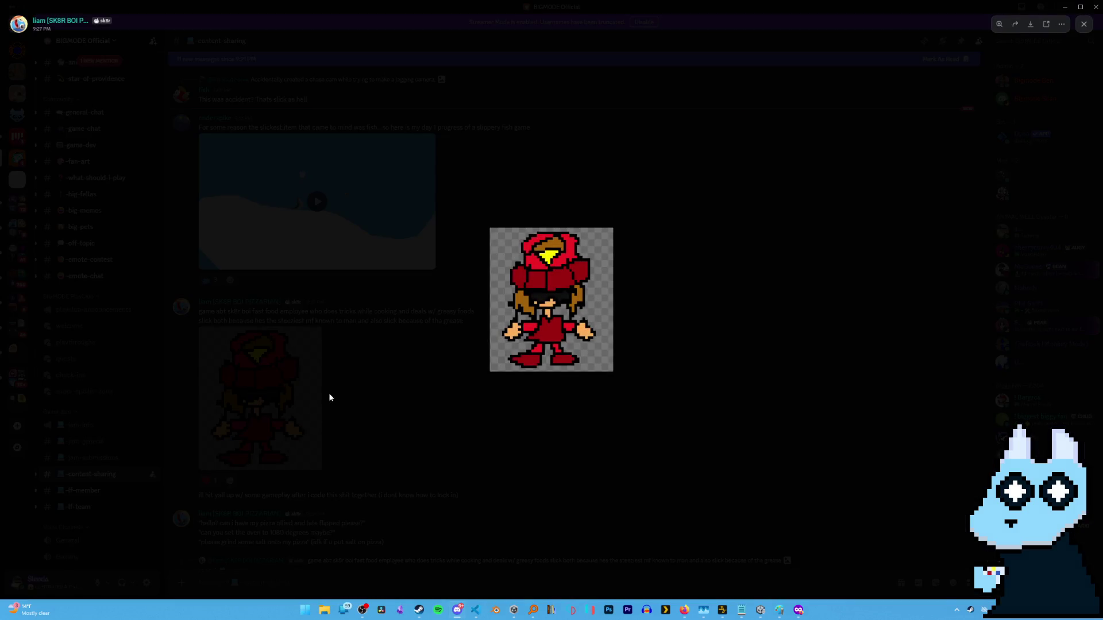
{"action": "left_click", "coordinate": [326, 397]}
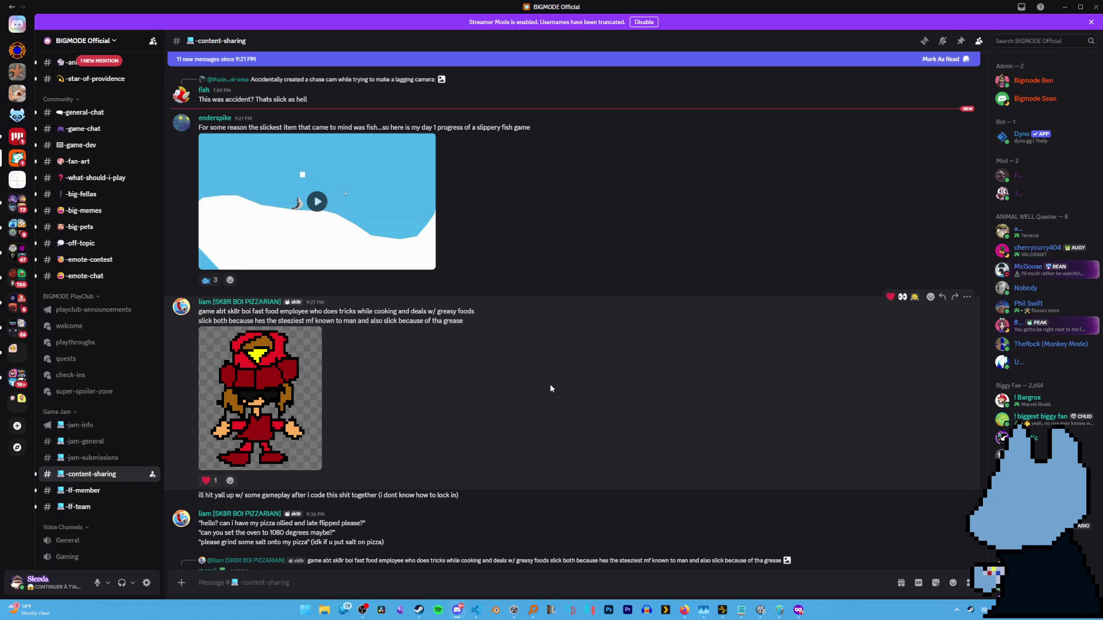
{"action": "scroll", "coordinate": [437, 368], "scroll_direction": "down", "scroll_amount": 6}
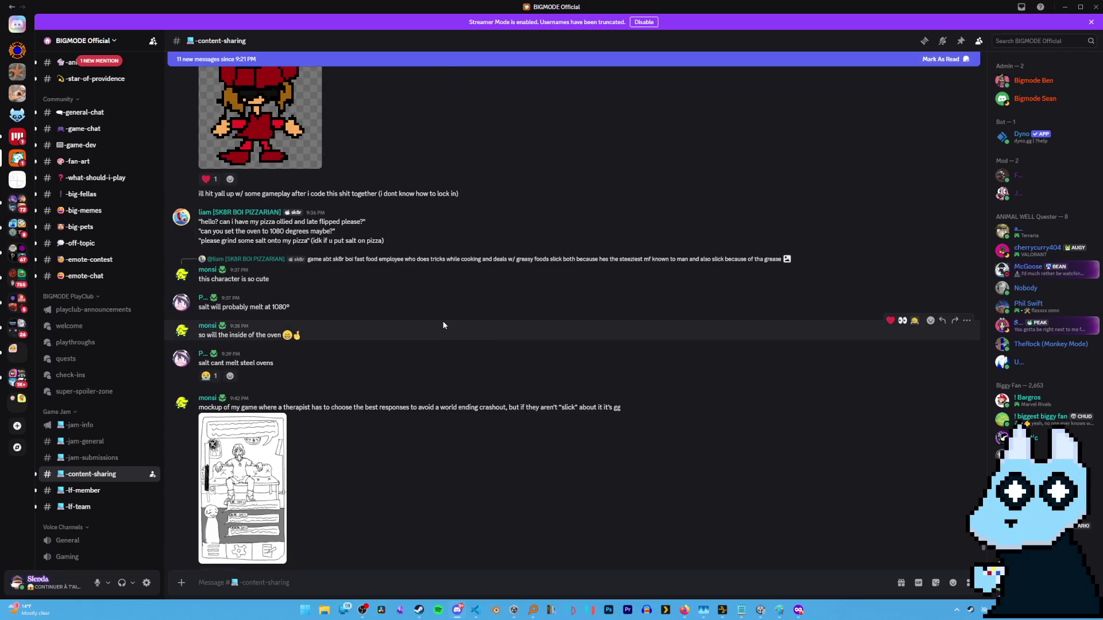
{"action": "scroll", "coordinate": [469, 341], "scroll_direction": "down", "scroll_amount": 5}
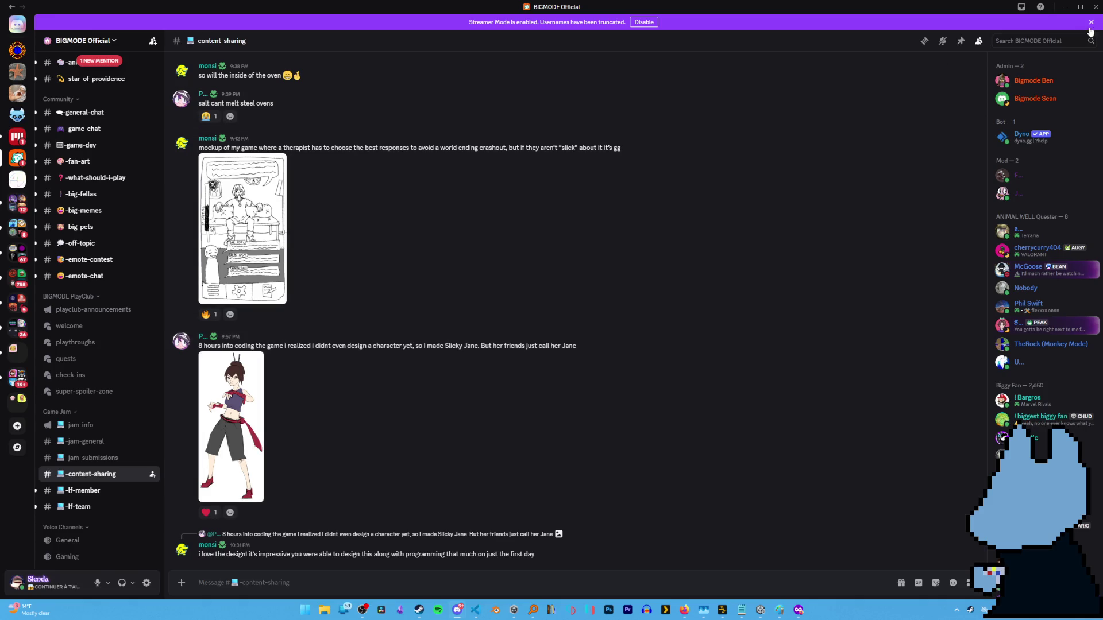
{"action": "left_click", "coordinate": [1064, 7]}
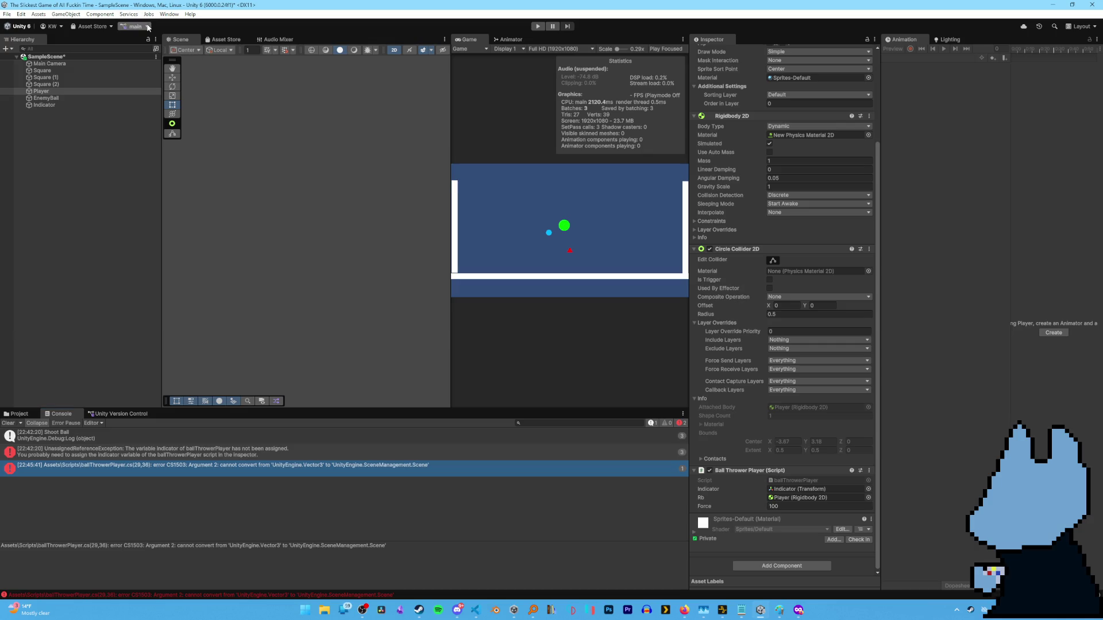
Retry Play and read the full CS1503 'Vector3 cannot convert to Scene' message.
{"action": "left_click", "coordinate": [124, 26]}
{"action": "left_click", "coordinate": [238, 3]}
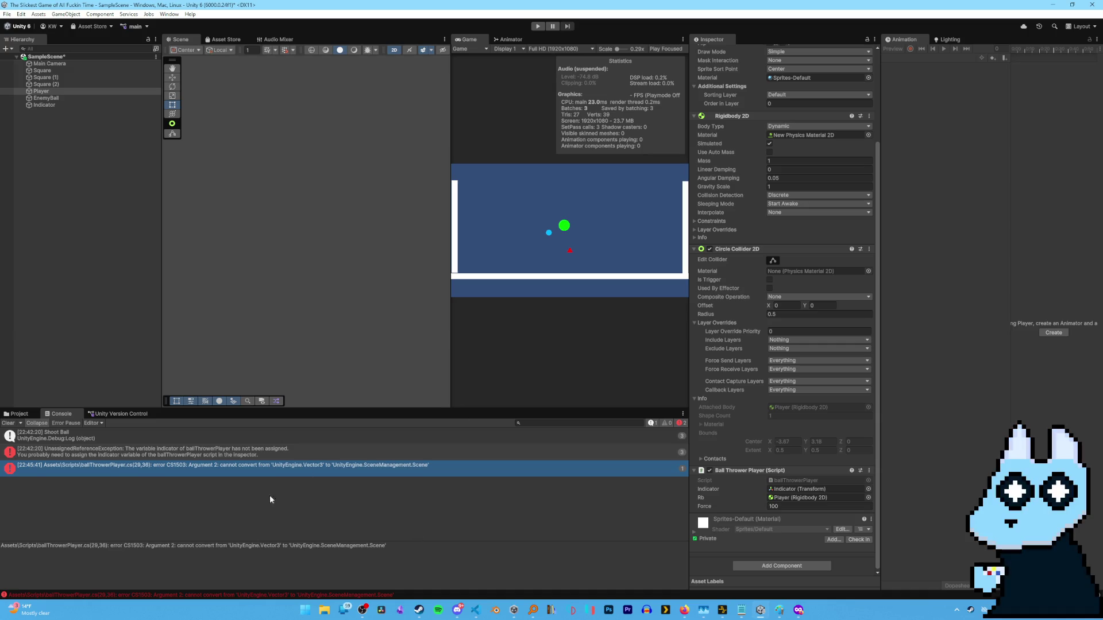
{"action": "left_click", "coordinate": [538, 27]}
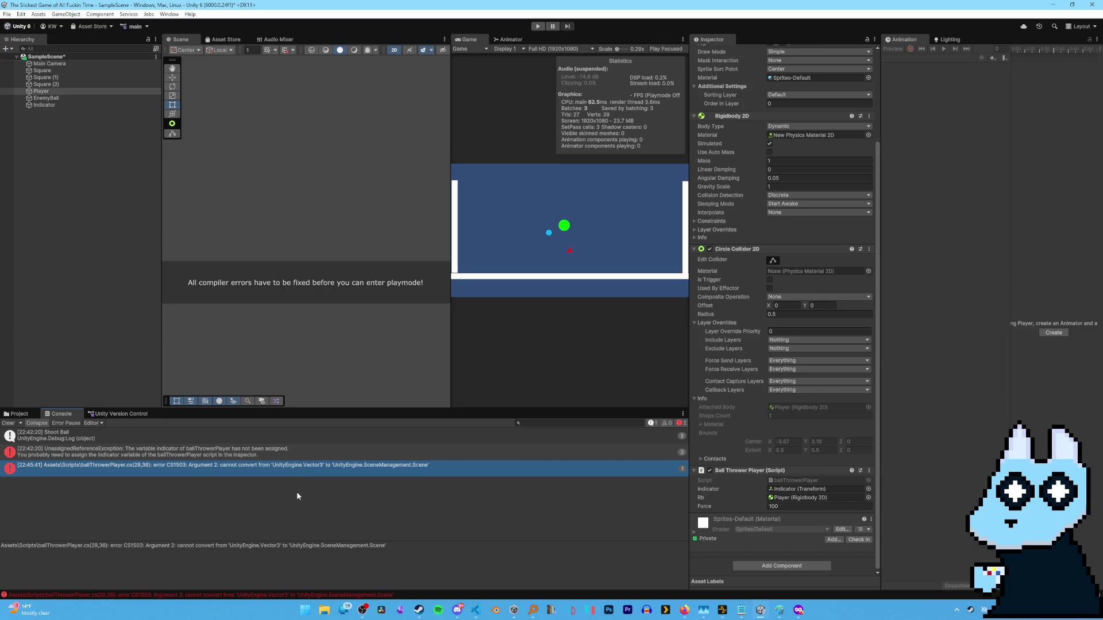
{"action": "left_click", "coordinate": [239, 458]}
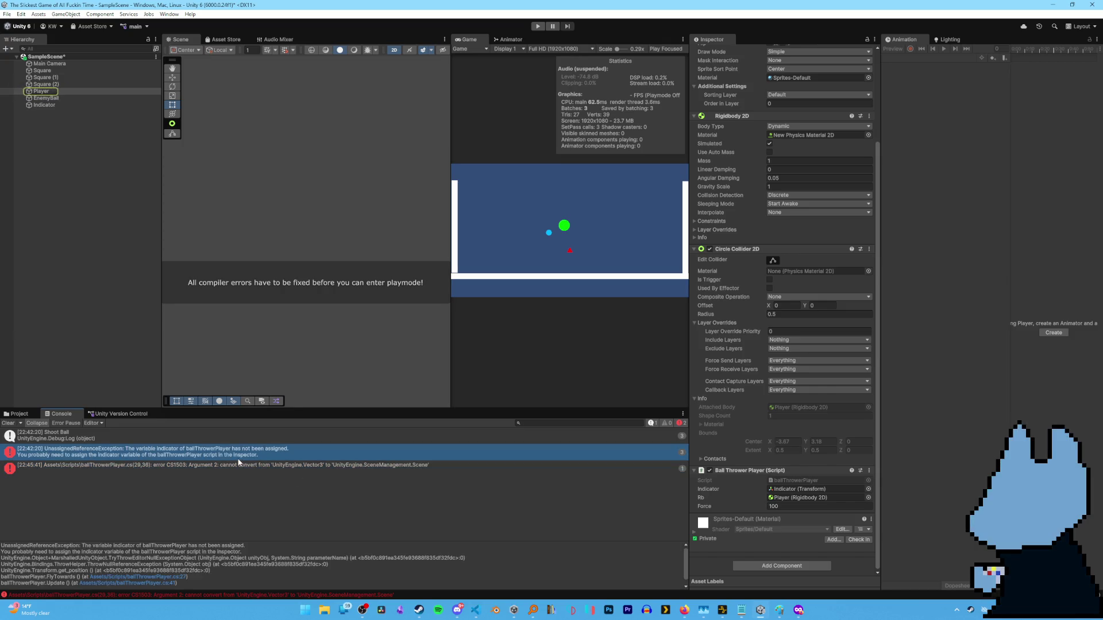
{"action": "left_click", "coordinate": [237, 468]}
{"action": "key", "text": "Up"}
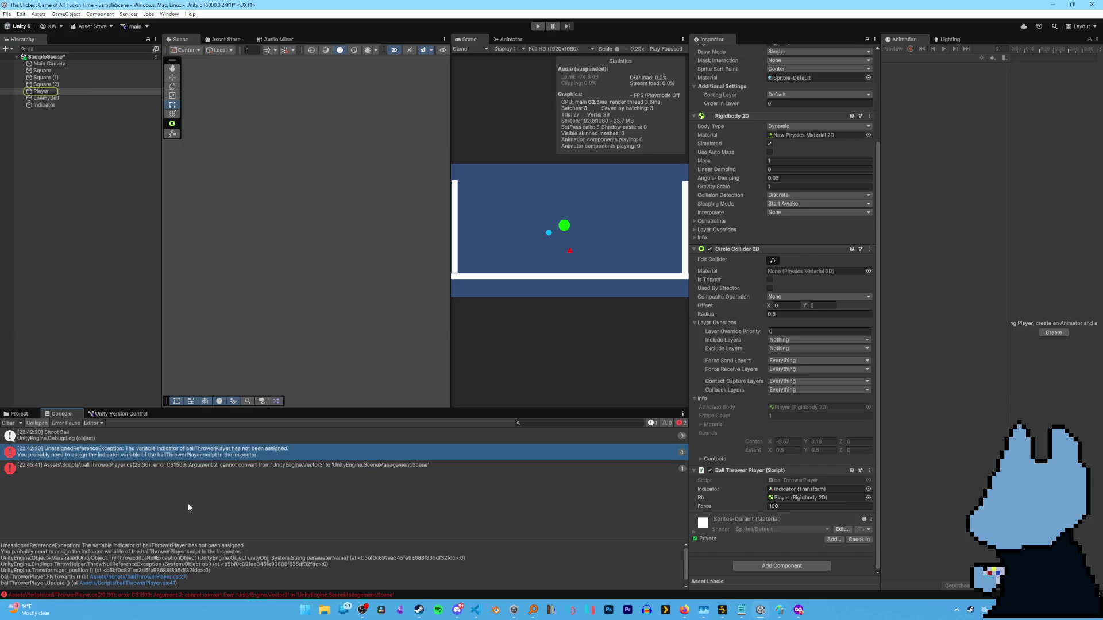
{"action": "left_click", "coordinate": [210, 474]}
{"action": "mouse_move", "coordinate": [362, 547]}
{"action": "left_mouse_down"}
{"action": "mouse_move", "coordinate": [8, 545]}
{"action": "mouse_move", "coordinate": [389, 545]}
{"action": "left_mouse_up"}
{"action": "left_click", "coordinate": [144, 545]}
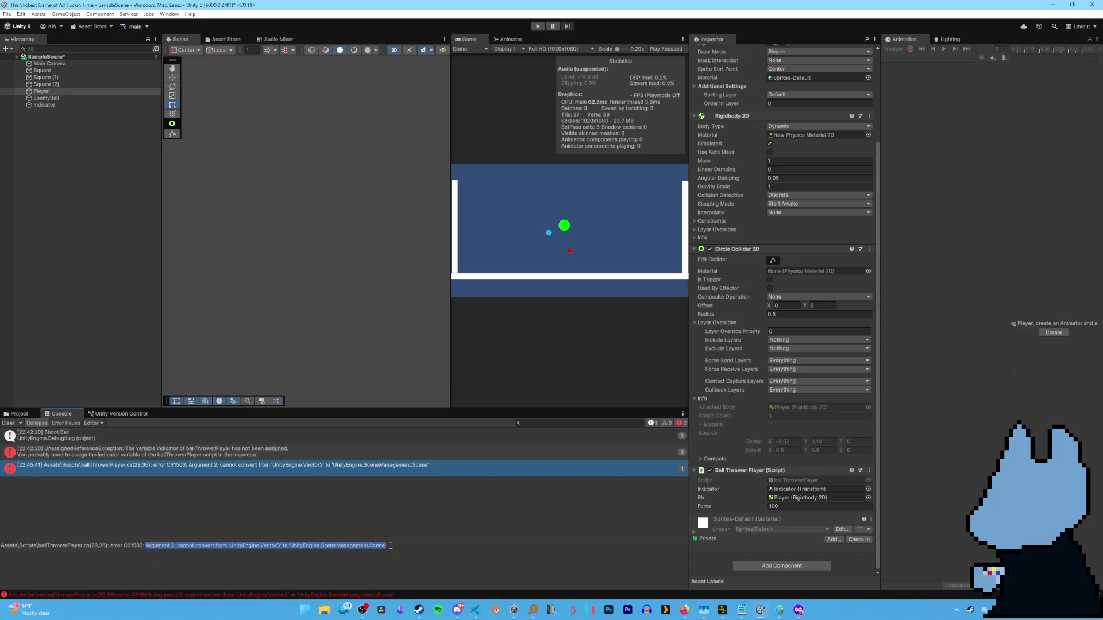
Bring ballThrowerPlayer.cs back up in the code editor, inside the FlyTowards method.
{"action": "key", "text": "alt+Tab"}
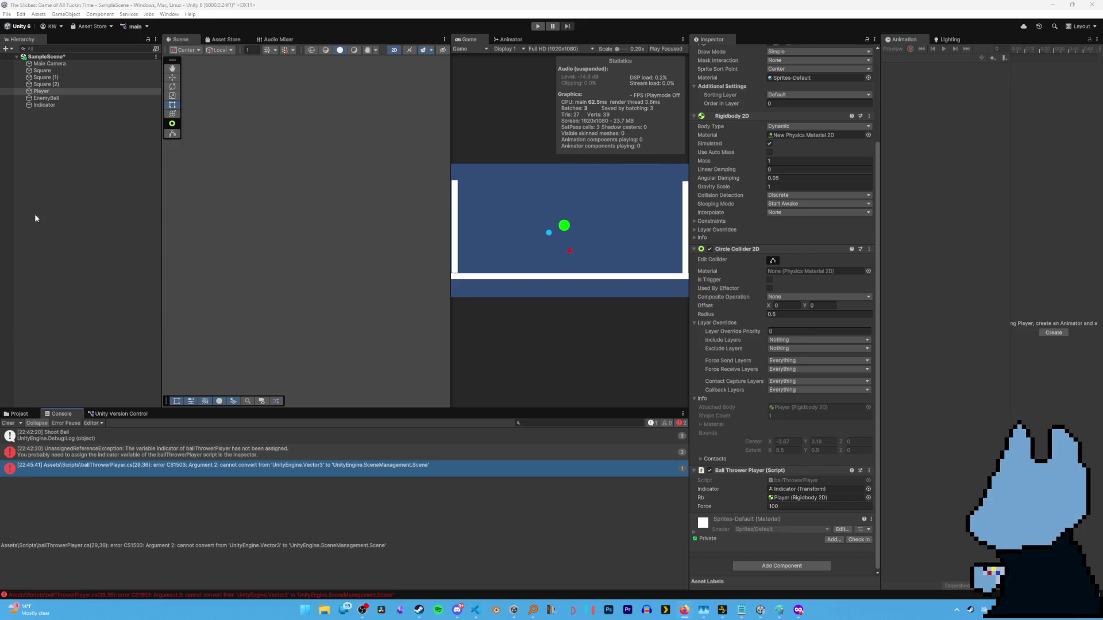
{"action": "mouse_move", "coordinate": [400, 611]}
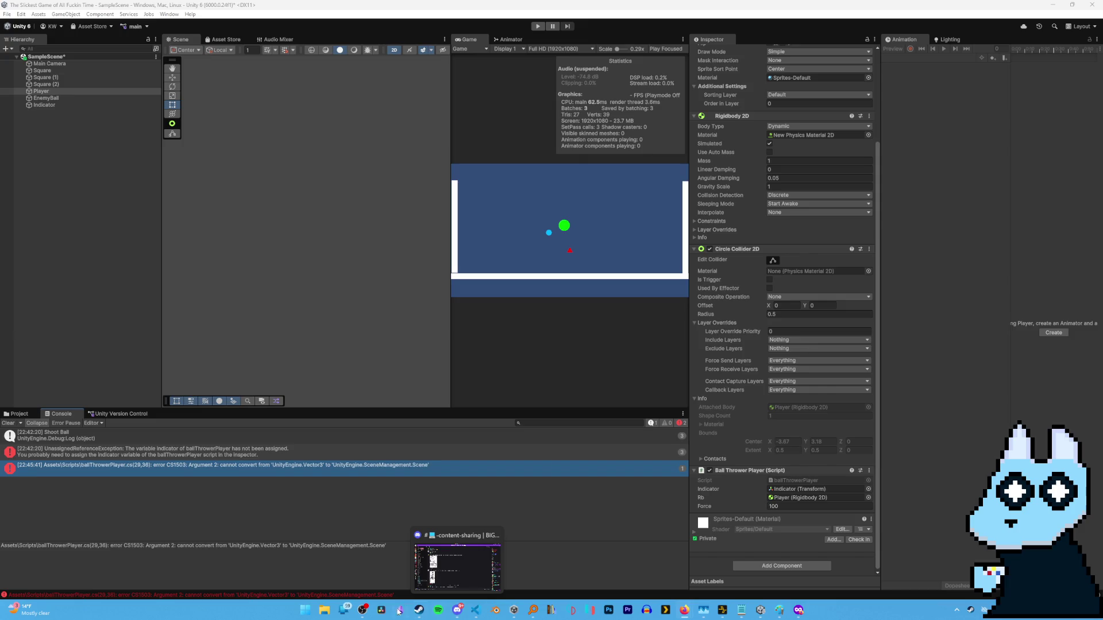
{"action": "left_click", "coordinate": [475, 613]}
{"action": "left_click", "coordinate": [307, 256]}
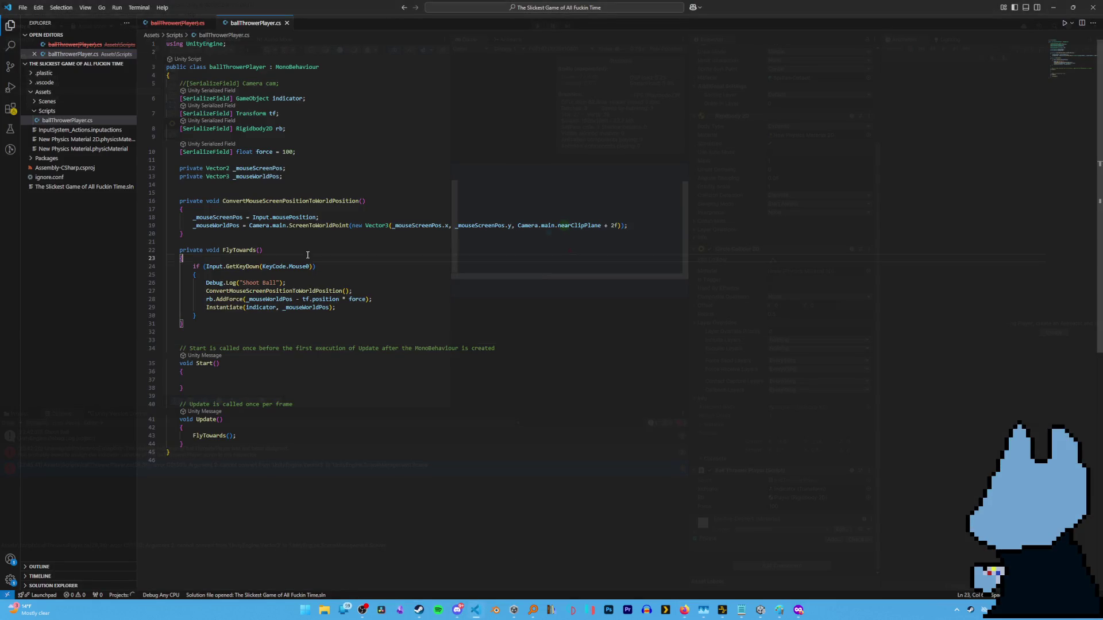
Locate the Instantiate call on line 29 via the Console error, then open a Firefox tab.
{"action": "left_click", "coordinate": [239, 307]}
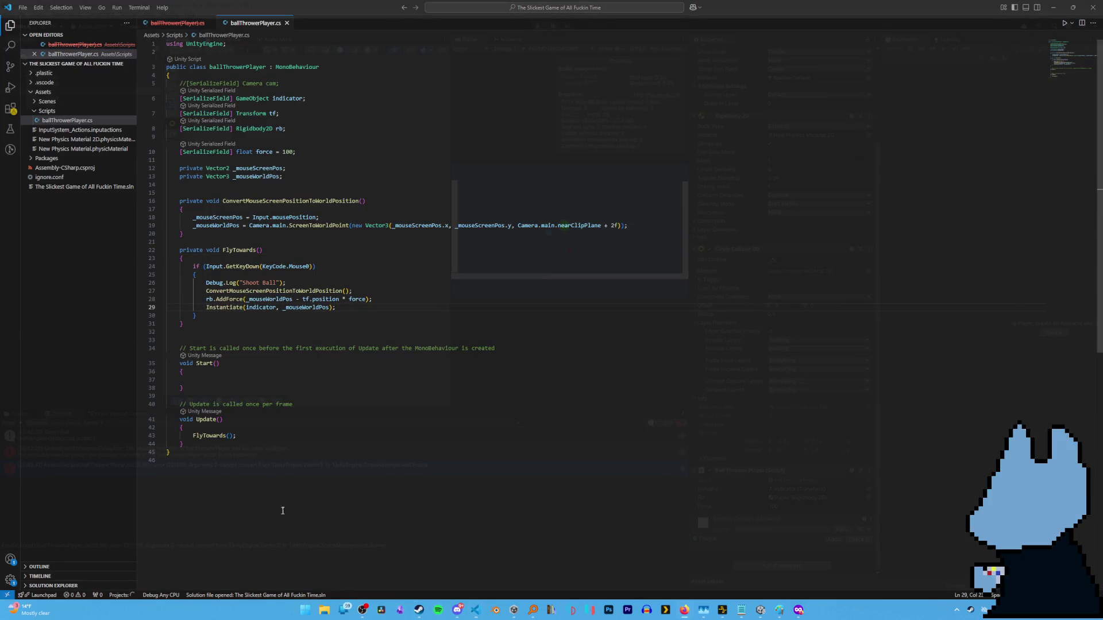
{"action": "key", "text": "alt+Tab"}
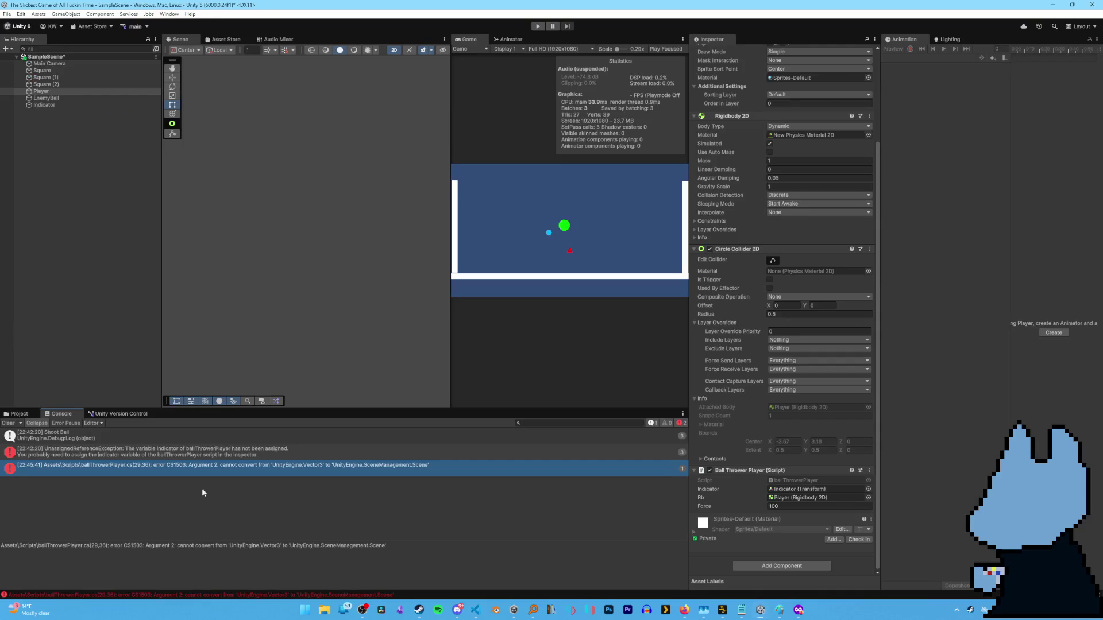
{"action": "double_click", "coordinate": [281, 467]}
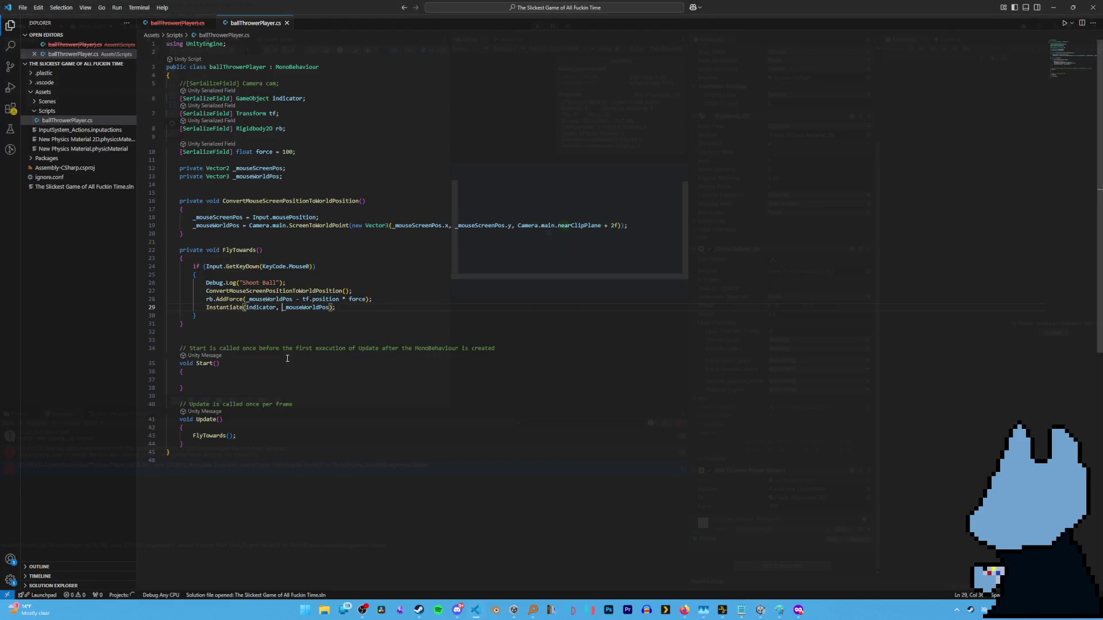
{"action": "left_click", "coordinate": [227, 309]}
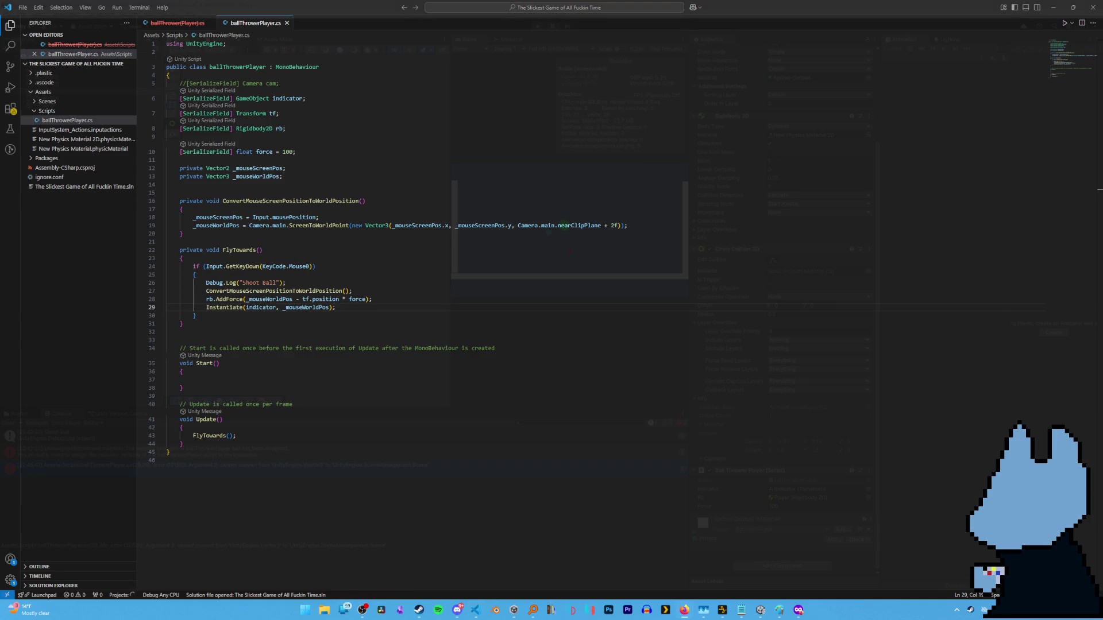
{"action": "left_click", "coordinate": [801, 612]}
{"action": "key", "text": "ctrl+t"}
Search 'instantiate unity' and read the Object.Instantiate documentation examples, then return to VS Code.
{"action": "type", "text": "inst"}
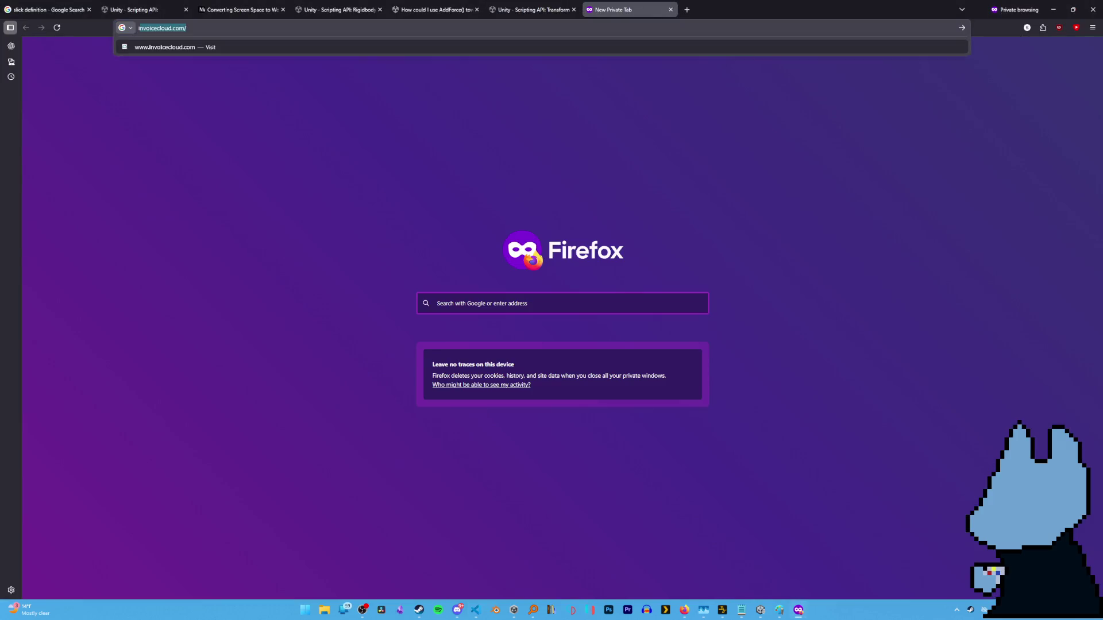
{"action": "type", "text": "antiate"}
{"action": "key", "text": "Return"}
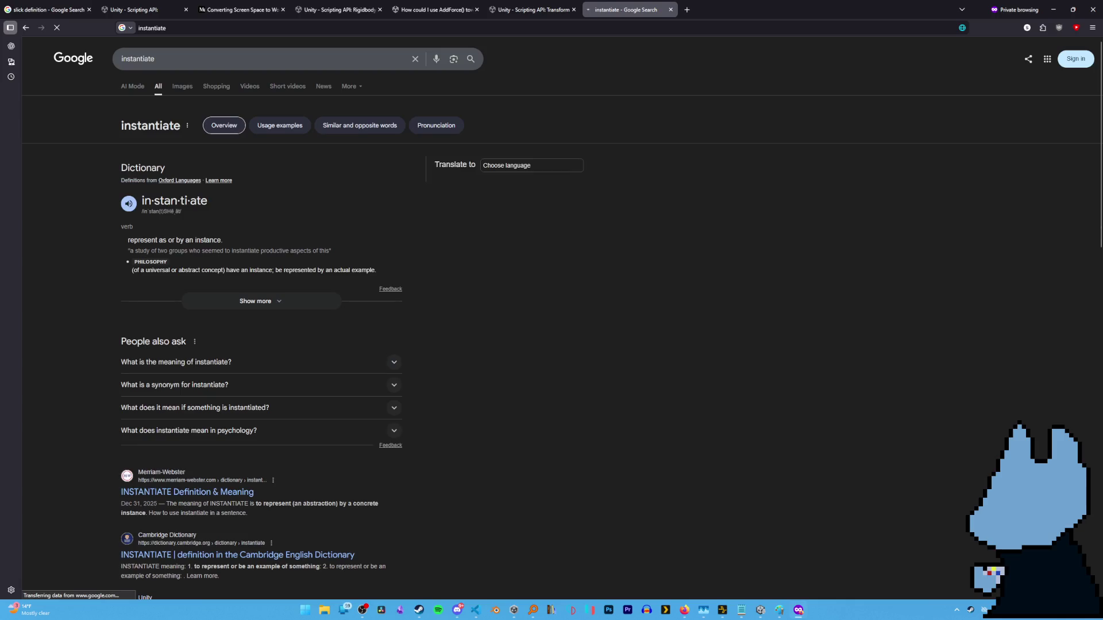
{"action": "left_click", "coordinate": [204, 59]}
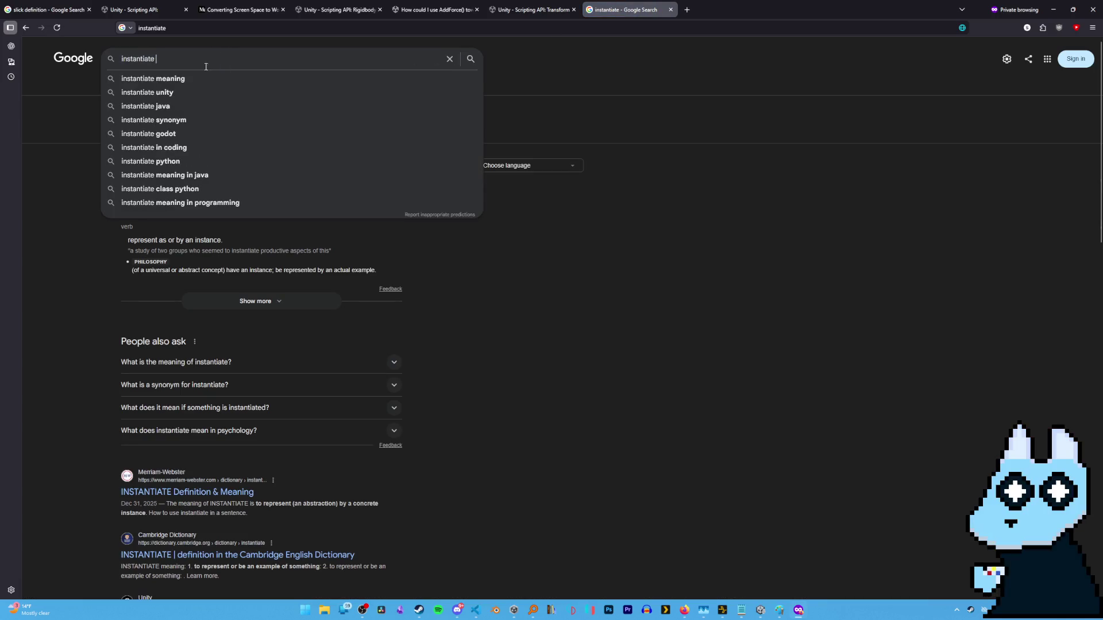
{"action": "left_click", "coordinate": [192, 94]}
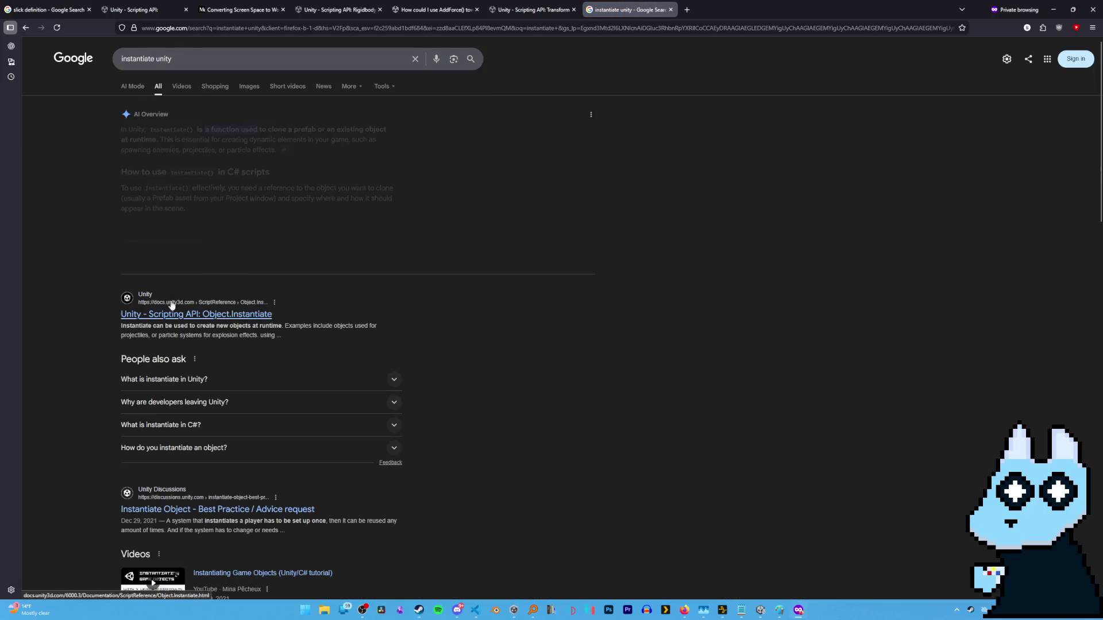
{"action": "left_click", "coordinate": [205, 315]}
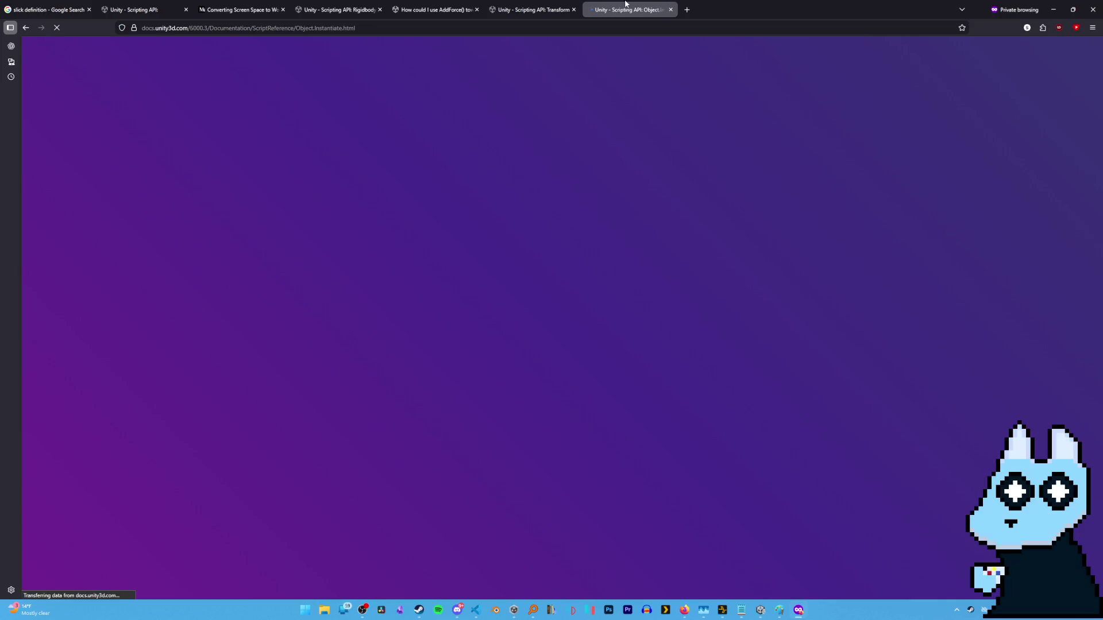
{"action": "scroll", "coordinate": [316, 327], "scroll_direction": "down", "scroll_amount": 10}
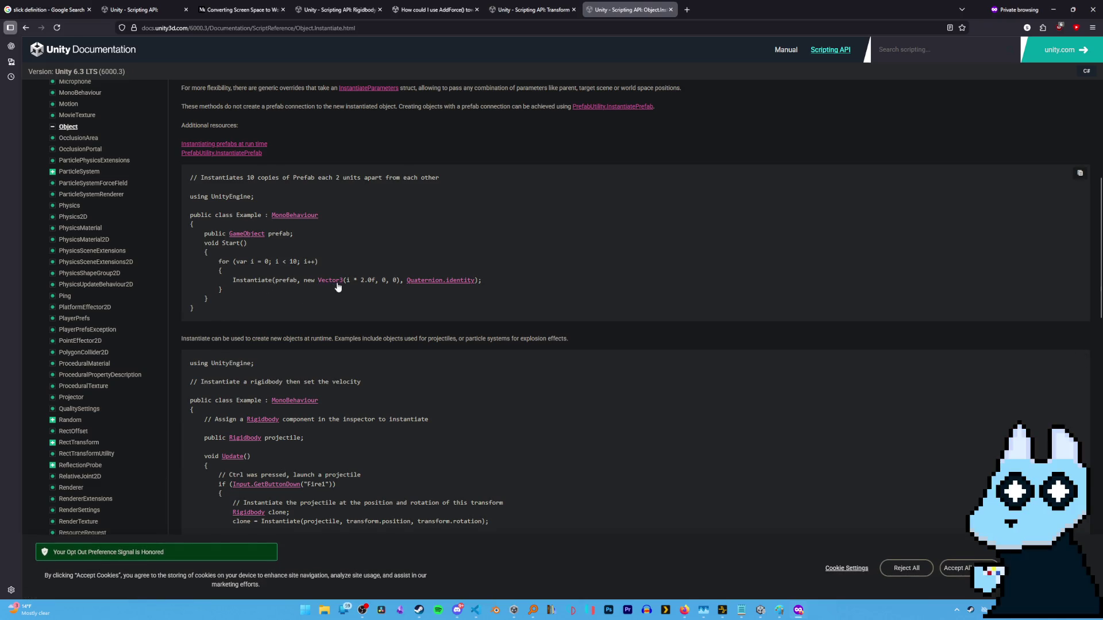
{"action": "key", "text": "alt+Tab"}
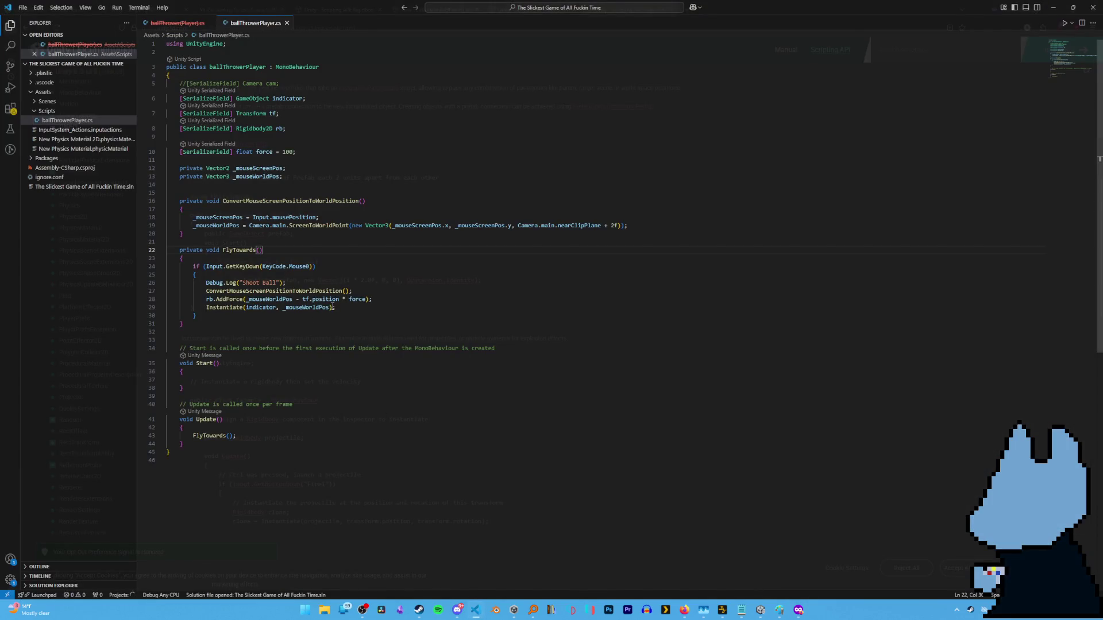
Add Quaternion.identity as the third Instantiate argument on line 29, save, and return to Unity.
{"action": "left_click", "coordinate": [331, 308]}
{"action": "type", "text": ", quater"}
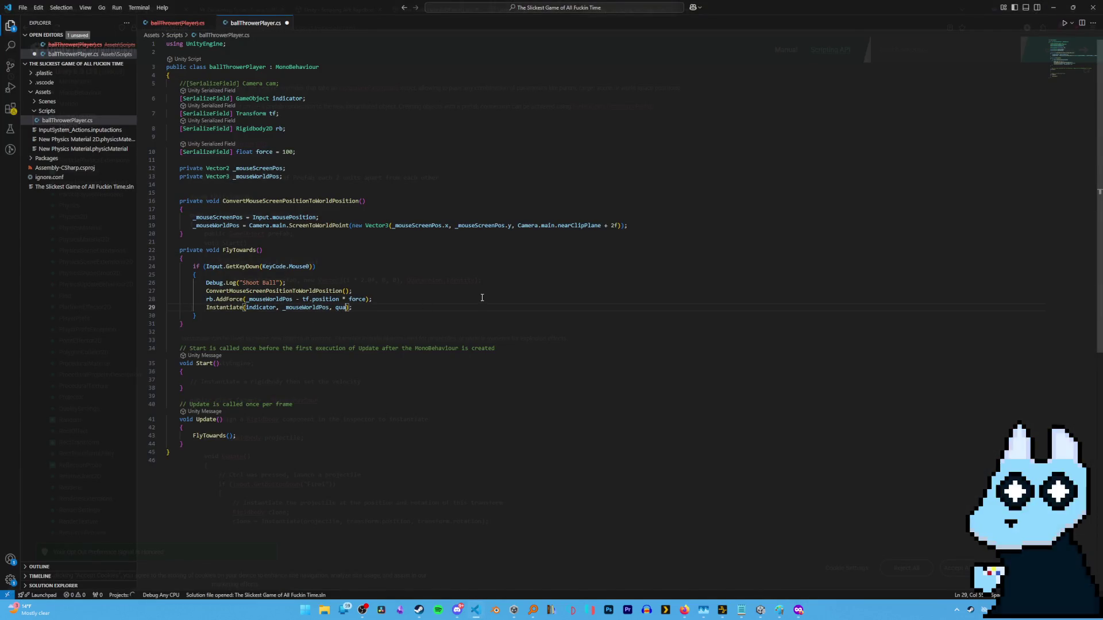
{"action": "type", "text": "nion"}
{"action": "type", "text": "ern"}
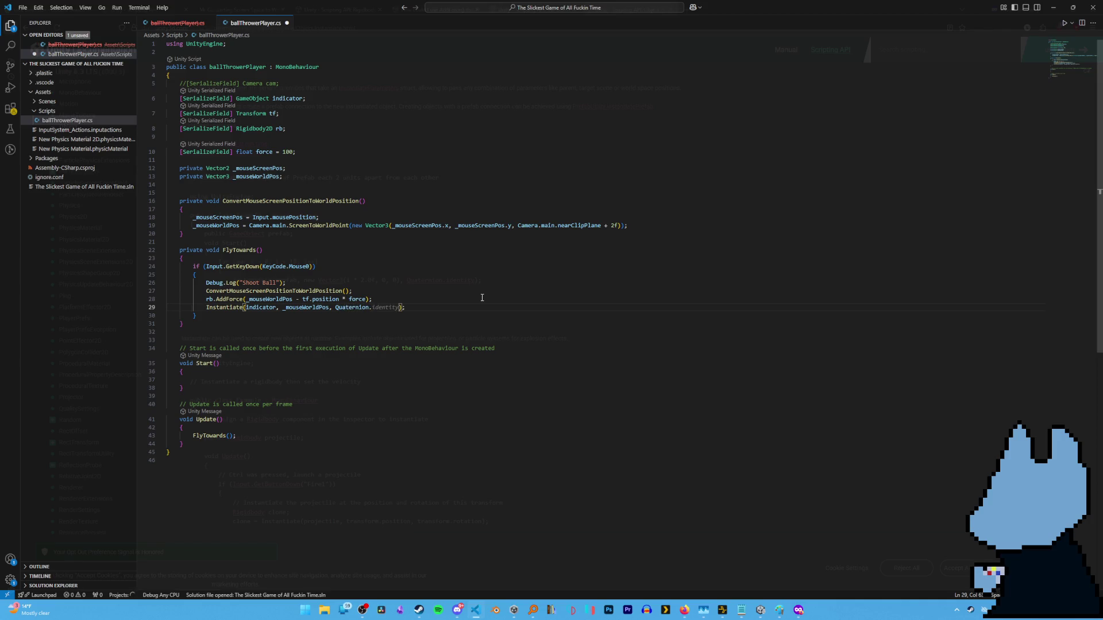
{"action": "key", "text": "Tab"}
{"action": "key", "text": "ctrl+s"}
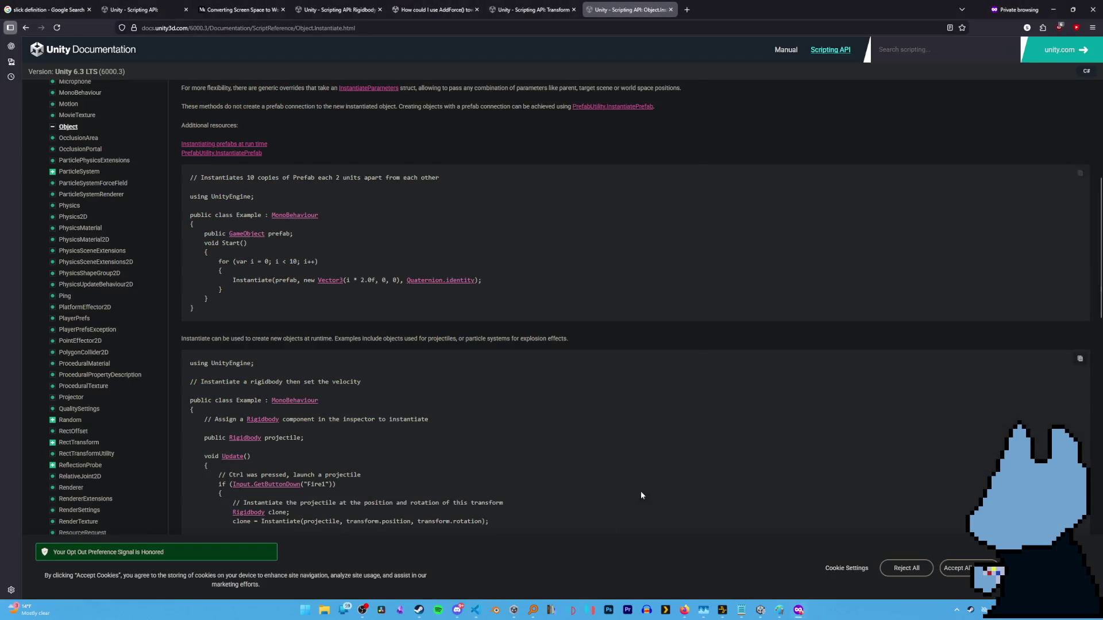
{"action": "left_click", "coordinate": [723, 610]}
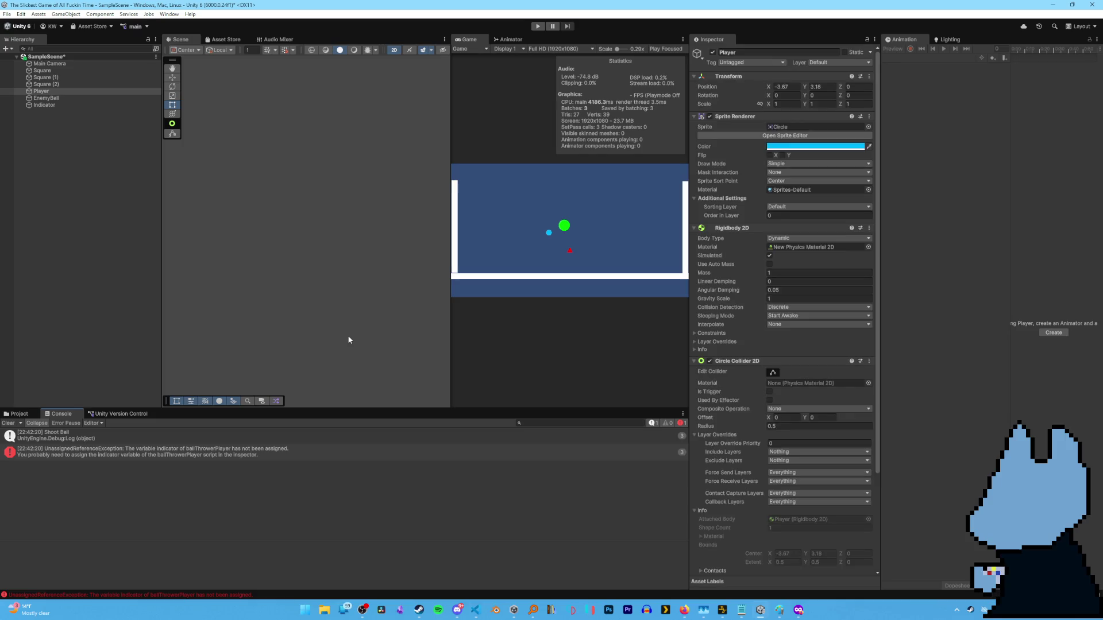
Open ballThrowerPlayer.cs from the Console's UnassignedReferenceException entry for Indicator.
{"action": "left_click", "coordinate": [240, 453]}
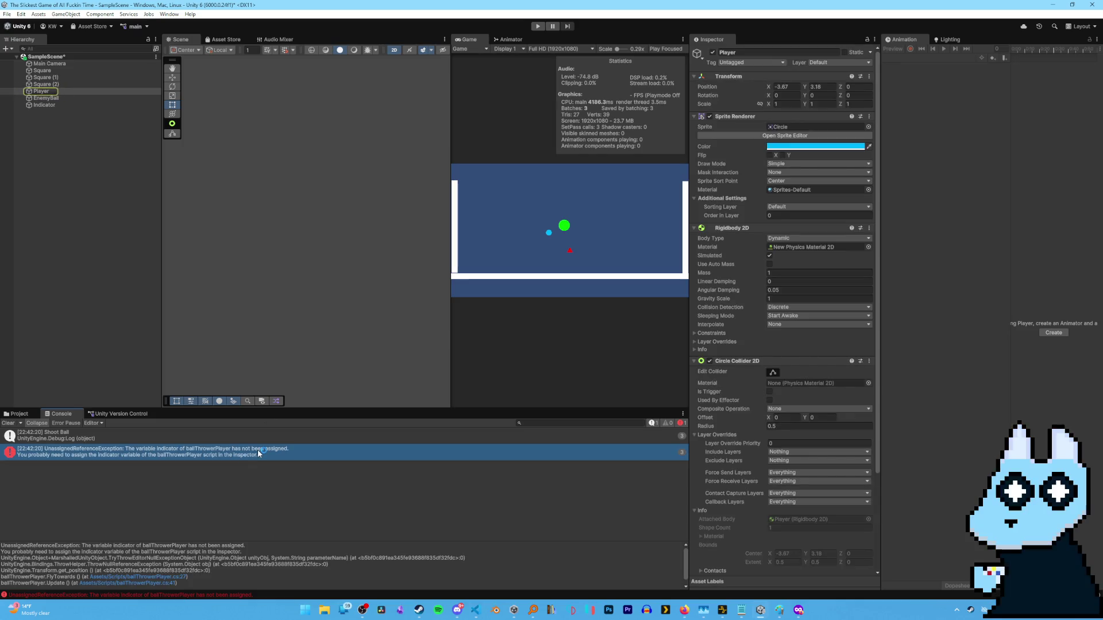
{"action": "double_click", "coordinate": [253, 452]}
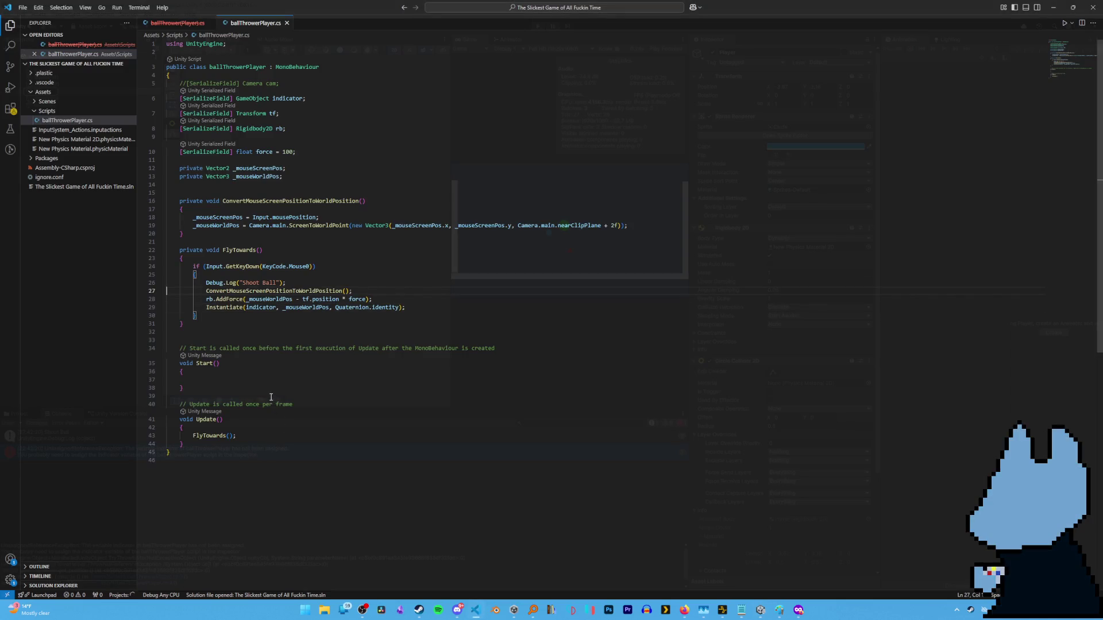
Return to the Unity editor, where the console still shows the indicator UnassignedReferenceException.
{"action": "key", "text": "alt+Tab"}
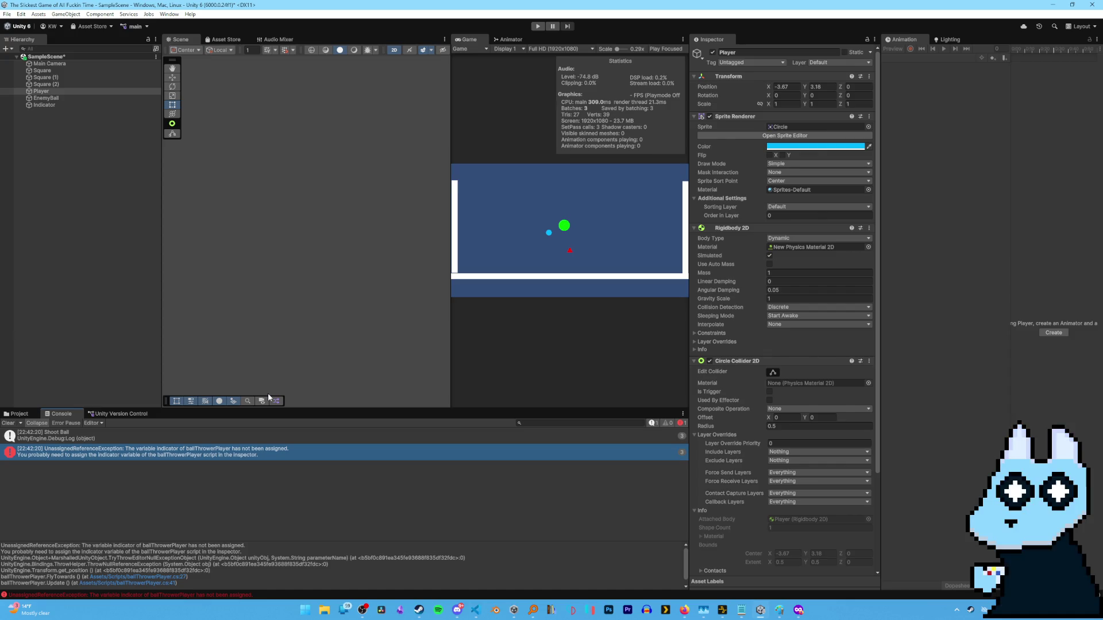
Assign the Indicator object to the Indicator field and Player to Tf, then enter Play mode.
{"action": "scroll", "coordinate": [764, 437], "scroll_direction": "down", "scroll_amount": 4}
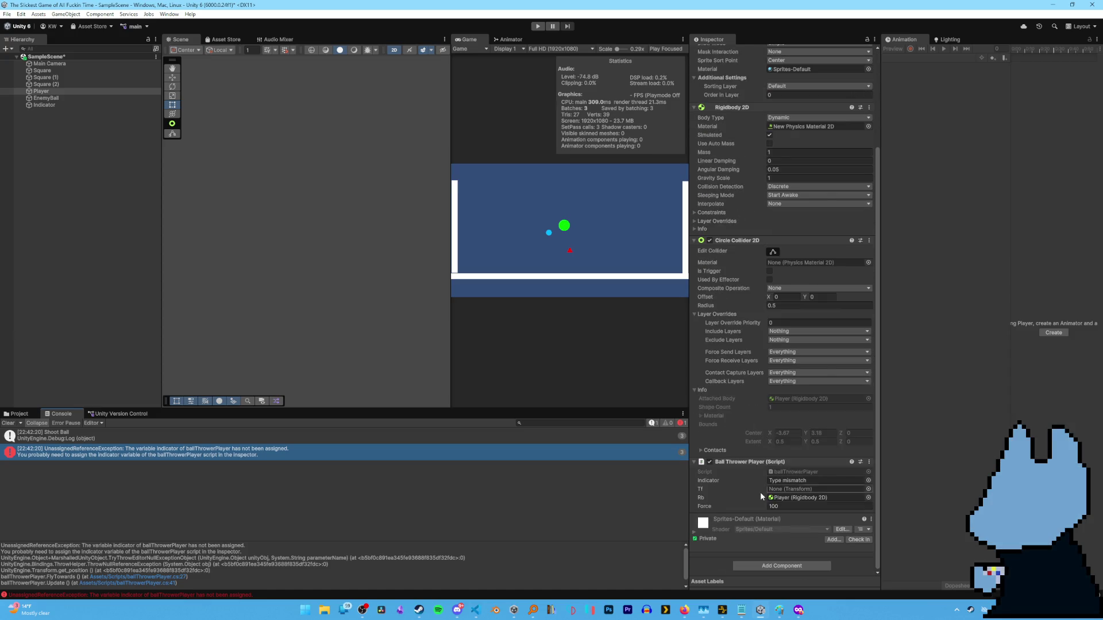
{"action": "mouse_move", "coordinate": [54, 104]}
{"action": "left_mouse_down"}
{"action": "mouse_move", "coordinate": [804, 454]}
{"action": "mouse_move", "coordinate": [800, 488]}
{"action": "mouse_move", "coordinate": [796, 477]}
{"action": "left_mouse_up"}
{"action": "key", "text": "alt+Tab"}
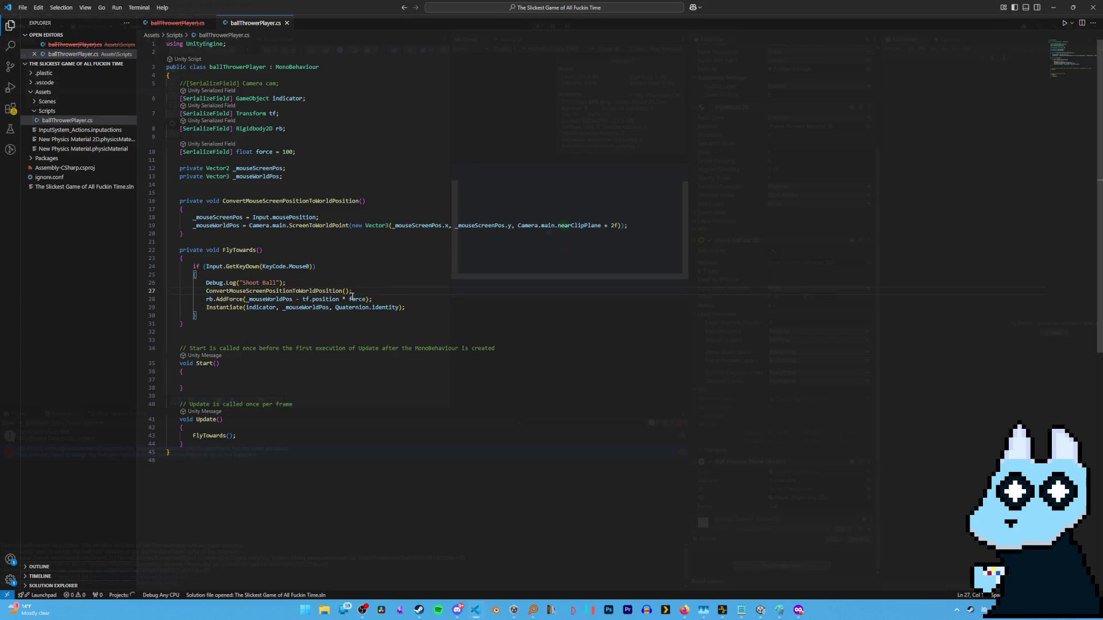
{"action": "key", "text": "alt+Tab"}
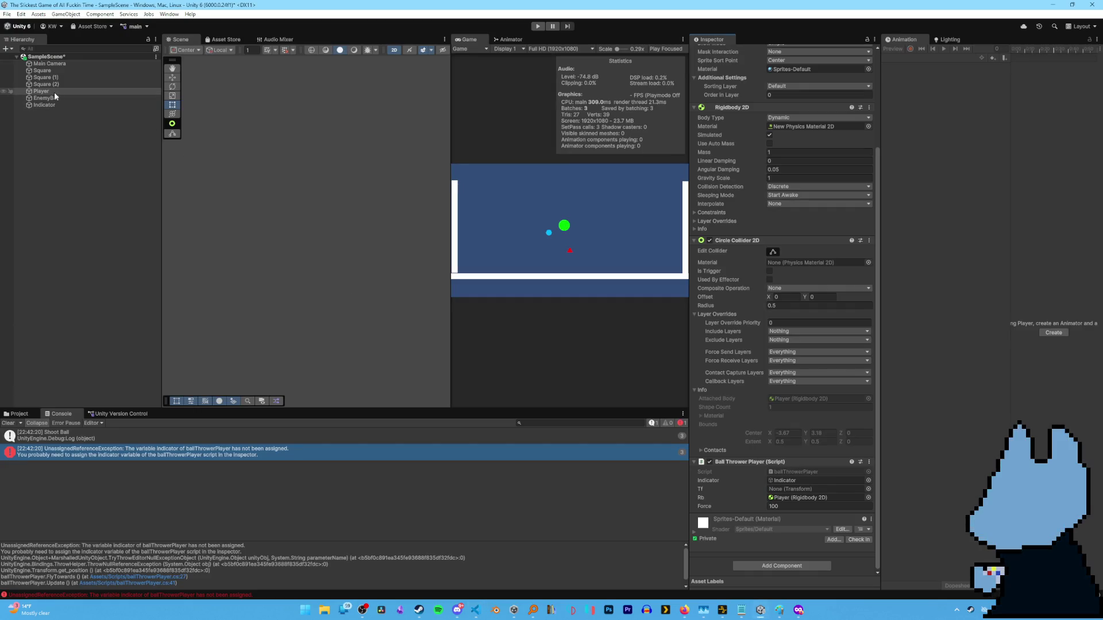
{"action": "mouse_move", "coordinate": [52, 91]}
{"action": "left_mouse_down"}
{"action": "mouse_move", "coordinate": [794, 491]}
{"action": "mouse_move", "coordinate": [392, 246]}
{"action": "mouse_move", "coordinate": [579, 307]}
{"action": "mouse_move", "coordinate": [804, 500]}
{"action": "mouse_move", "coordinate": [805, 489]}
{"action": "left_mouse_up"}
{"action": "left_click", "coordinate": [538, 26]}
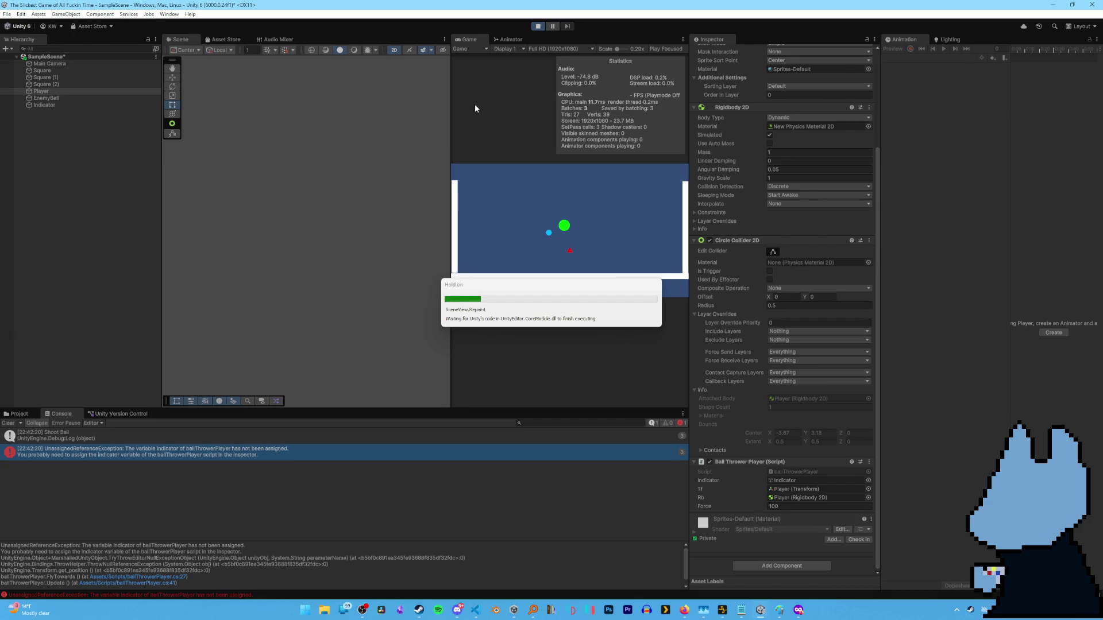
Click spots across the arena to launch the ball, spawning a red indicator at each.
{"action": "left_click", "coordinate": [541, 208]}
{"action": "left_click", "coordinate": [501, 204]}
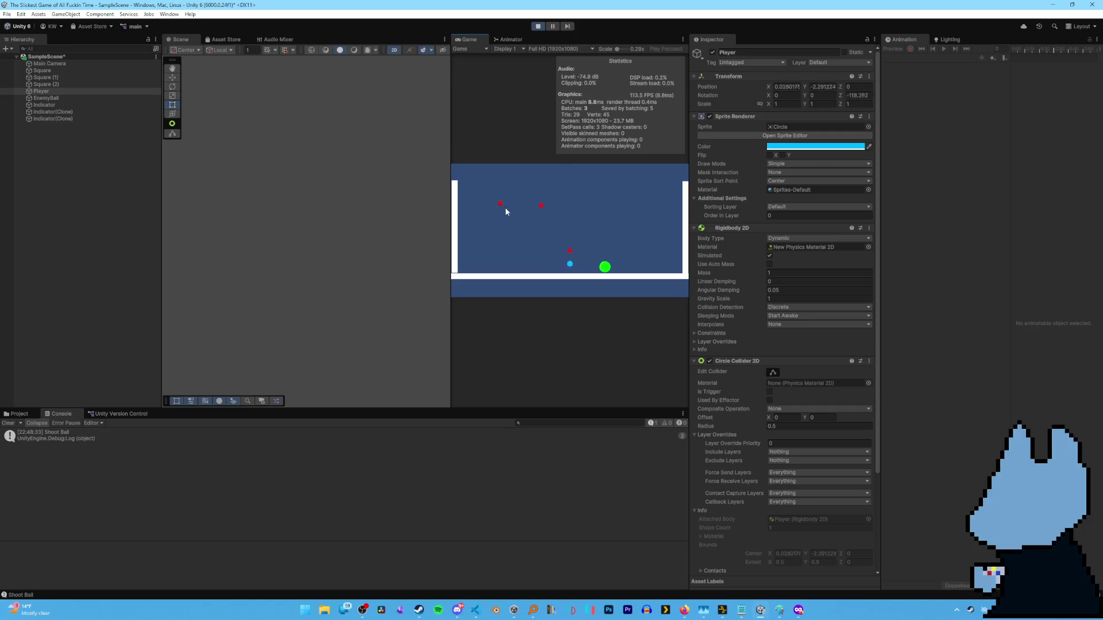
{"action": "left_click", "coordinate": [609, 219]}
{"action": "left_click", "coordinate": [512, 223]}
{"action": "left_click", "coordinate": [519, 194]}
{"action": "left_click", "coordinate": [539, 217]}
{"action": "left_click", "coordinate": [492, 242]}
{"action": "left_click", "coordinate": [490, 257]}
{"action": "left_click", "coordinate": [652, 234]}
{"action": "left_click", "coordinate": [619, 233]}
{"action": "left_click", "coordinate": [639, 231]}
{"action": "left_click", "coordinate": [628, 243]}
{"action": "left_click", "coordinate": [632, 251]}
{"action": "left_click", "coordinate": [644, 268]}
{"action": "left_click", "coordinate": [647, 286]}
{"action": "left_click", "coordinate": [621, 270]}
{"action": "left_click", "coordinate": [622, 273]}
{"action": "left_click", "coordinate": [622, 273]}
{"action": "left_click", "coordinate": [623, 272]}
{"action": "left_click", "coordinate": [622, 273]}
{"action": "left_click", "coordinate": [623, 272]}
{"action": "left_click", "coordinate": [623, 273]}
{"action": "left_click", "coordinate": [622, 272]}
{"action": "left_click", "coordinate": [622, 272]}
{"action": "left_click", "coordinate": [580, 209]}
{"action": "left_click", "coordinate": [539, 241]}
{"action": "left_click", "coordinate": [566, 249]}
{"action": "left_click", "coordinate": [525, 257]}
{"action": "left_click", "coordinate": [514, 264]}
{"action": "left_click", "coordinate": [512, 217]}
{"action": "left_click", "coordinate": [538, 209]}
{"action": "left_click", "coordinate": [509, 199]}
{"action": "left_click", "coordinate": [534, 192]}
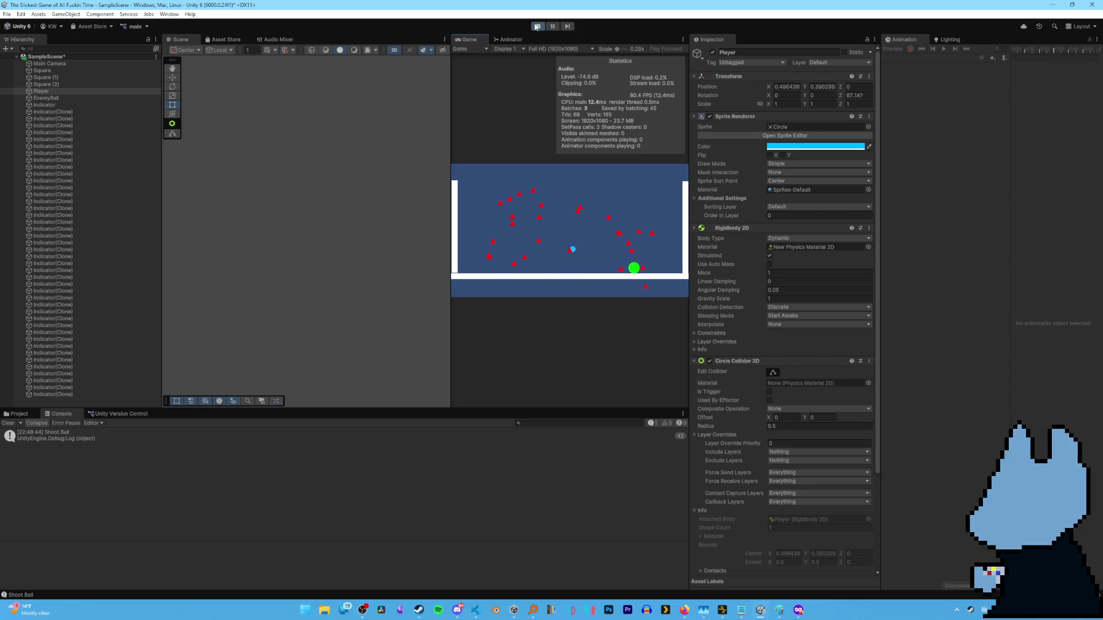
{"action": "left_click", "coordinate": [614, 216]}
{"action": "left_click", "coordinate": [622, 214]}
{"action": "left_click", "coordinate": [617, 214]}
{"action": "left_click", "coordinate": [613, 217]}
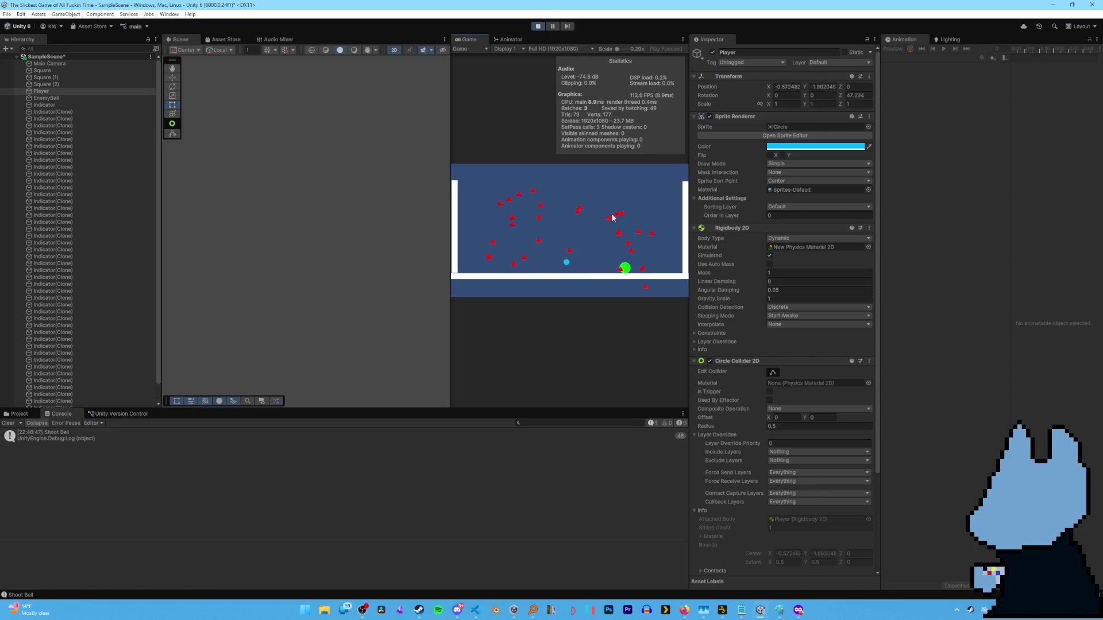
Fire repeated shots toward the upper right of the arena, then stop Play mode.
{"action": "left_click", "coordinate": [608, 215]}
{"action": "left_click", "coordinate": [608, 214]}
{"action": "left_click", "coordinate": [606, 214]}
{"action": "left_click", "coordinate": [605, 213]}
{"action": "left_click", "coordinate": [604, 212]}
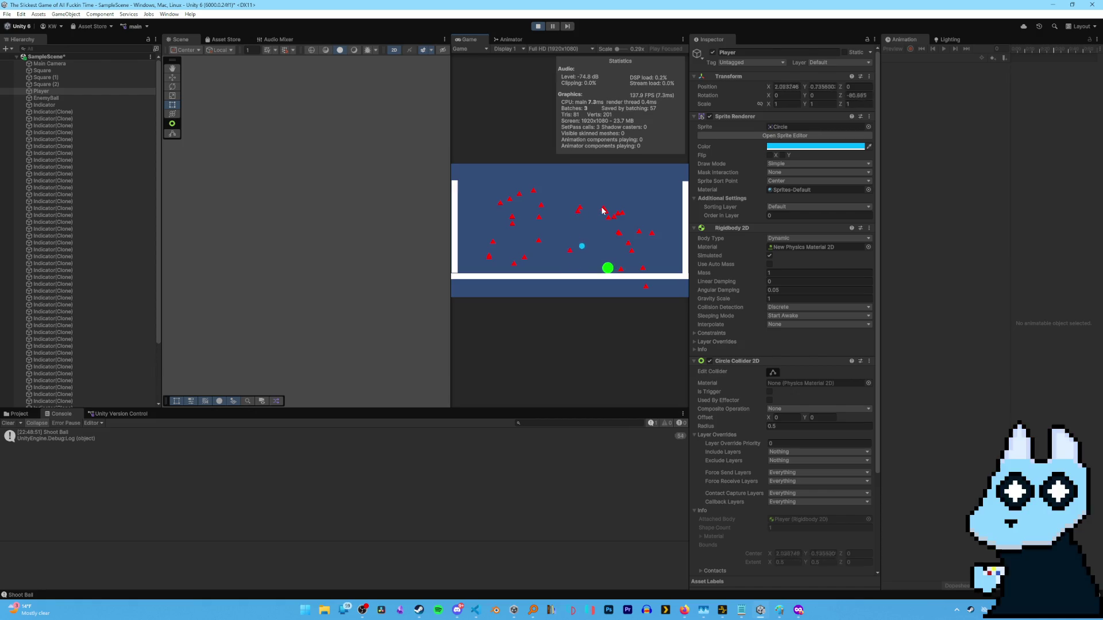
{"action": "left_click", "coordinate": [601, 210]}
{"action": "left_click", "coordinate": [601, 208]}
{"action": "left_click", "coordinate": [601, 208]}
{"action": "left_click", "coordinate": [599, 206]}
{"action": "left_click", "coordinate": [594, 198]}
{"action": "left_click", "coordinate": [594, 198]}
{"action": "left_click", "coordinate": [594, 198]}
{"action": "left_click", "coordinate": [594, 198]}
{"action": "left_click", "coordinate": [594, 198]}
{"action": "left_click", "coordinate": [594, 198]}
{"action": "left_click", "coordinate": [593, 198]}
{"action": "left_click", "coordinate": [594, 198]}
{"action": "left_click", "coordinate": [594, 198]}
{"action": "left_click", "coordinate": [593, 199]}
{"action": "left_click", "coordinate": [593, 198]}
{"action": "left_click", "coordinate": [592, 197]}
{"action": "left_click", "coordinate": [589, 196]}
{"action": "left_click", "coordinate": [588, 195]}
{"action": "left_click", "coordinate": [587, 196]}
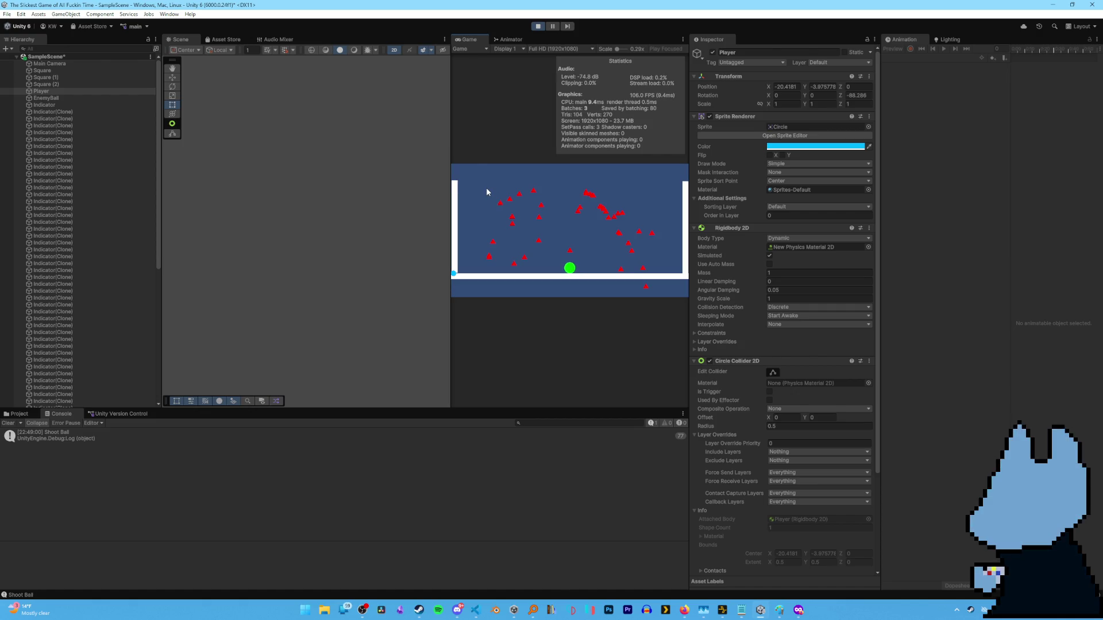
{"action": "left_click", "coordinate": [538, 27]}
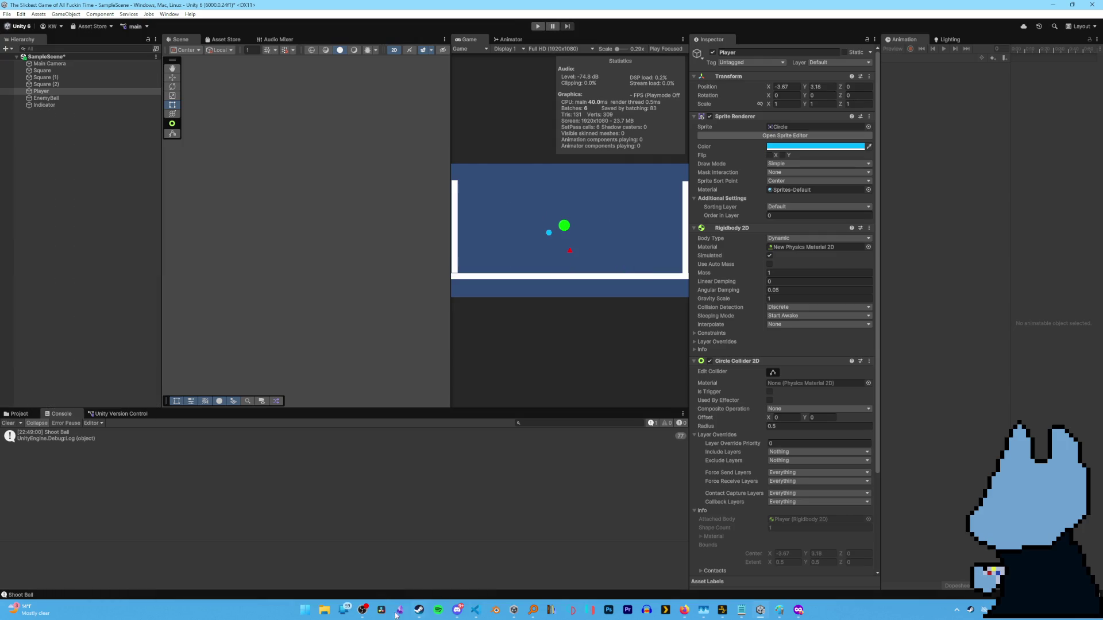
{"action": "left_click", "coordinate": [475, 610]}
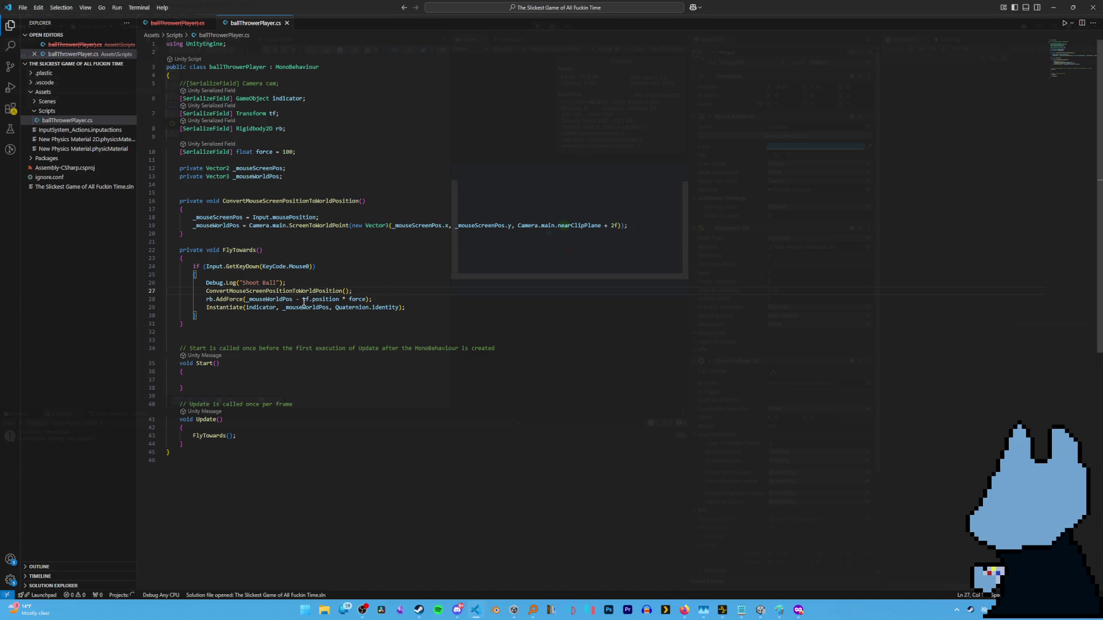
Go back to Unity and scroll the Inspector to the Ball Thrower Player component.
{"action": "key", "text": "alt+Tab"}
{"action": "scroll", "coordinate": [712, 422], "scroll_direction": "down", "scroll_amount": 3}
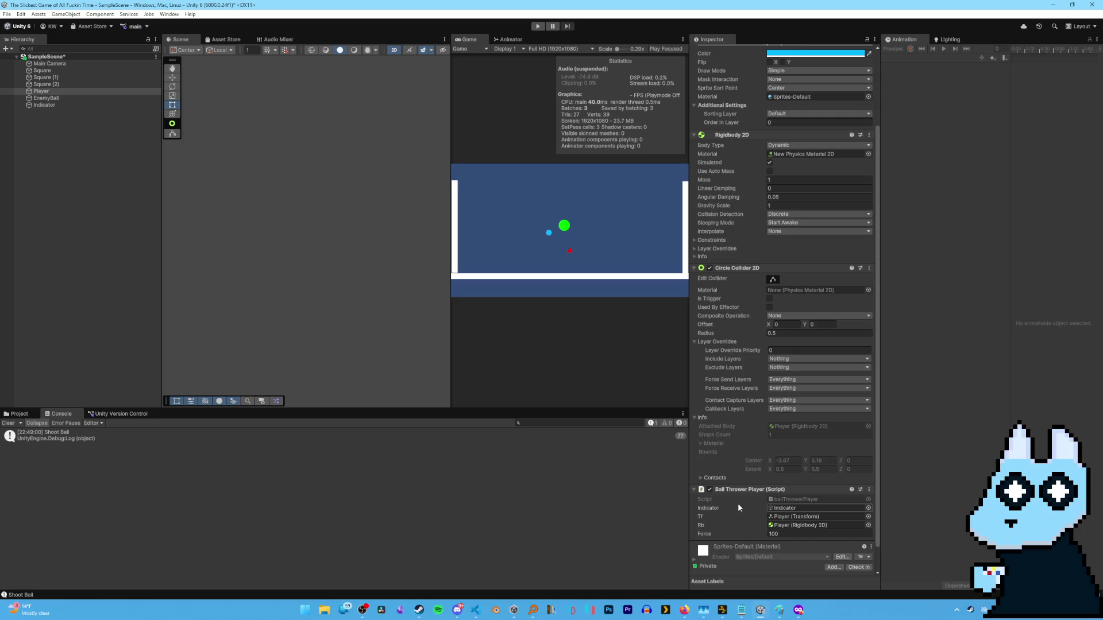
Run the game, launch the ball five times toward the upper play area, then stop.
{"action": "left_click", "coordinate": [538, 26]}
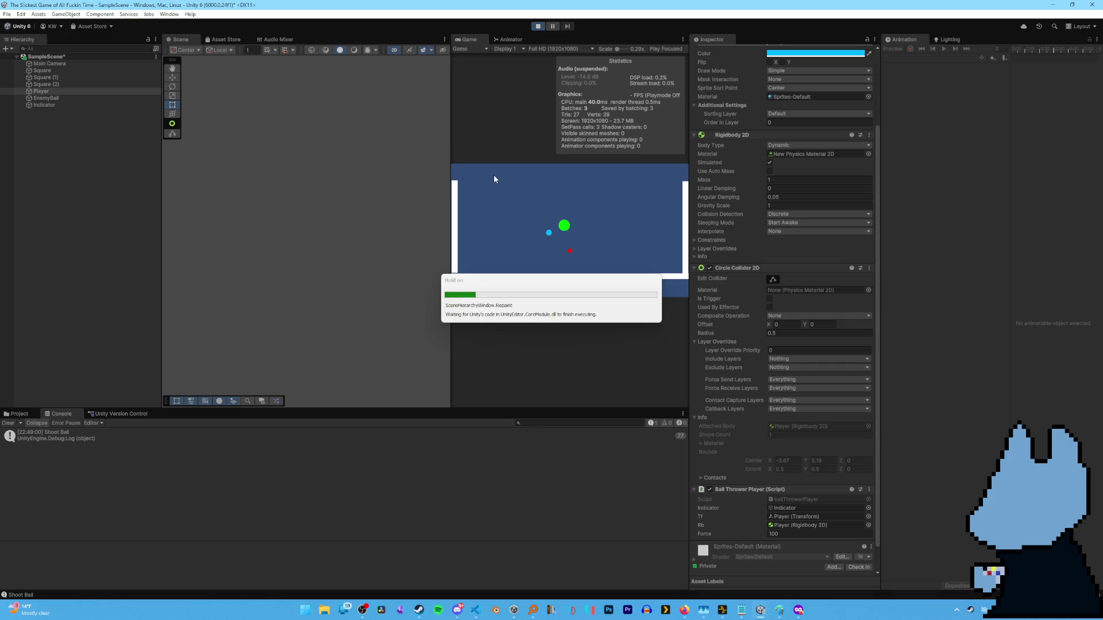
{"action": "left_click", "coordinate": [494, 176]}
{"action": "left_click", "coordinate": [494, 177]}
{"action": "left_click", "coordinate": [493, 178]}
{"action": "left_click", "coordinate": [493, 179]}
{"action": "left_click", "coordinate": [493, 178]}
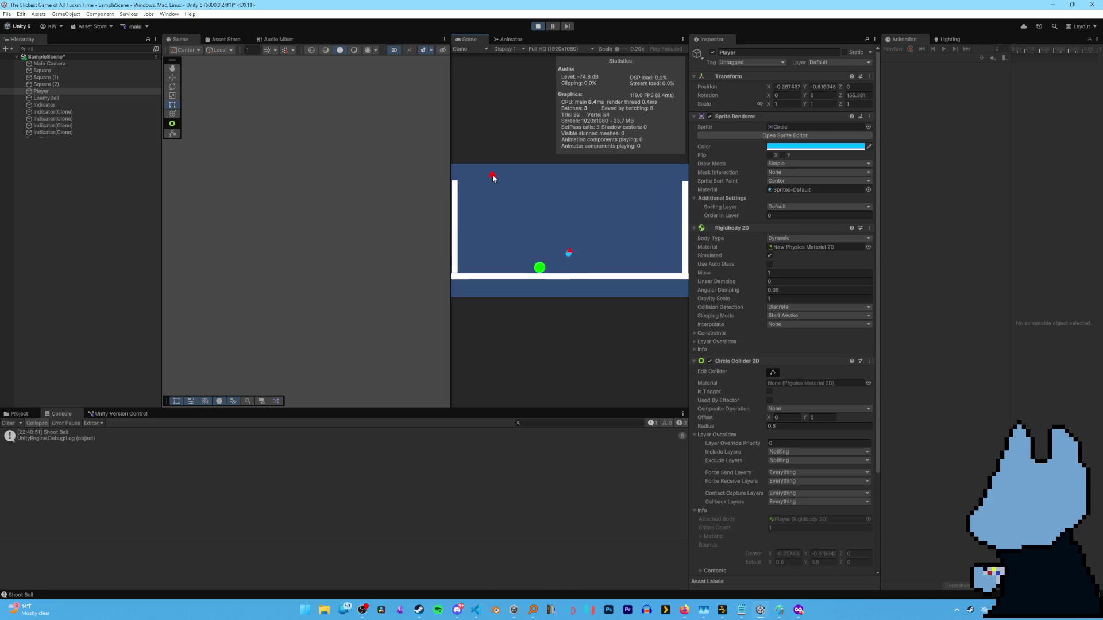
{"action": "left_click", "coordinate": [536, 27]}
{"action": "key", "text": "alt+Tab"}
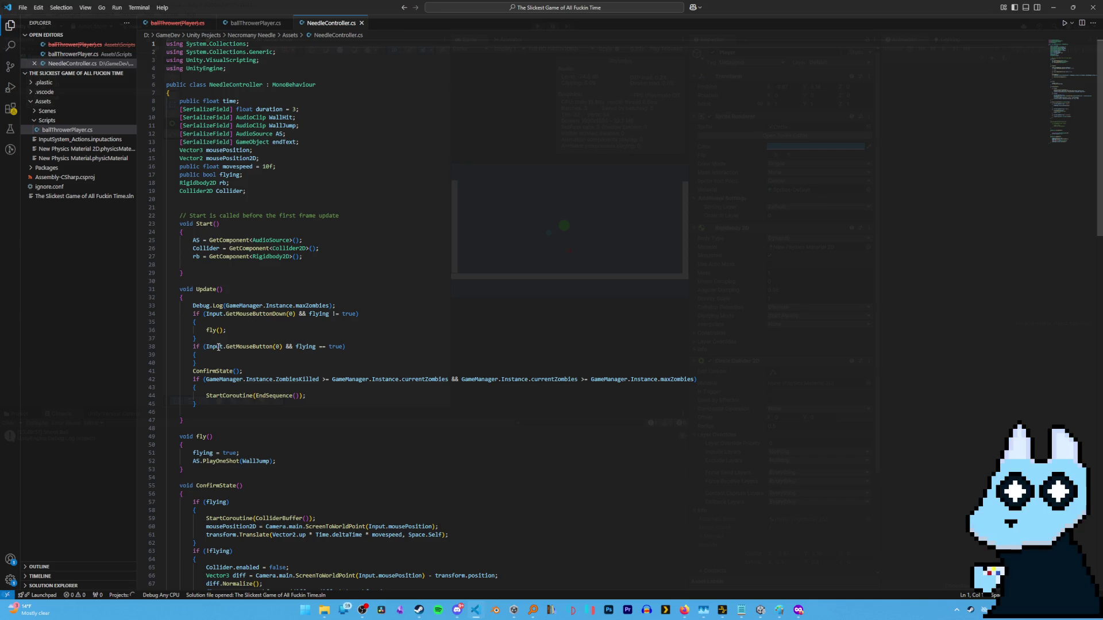
{"action": "scroll", "coordinate": [217, 347], "scroll_direction": "down", "scroll_amount": 5}
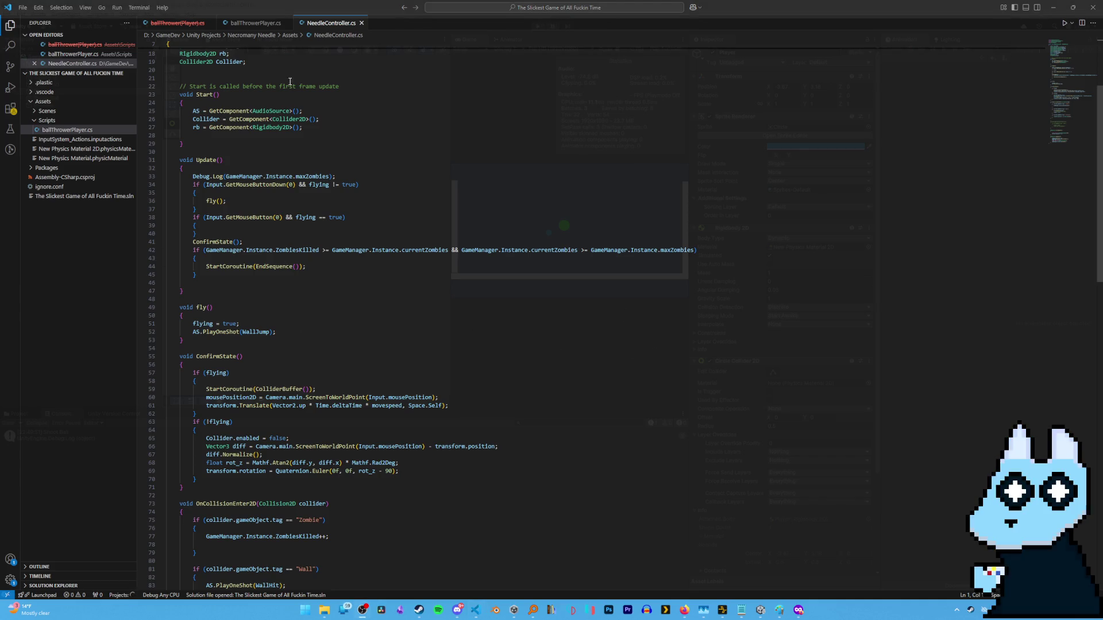
{"action": "scroll", "coordinate": [305, 336], "scroll_direction": "up", "scroll_amount": 5}
{"action": "scroll", "coordinate": [306, 336], "scroll_direction": "down", "scroll_amount": 5}
{"action": "scroll", "coordinate": [308, 271], "scroll_direction": "down", "scroll_amount": 7}
{"action": "scroll", "coordinate": [308, 271], "scroll_direction": "up", "scroll_amount": 4}
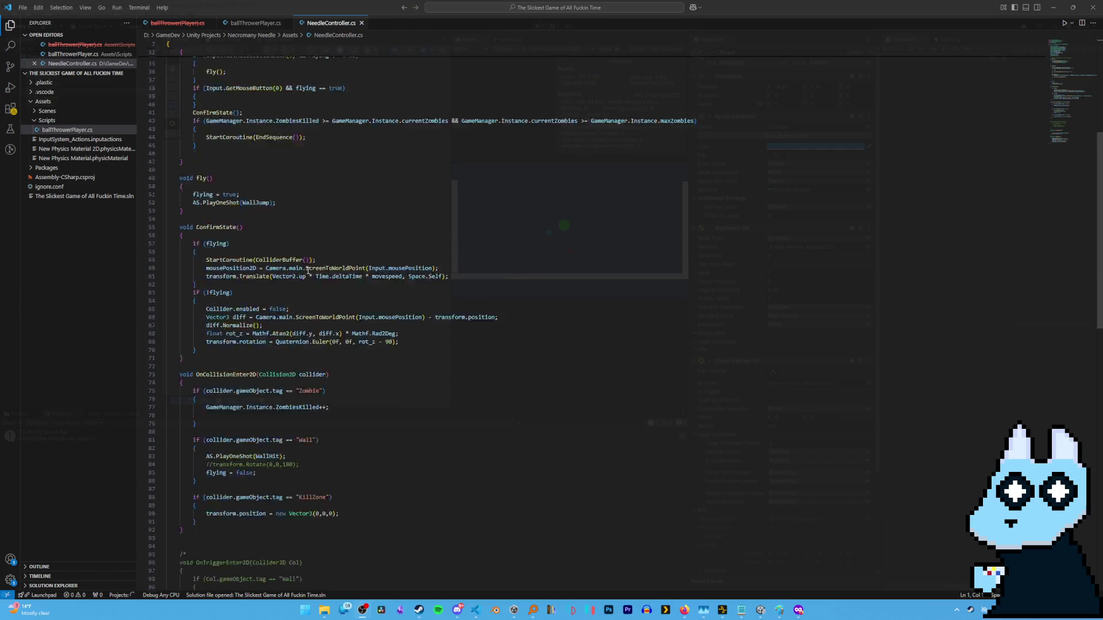
{"action": "scroll", "coordinate": [310, 380], "scroll_direction": "down", "scroll_amount": 5}
{"action": "scroll", "coordinate": [310, 380], "scroll_direction": "down", "scroll_amount": 10}
{"action": "scroll", "coordinate": [308, 378], "scroll_direction": "up", "scroll_amount": 11}
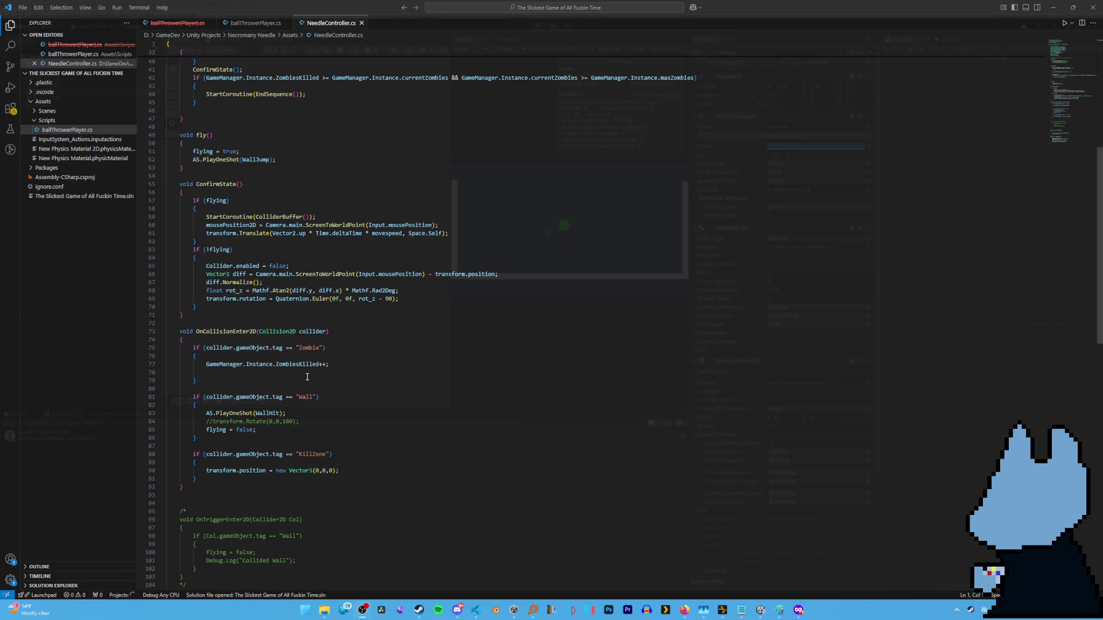
{"action": "scroll", "coordinate": [310, 376], "scroll_direction": "up", "scroll_amount": 10}
{"action": "scroll", "coordinate": [274, 176], "scroll_direction": "down", "scroll_amount": 8}
{"action": "scroll", "coordinate": [274, 176], "scroll_direction": "up", "scroll_amount": 8}
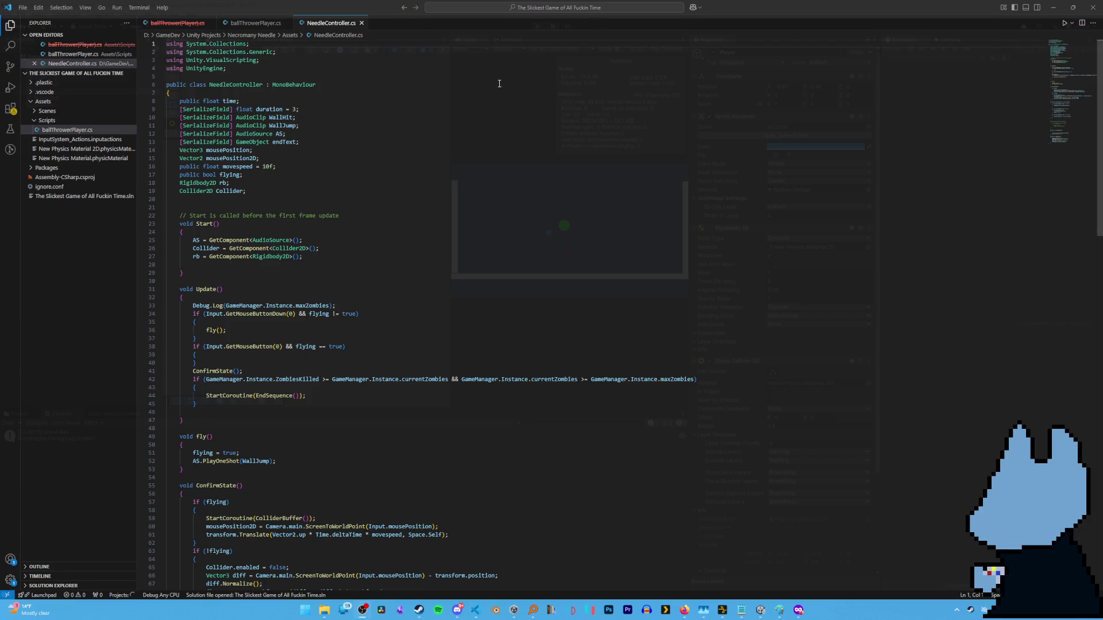
Minimize VS Code and bring Unity forward with the Console tab showing instead of Project.
{"action": "left_click", "coordinate": [1053, 7]}
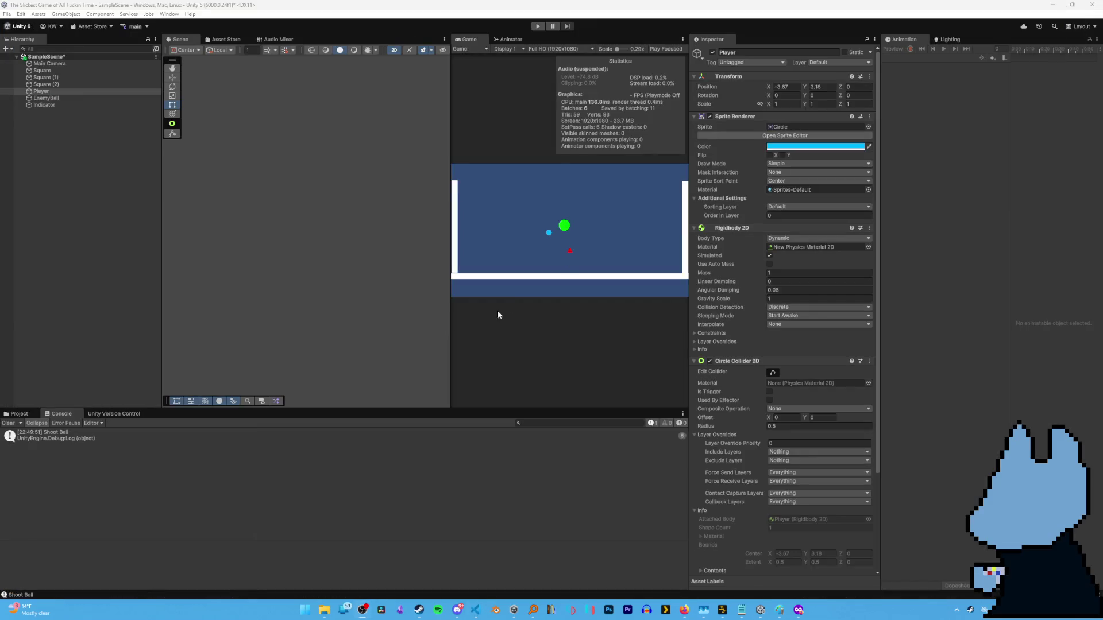
{"action": "left_click", "coordinate": [178, 476]}
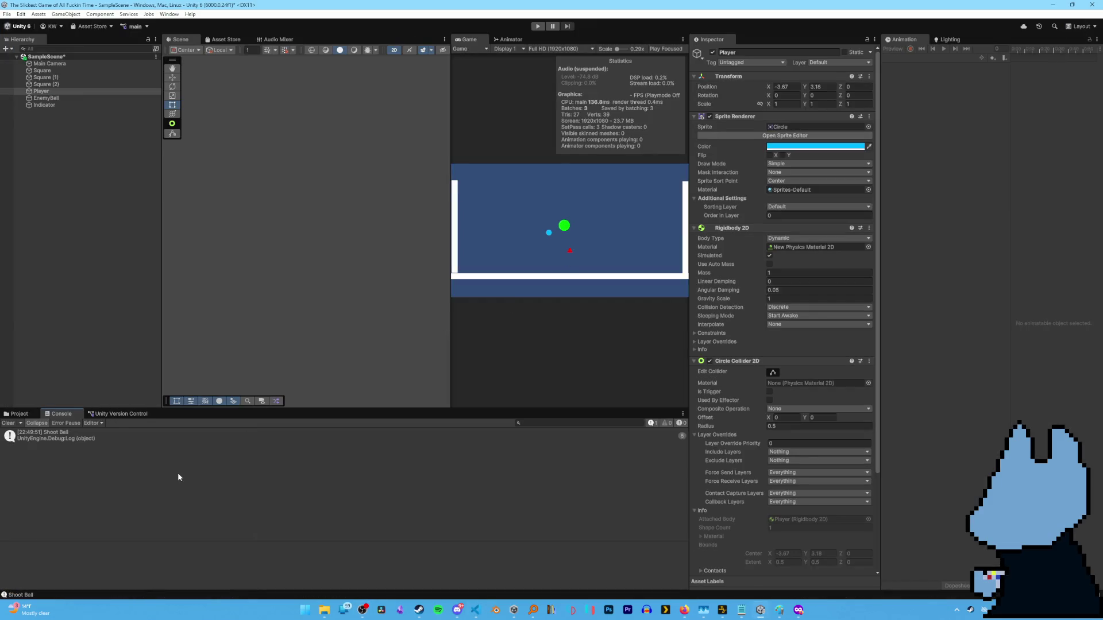
{"action": "left_click", "coordinate": [19, 414]}
{"action": "left_click", "coordinate": [64, 414]}
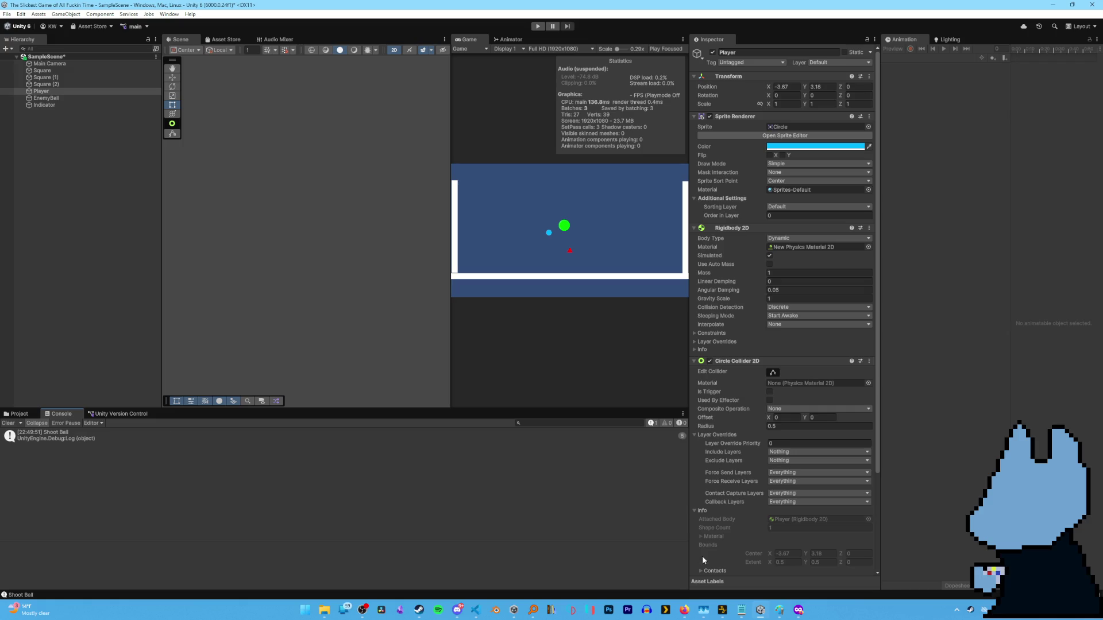
{"action": "mouse_move", "coordinate": [687, 609]}
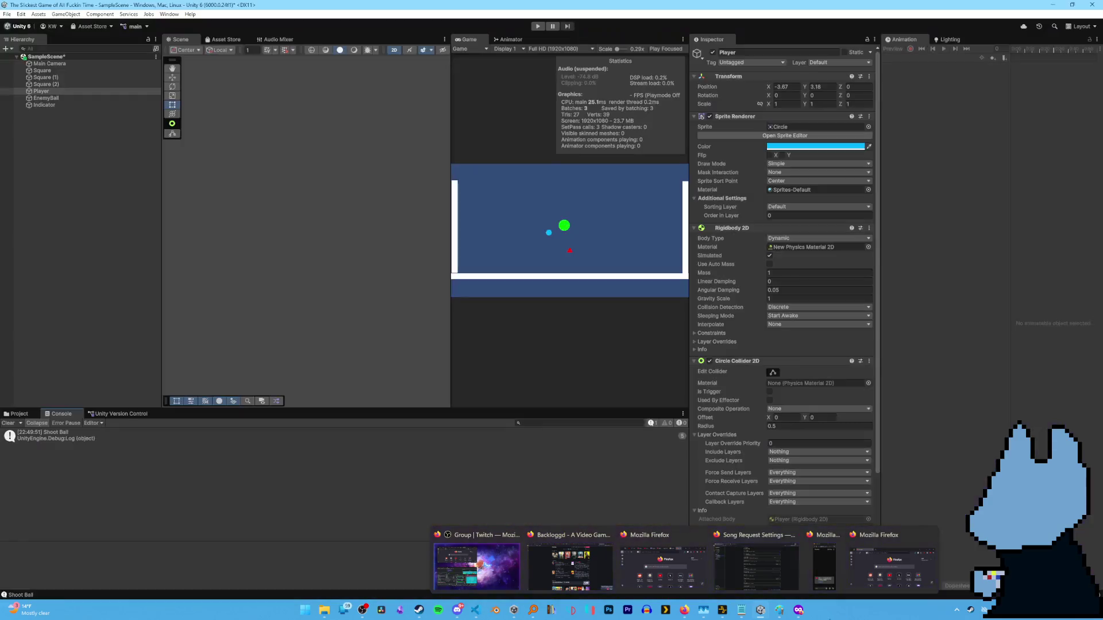
Review the Transform, Object.Instantiate, Rigidbody2D.AddForce and screen-to-world reference pages in Firefox.
{"action": "left_click", "coordinate": [825, 566]}
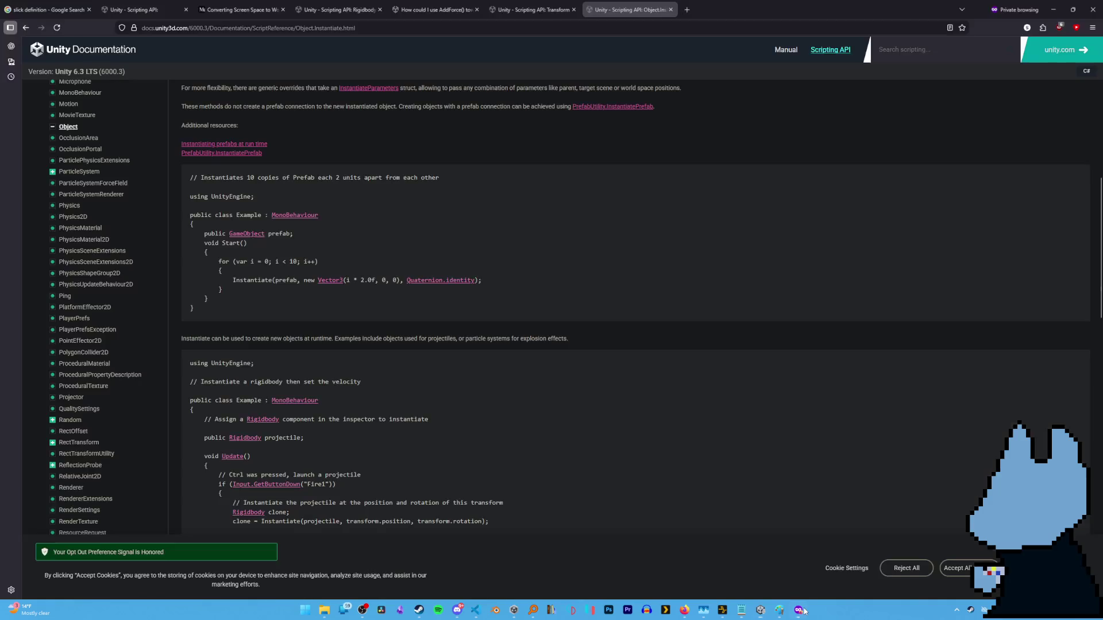
{"action": "scroll", "coordinate": [219, 279], "scroll_direction": "down", "scroll_amount": 1}
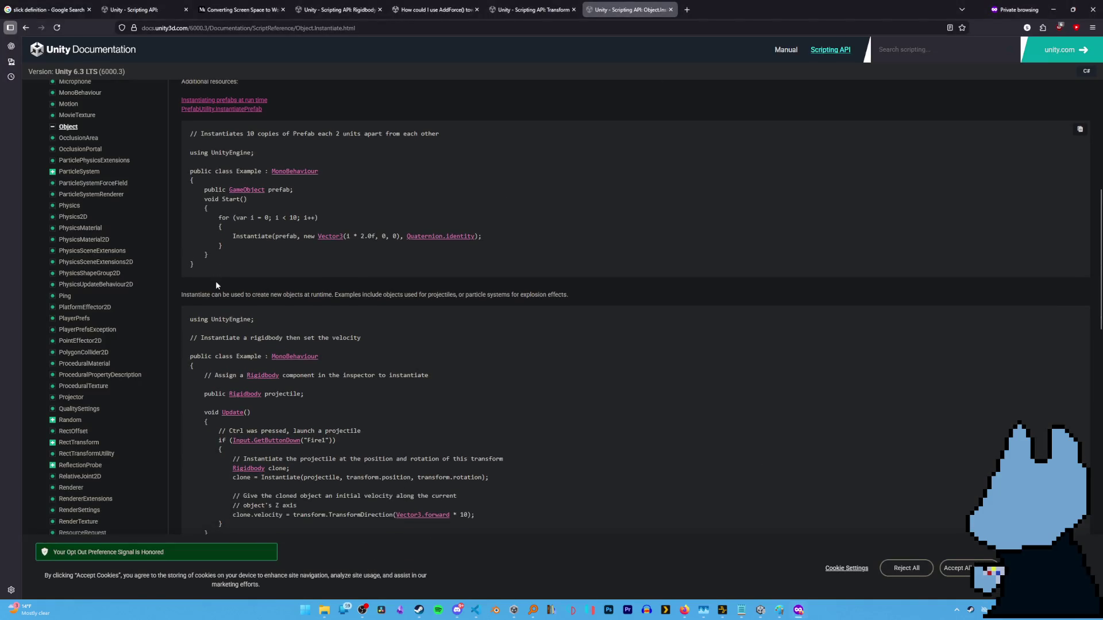
{"action": "left_click", "coordinate": [532, 9]}
{"action": "left_click", "coordinate": [604, 6]}
{"action": "left_click", "coordinate": [339, 10]}
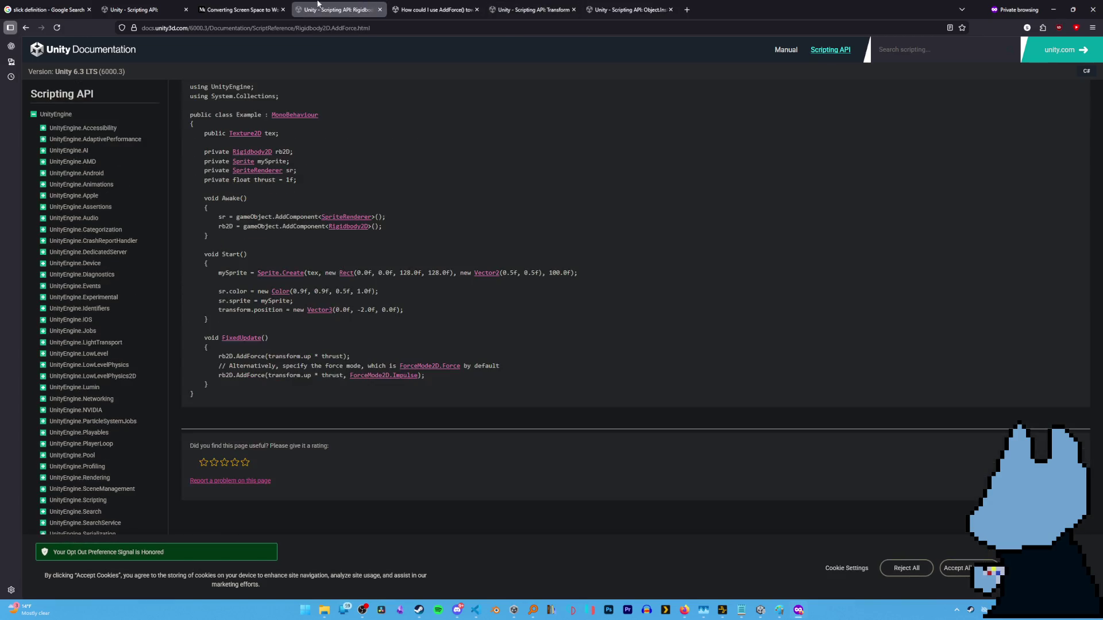
{"action": "left_click", "coordinate": [241, 9]}
Read the Unity Discussions answer on AddForce toward a target position, then return to VS Code.
{"action": "left_click", "coordinate": [462, 6]}
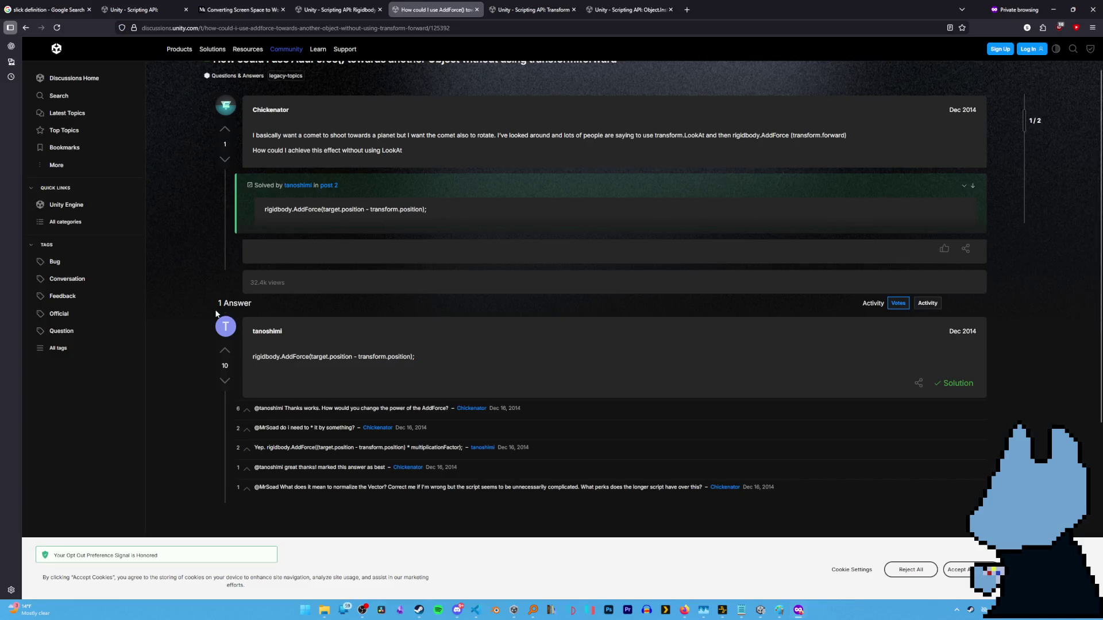
{"action": "scroll", "coordinate": [212, 290], "scroll_direction": "up", "scroll_amount": 1}
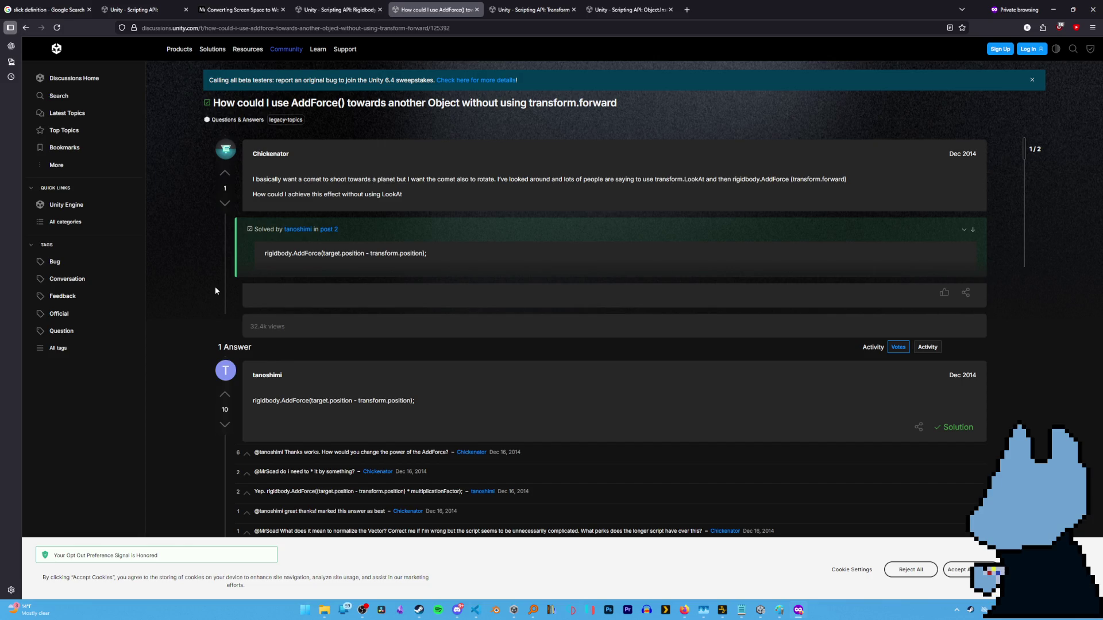
{"action": "scroll", "coordinate": [216, 288], "scroll_direction": "down", "scroll_amount": 1}
{"action": "scroll", "coordinate": [222, 291], "scroll_direction": "down", "scroll_amount": 3}
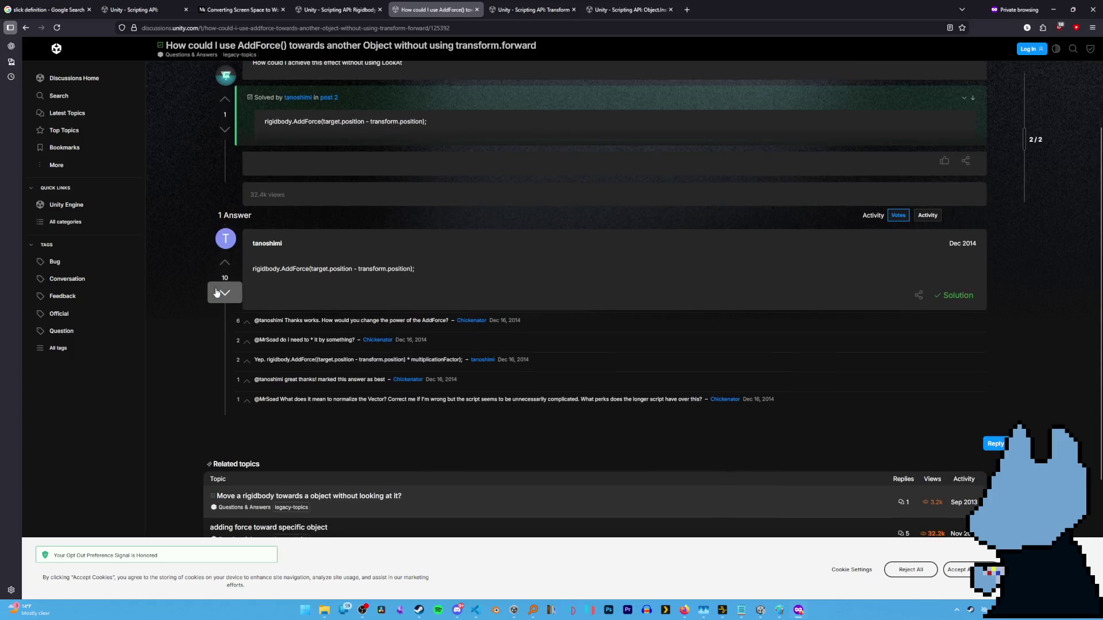
{"action": "scroll", "coordinate": [222, 291], "scroll_direction": "up", "scroll_amount": 3}
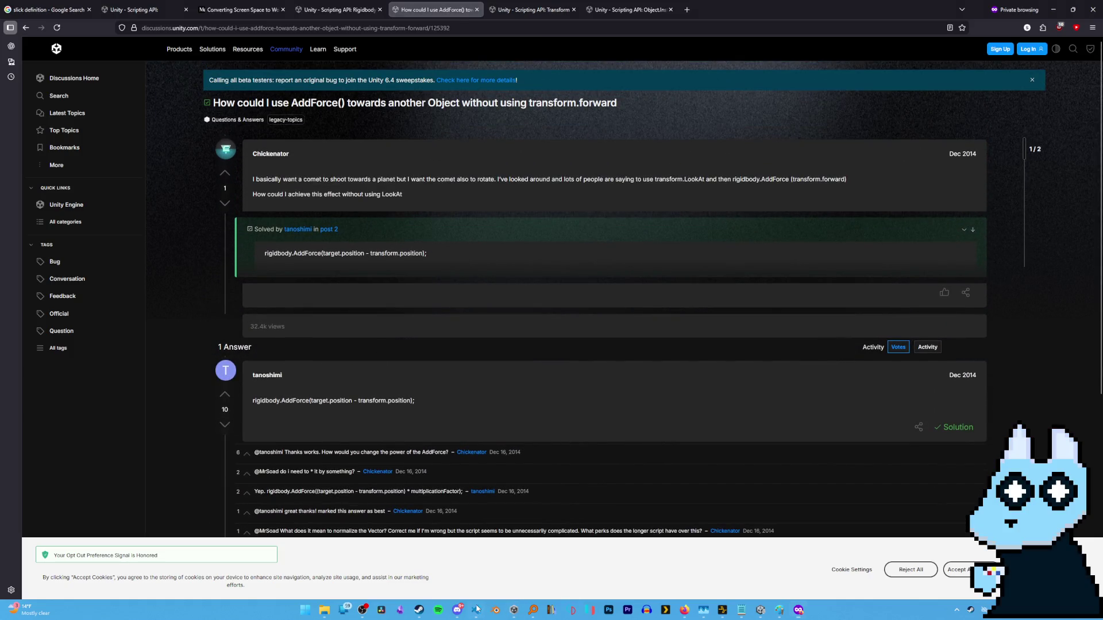
{"action": "left_click", "coordinate": [513, 613]}
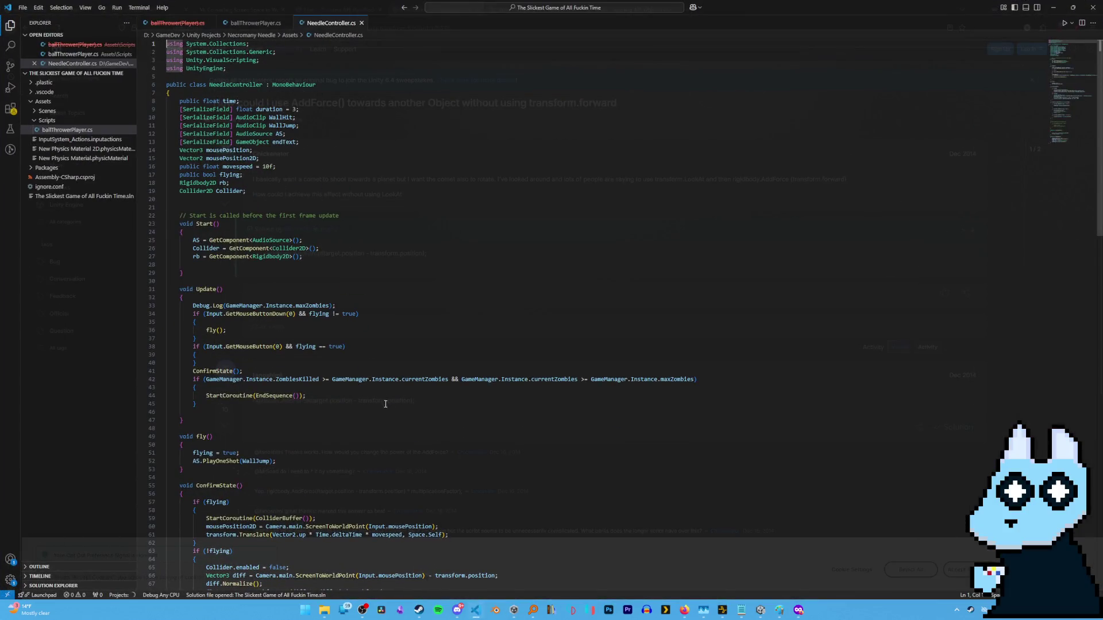
Close NeedleController.cs and select _mouseWorldPos in ballThrowerPlayer.cs's AddForce direction expression.
{"action": "left_click", "coordinate": [361, 23]}
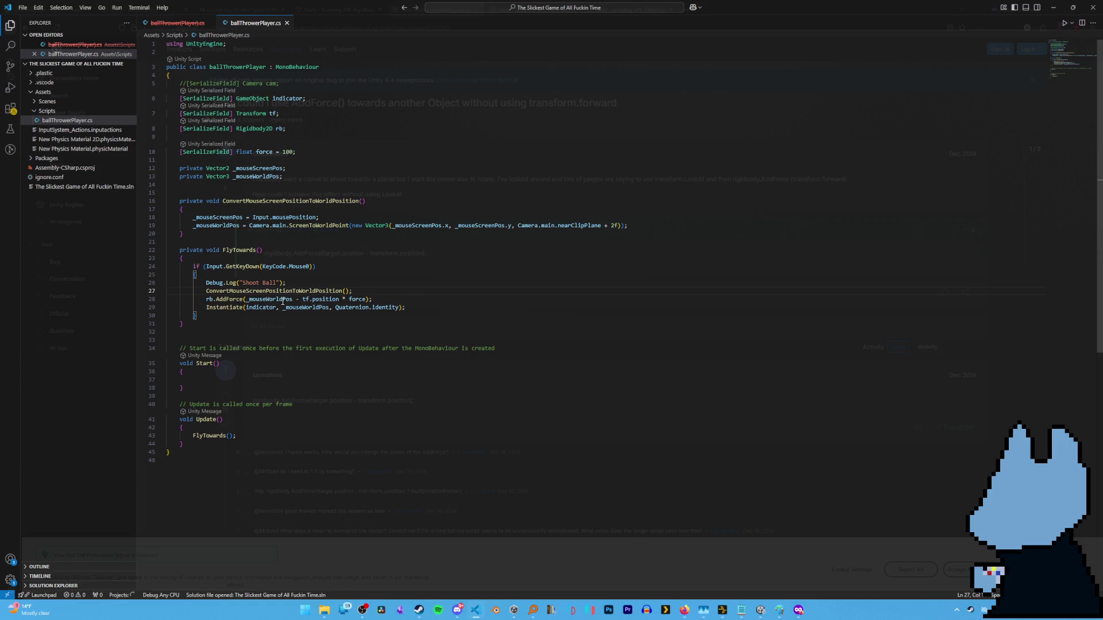
{"action": "left_click_drag", "start_coordinate": [246, 299], "coordinate": [294, 300]}
{"action": "left_click", "coordinate": [295, 299]}
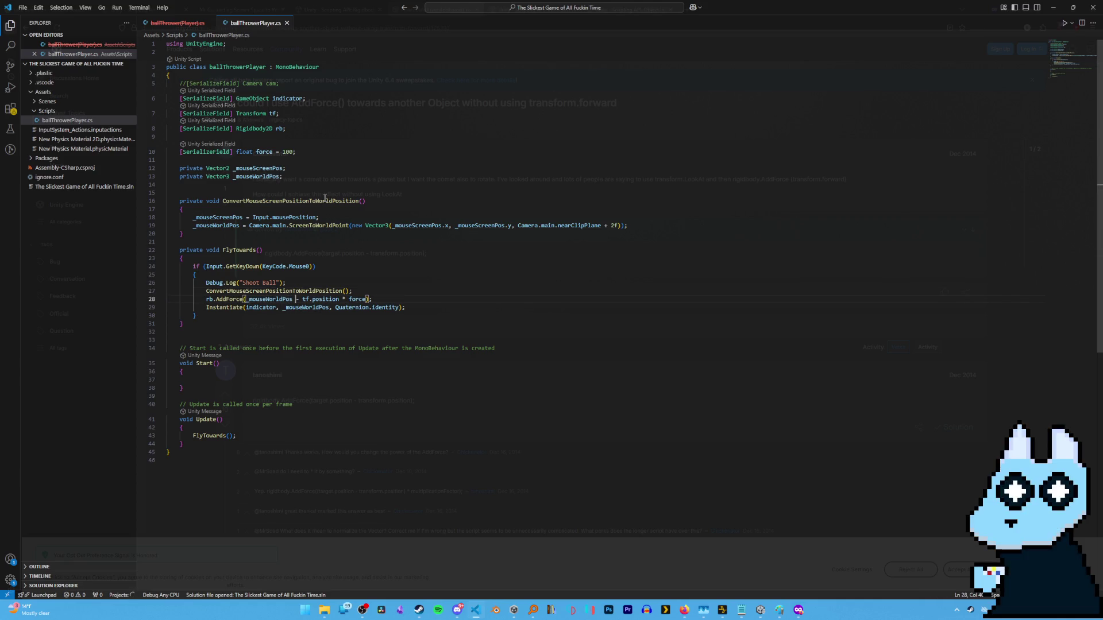
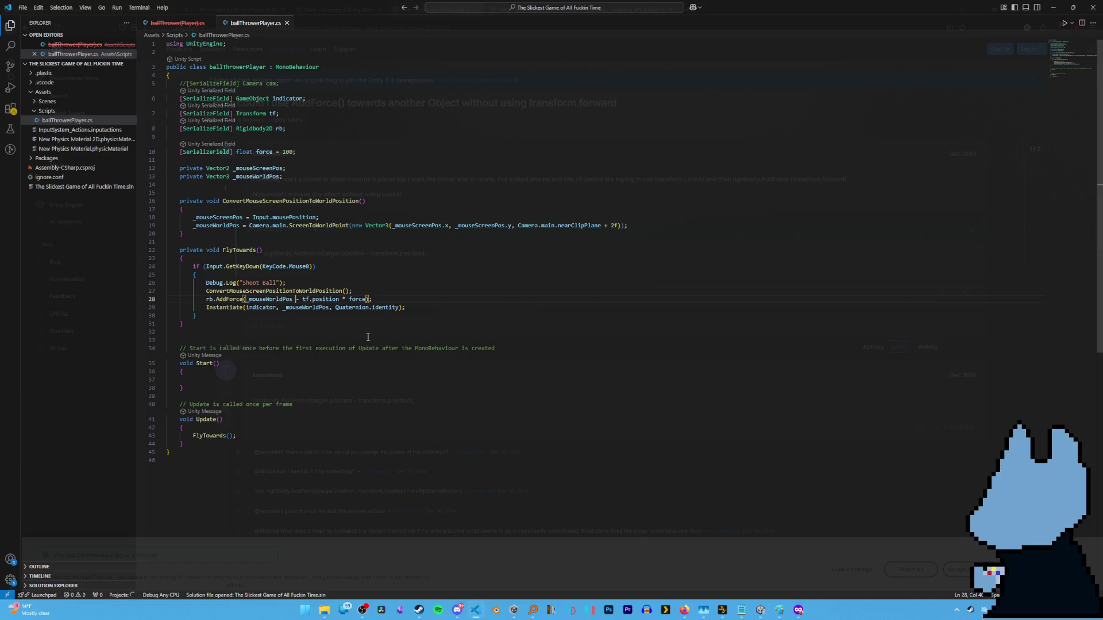
Wrap _mouseWorldPos - tf.position in parentheses in the line 28 AddForce call and save the script.
{"action": "left_click", "coordinate": [340, 299]}
{"action": "type", "text": ")"}
{"action": "key", "text": "Left"}
{"action": "key", "text": "Left"}
{"action": "key", "text": "Left"}
{"action": "type", "text": "("}
{"action": "key", "text": "ctrl+s"}
{"action": "key", "text": "alt+Tab"}
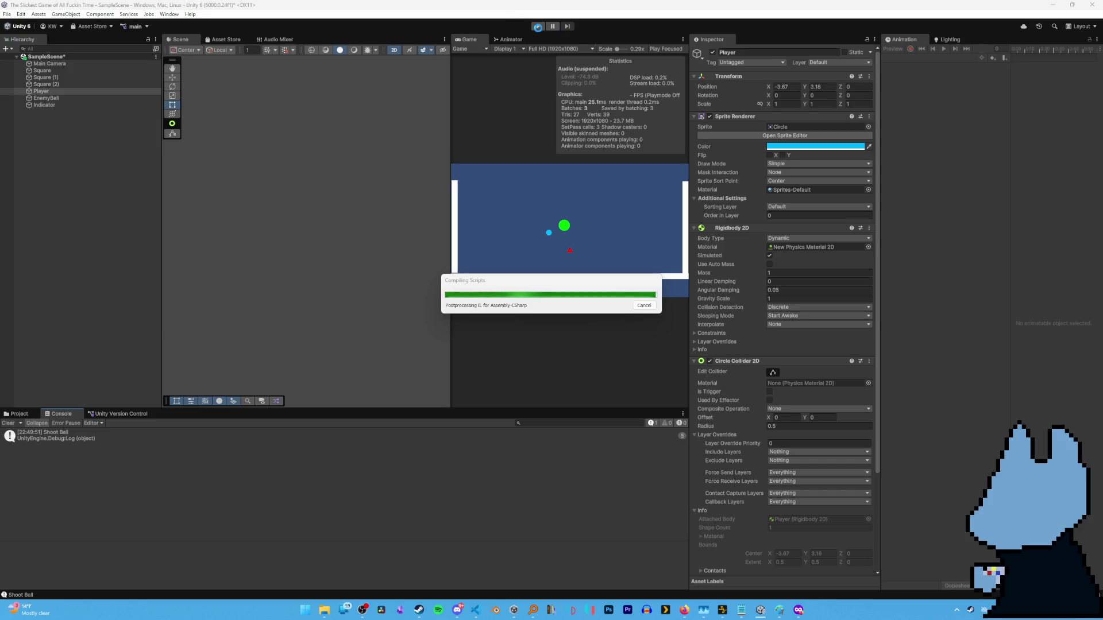
Play-test by shooting the ball at eight spots in the Game view, then stop Play mode.
{"action": "left_click", "coordinate": [537, 26]}
{"action": "left_click", "coordinate": [539, 26]}
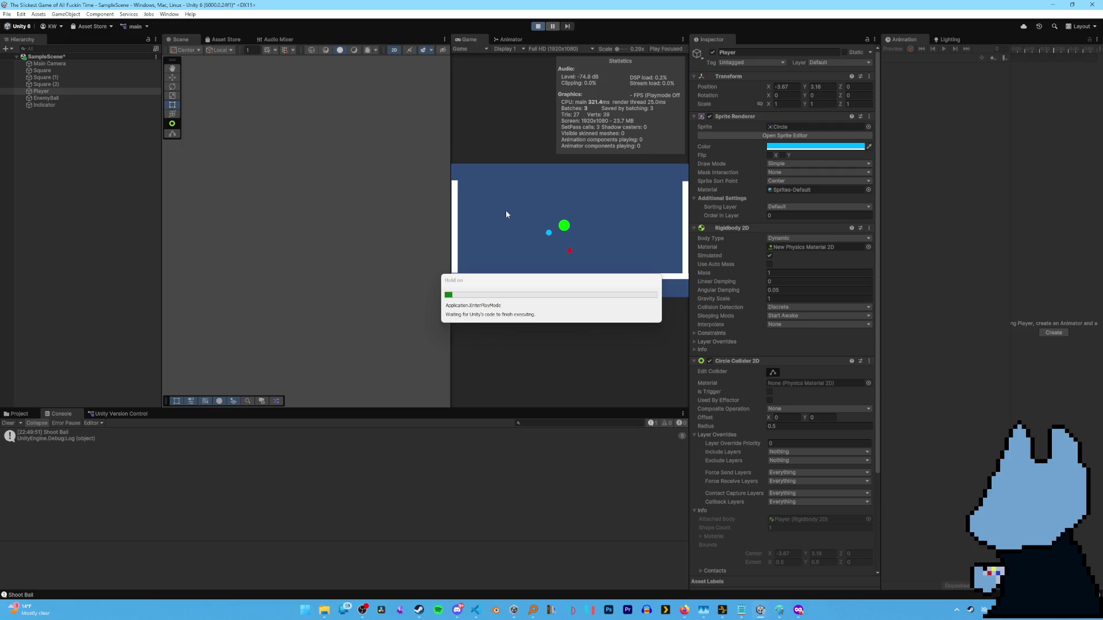
{"action": "left_click", "coordinate": [475, 211]}
{"action": "left_click", "coordinate": [608, 246]}
{"action": "left_click", "coordinate": [517, 194]}
{"action": "left_click", "coordinate": [637, 199]}
{"action": "left_click", "coordinate": [647, 248]}
{"action": "left_click", "coordinate": [664, 266]}
{"action": "left_click", "coordinate": [648, 187]}
{"action": "left_click", "coordinate": [576, 224]}
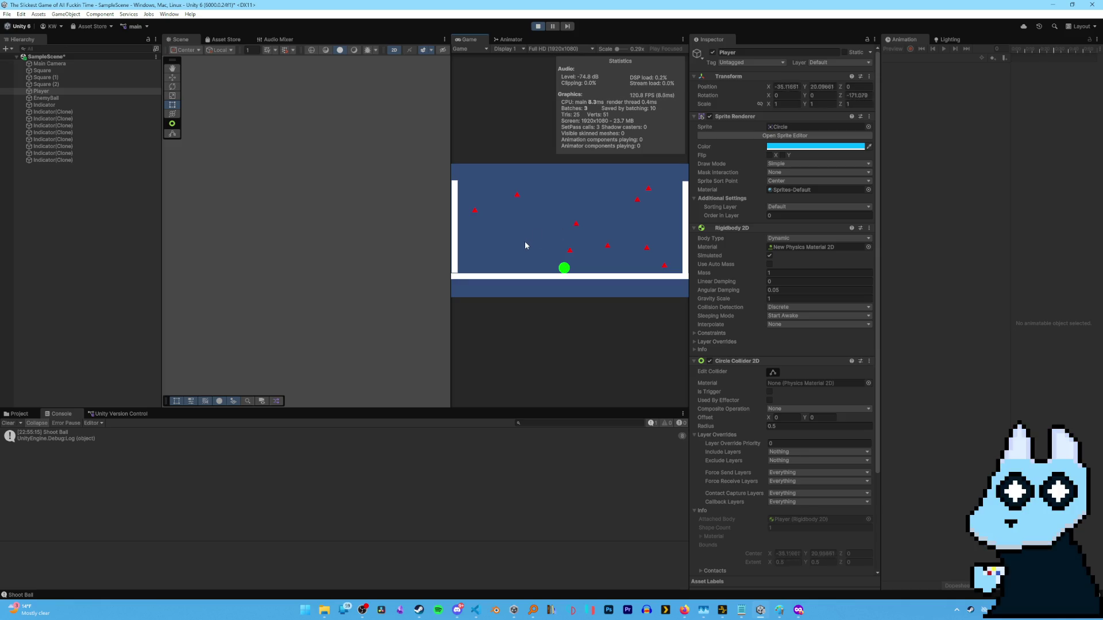
{"action": "left_click", "coordinate": [538, 26]}
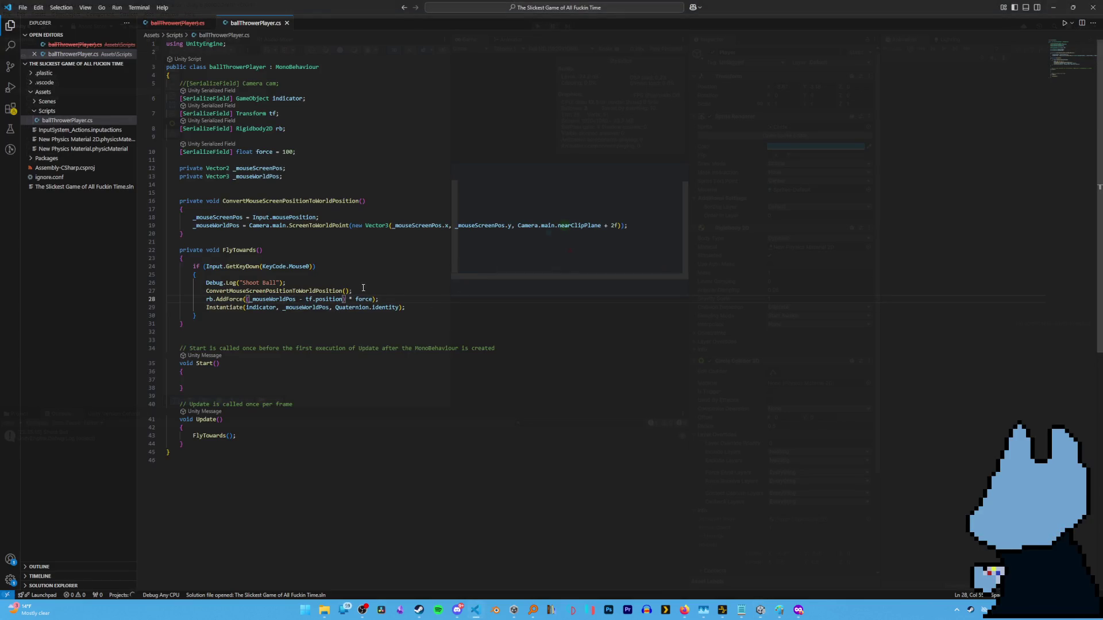
Insert rb.AddForce(zero); on a new line above the existing AddForce call and save.
{"action": "left_click", "coordinate": [385, 290]}
{"action": "key", "text": "Return"}
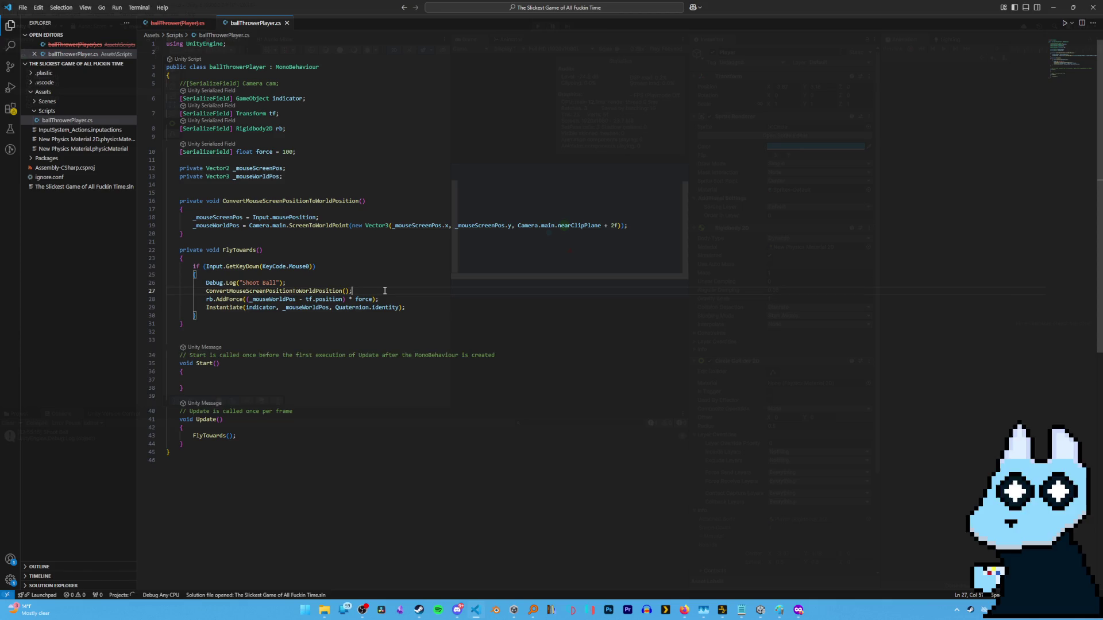
{"action": "type", "text": "rb."}
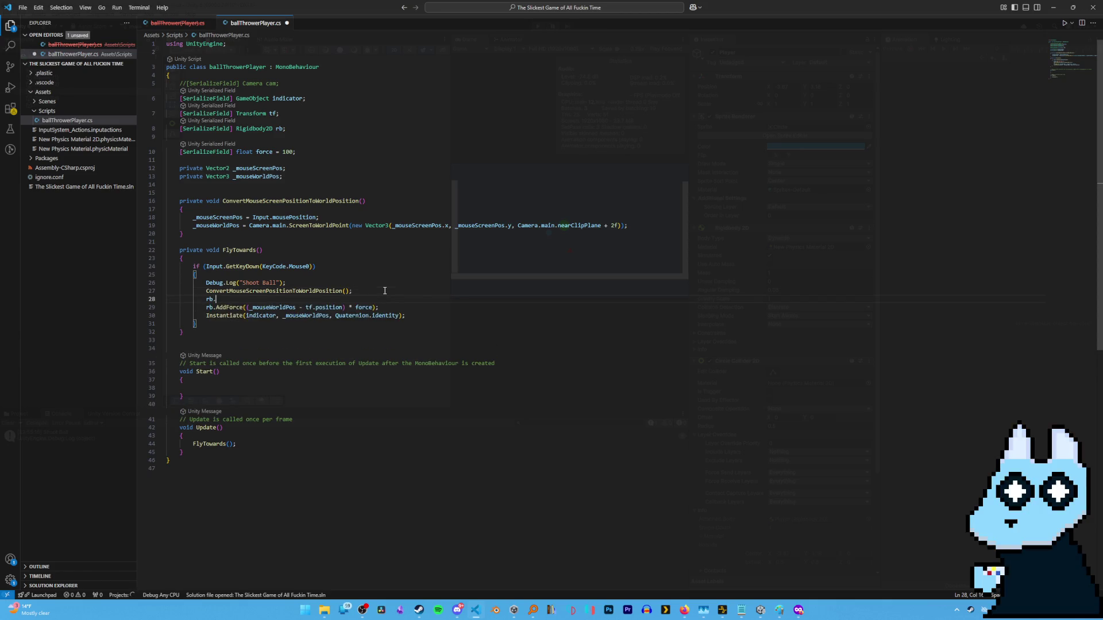
{"action": "key", "text": "Escape"}
{"action": "key", "text": "BackSpace"}
{"action": "key", "text": "BackSpace"}
{"action": "type", "text": "AddForce(zer"}
{"action": "type", "text": "o"}
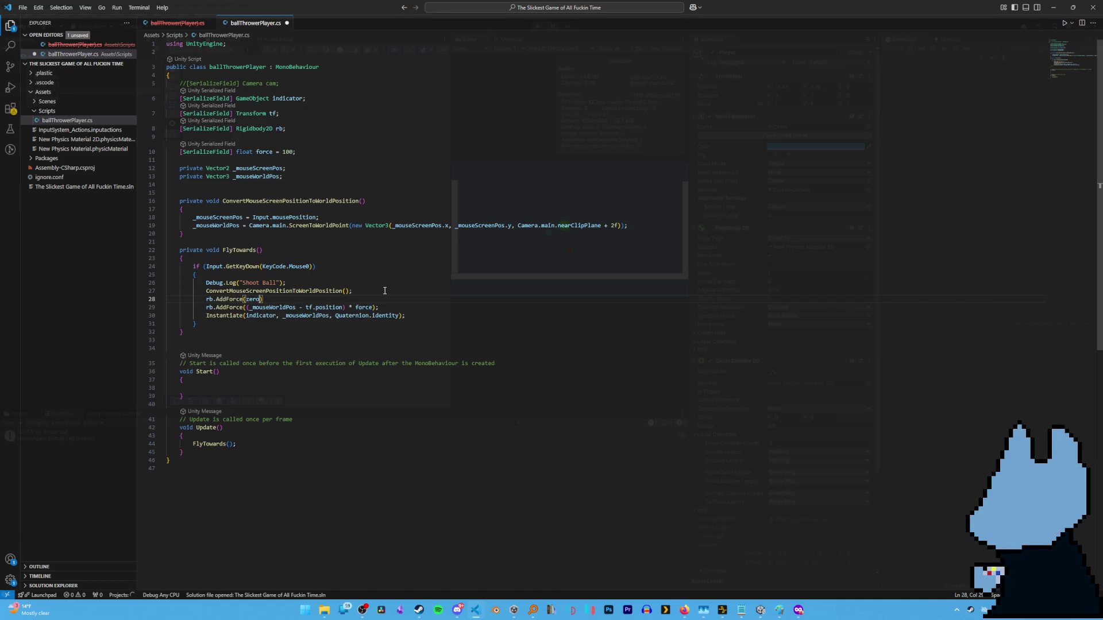
{"action": "key", "text": "ctrl+s"}
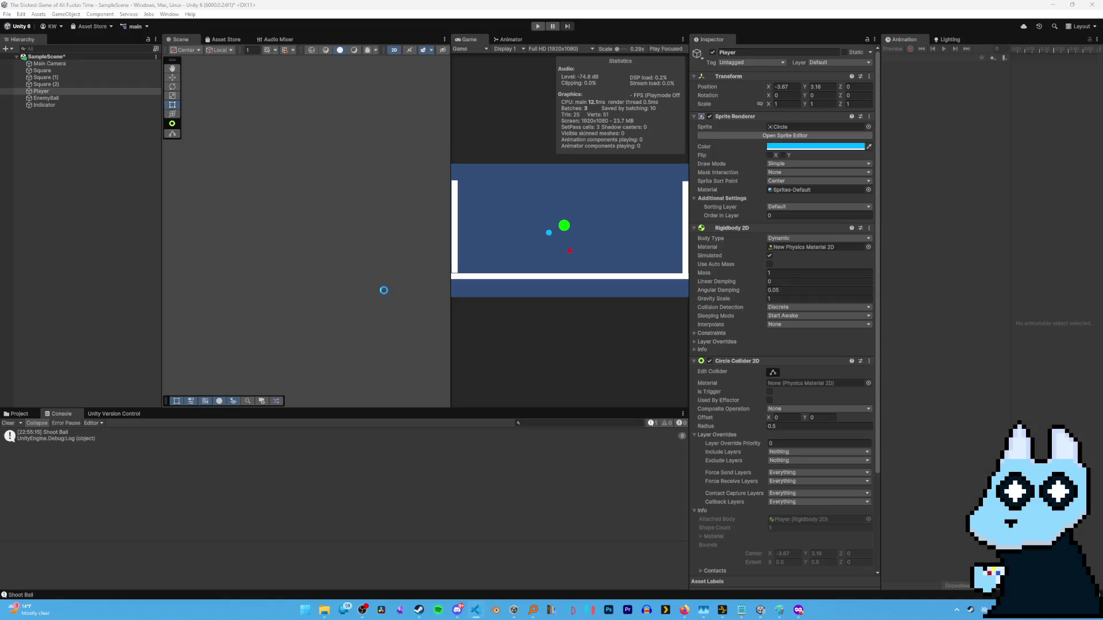
Try Play mode, then jump from the CS0103 'zero' error and select .AddForce(zero); on line 28.
{"action": "key", "text": "alt+Tab"}
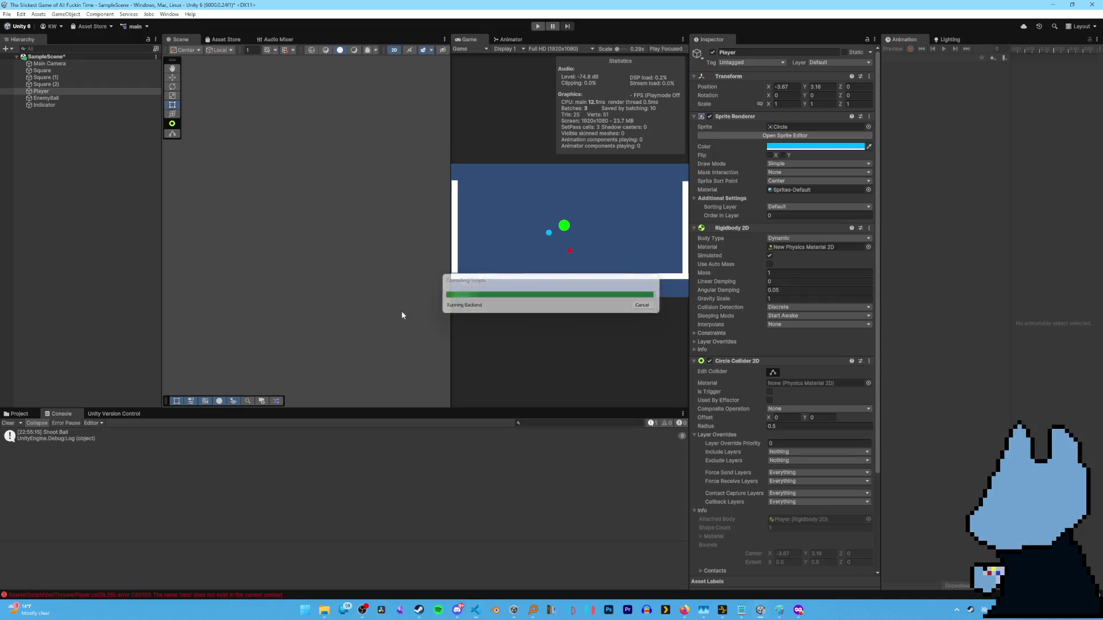
{"action": "left_click", "coordinate": [538, 27]}
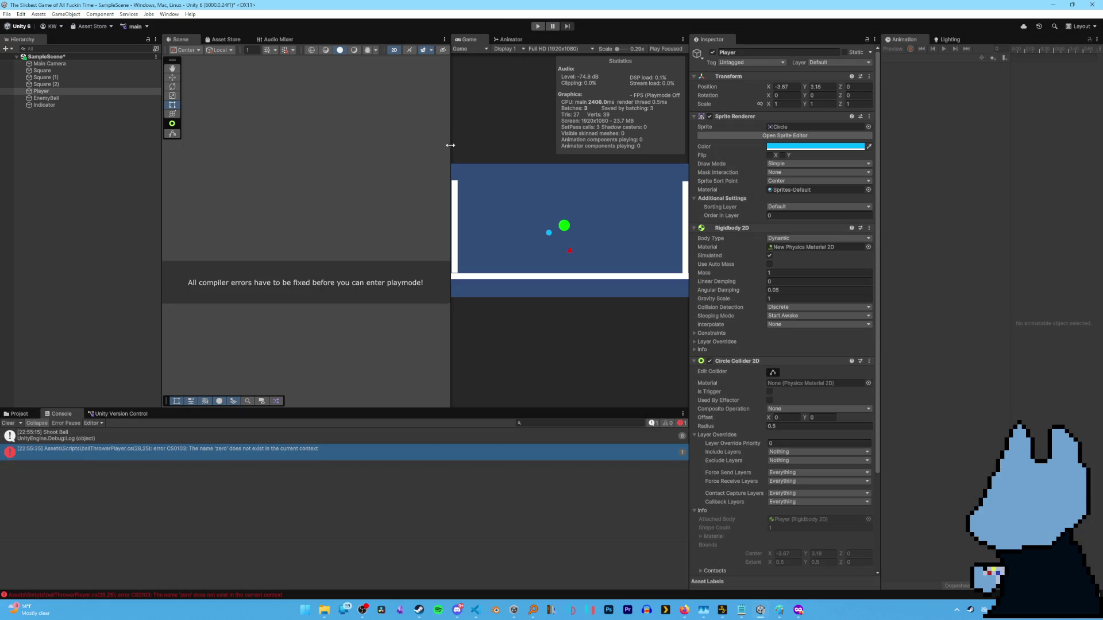
{"action": "double_click", "coordinate": [173, 449]}
{"action": "left_click", "coordinate": [271, 303]}
{"action": "left_click_drag", "start_coordinate": [271, 301], "coordinate": [214, 299]}
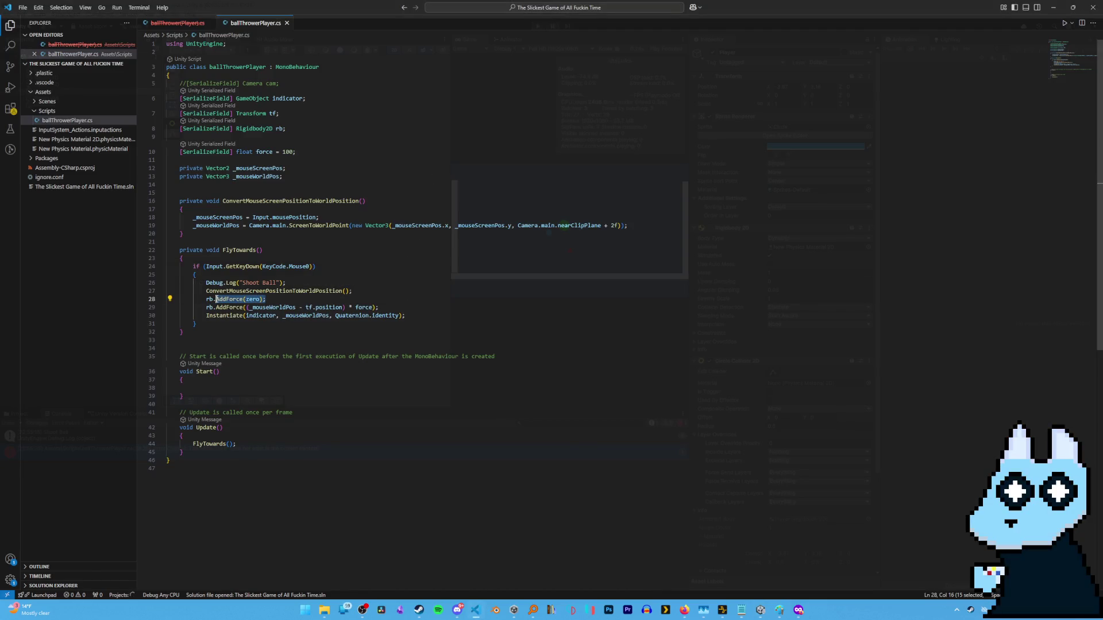
{"action": "key", "text": "alt+Tab"}
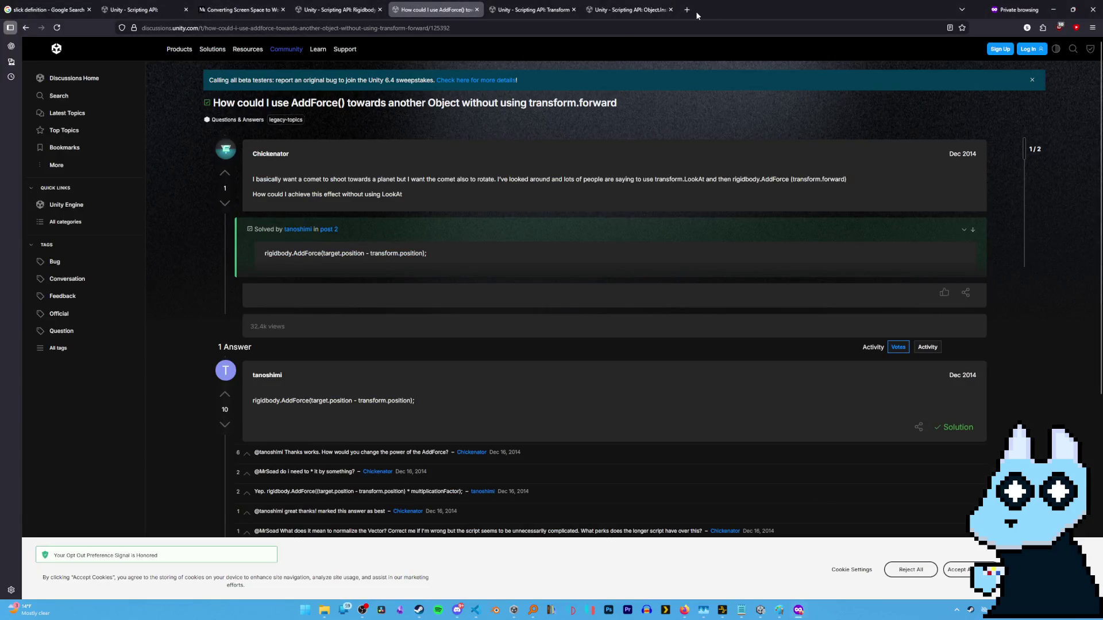
Open the Rigidbody2D.AddForce documentation by searching rigidbody2d in a new tab.
{"action": "left_click", "coordinate": [687, 9]}
{"action": "type", "text": "rigidbody2d"}
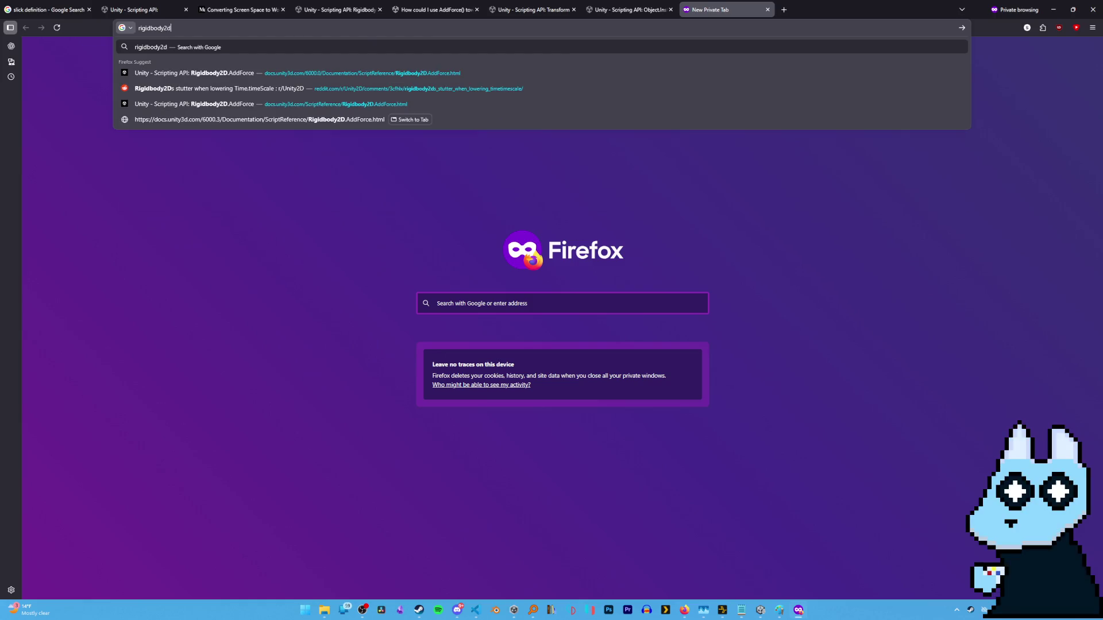
{"action": "key", "text": "Down"}
{"action": "key", "text": "Down"}
{"action": "key", "text": "Up"}
{"action": "key", "text": "Return"}
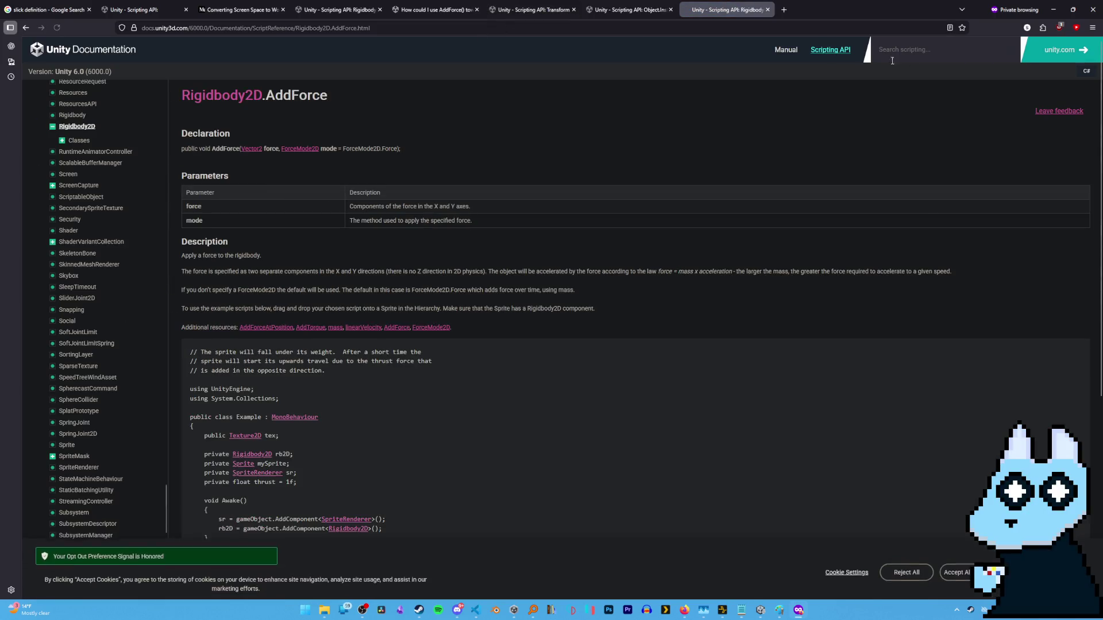
Browse the Rigidbody2D class reference's properties and methods, then return to the AddForce page.
{"action": "left_click", "coordinate": [217, 96]}
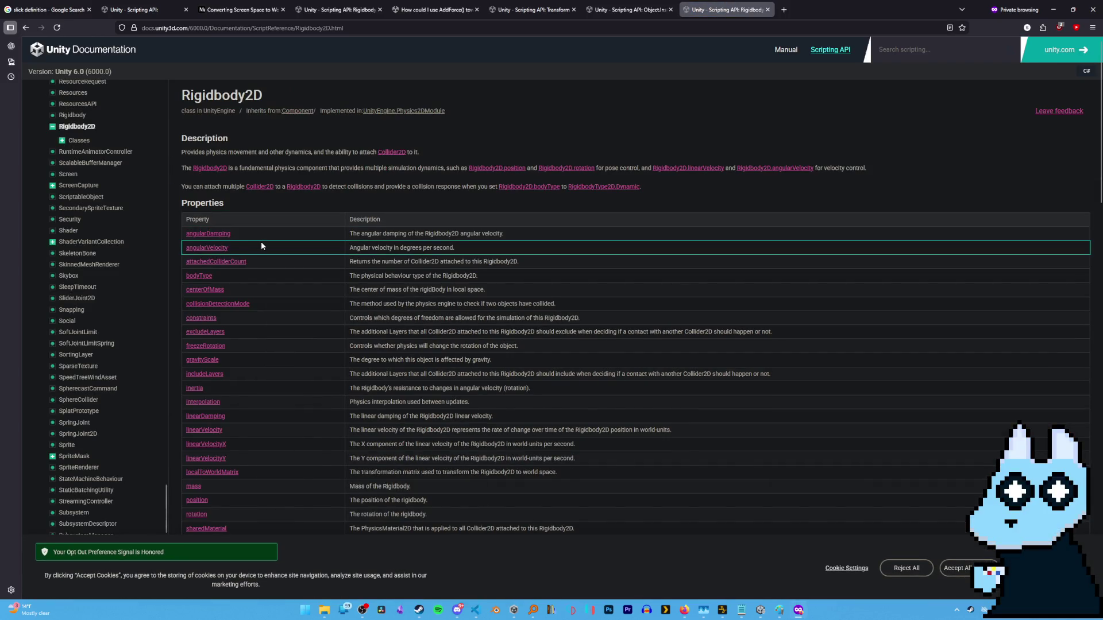
{"action": "scroll", "coordinate": [261, 242], "scroll_direction": "down", "scroll_amount": 8}
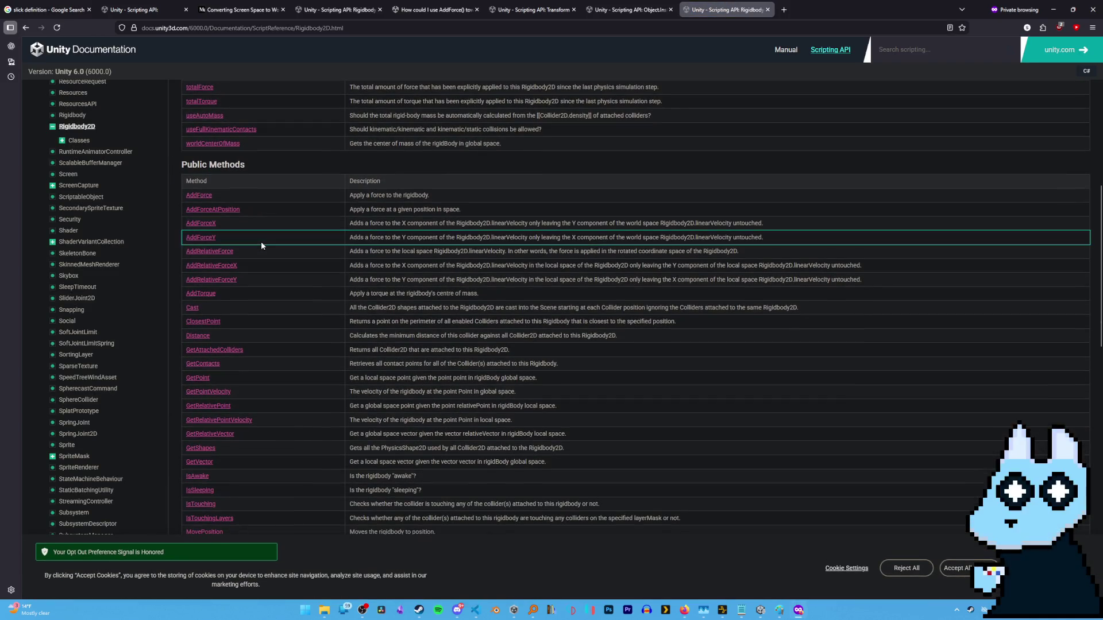
{"action": "scroll", "coordinate": [262, 243], "scroll_direction": "down", "scroll_amount": 3}
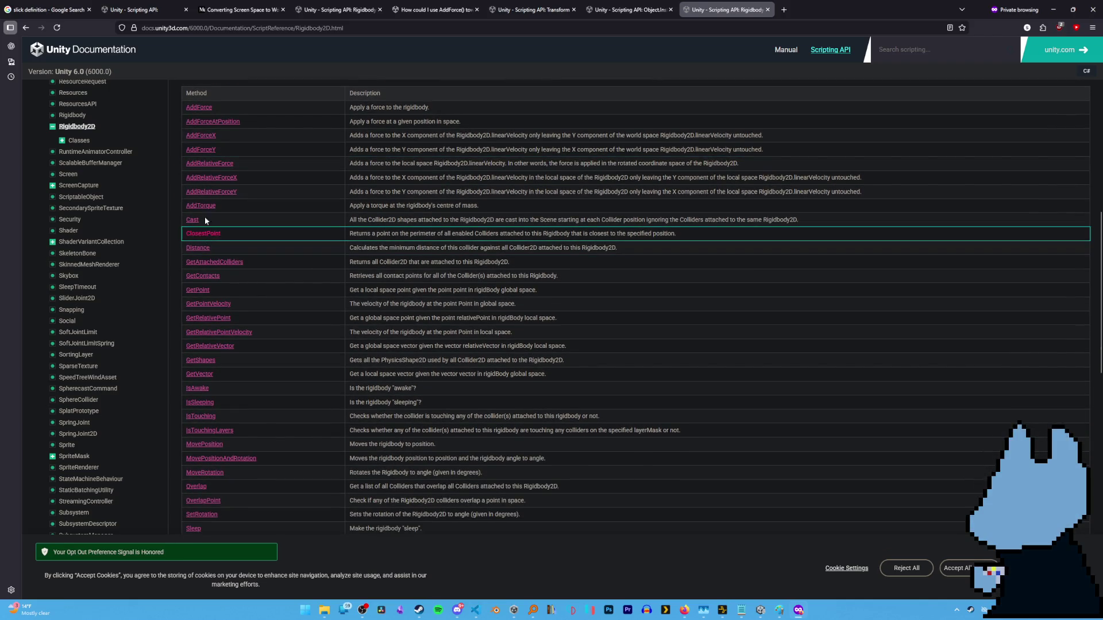
{"action": "scroll", "coordinate": [205, 281], "scroll_direction": "down", "scroll_amount": 3}
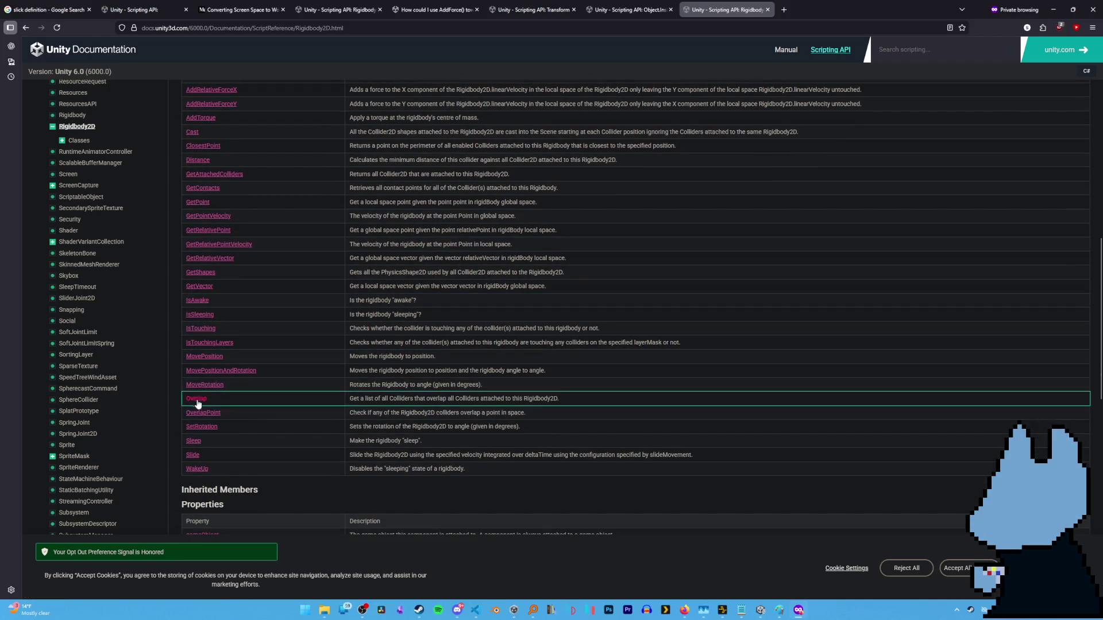
{"action": "scroll", "coordinate": [198, 404], "scroll_direction": "down", "scroll_amount": 4}
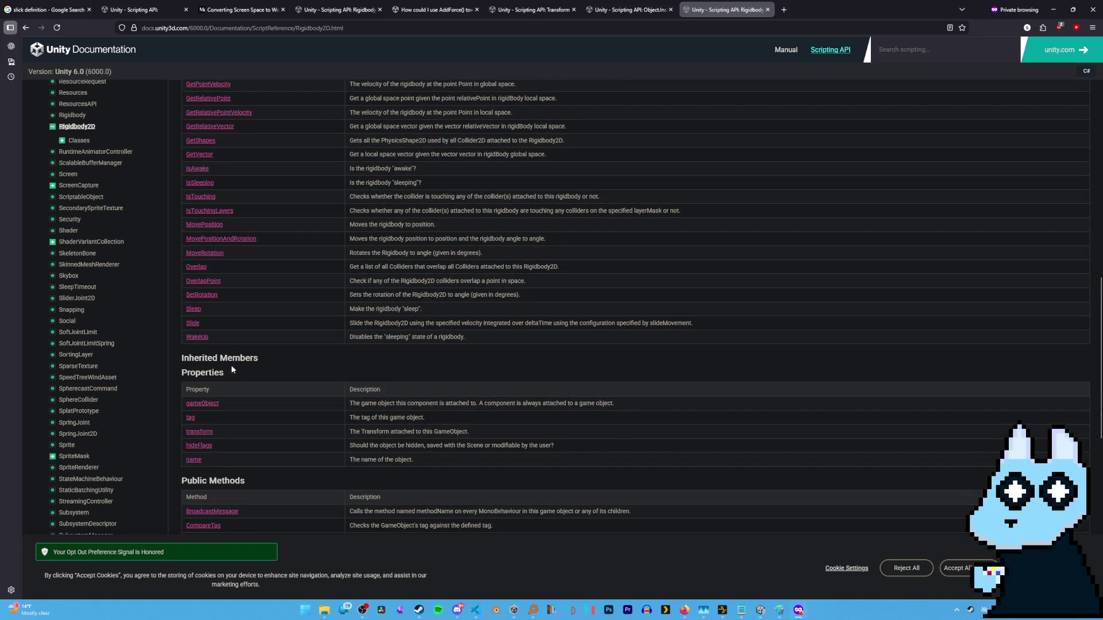
{"action": "scroll", "coordinate": [218, 287], "scroll_direction": "up", "scroll_amount": 5}
{"action": "scroll", "coordinate": [247, 365], "scroll_direction": "down", "scroll_amount": 8}
{"action": "scroll", "coordinate": [245, 360], "scroll_direction": "down", "scroll_amount": 8}
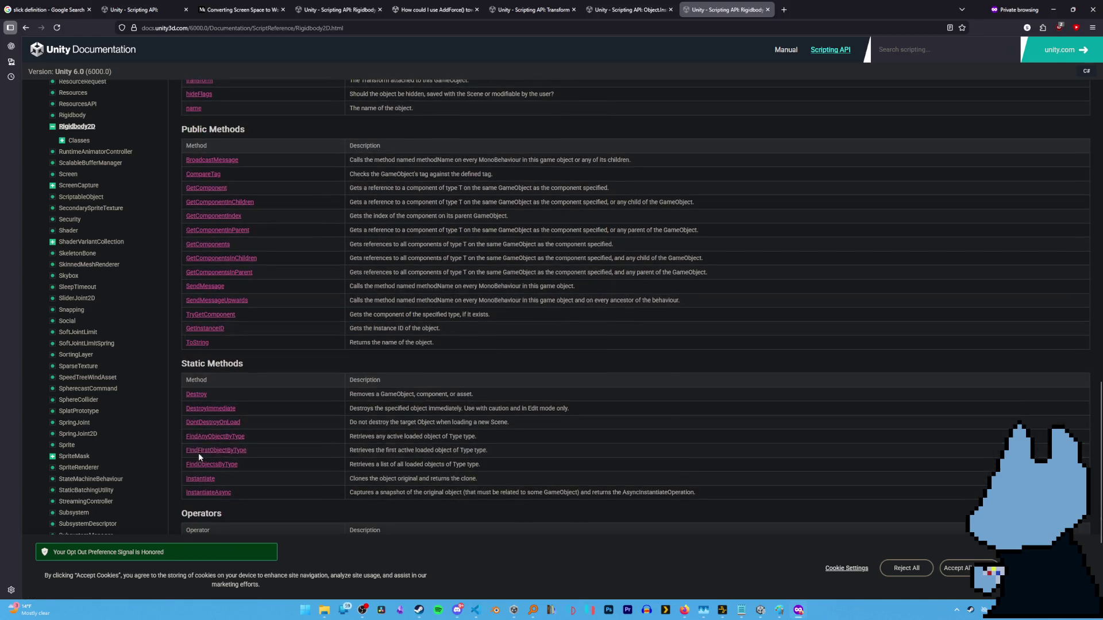
{"action": "scroll", "coordinate": [205, 408], "scroll_direction": "down", "scroll_amount": 5}
{"action": "scroll", "coordinate": [210, 422], "scroll_direction": "up", "scroll_amount": 12}
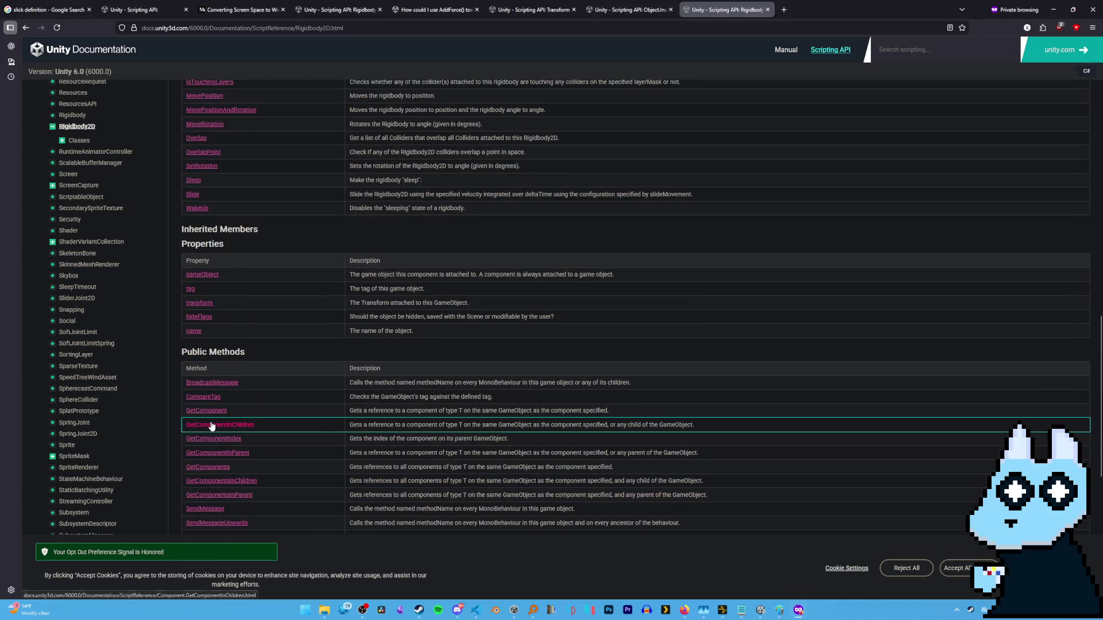
{"action": "scroll", "coordinate": [210, 422], "scroll_direction": "up", "scroll_amount": 10}
{"action": "scroll", "coordinate": [209, 412], "scroll_direction": "up", "scroll_amount": 1}
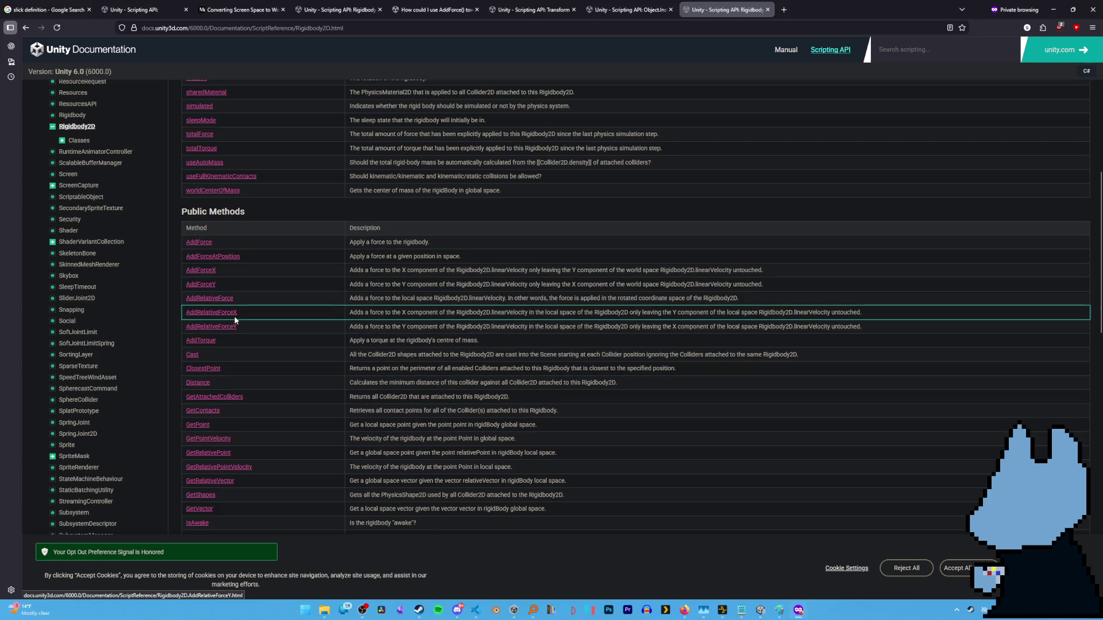
{"action": "scroll", "coordinate": [233, 323], "scroll_direction": "down", "scroll_amount": 1}
{"action": "scroll", "coordinate": [222, 368], "scroll_direction": "down", "scroll_amount": 3}
{"action": "scroll", "coordinate": [216, 443], "scroll_direction": "down", "scroll_amount": 1}
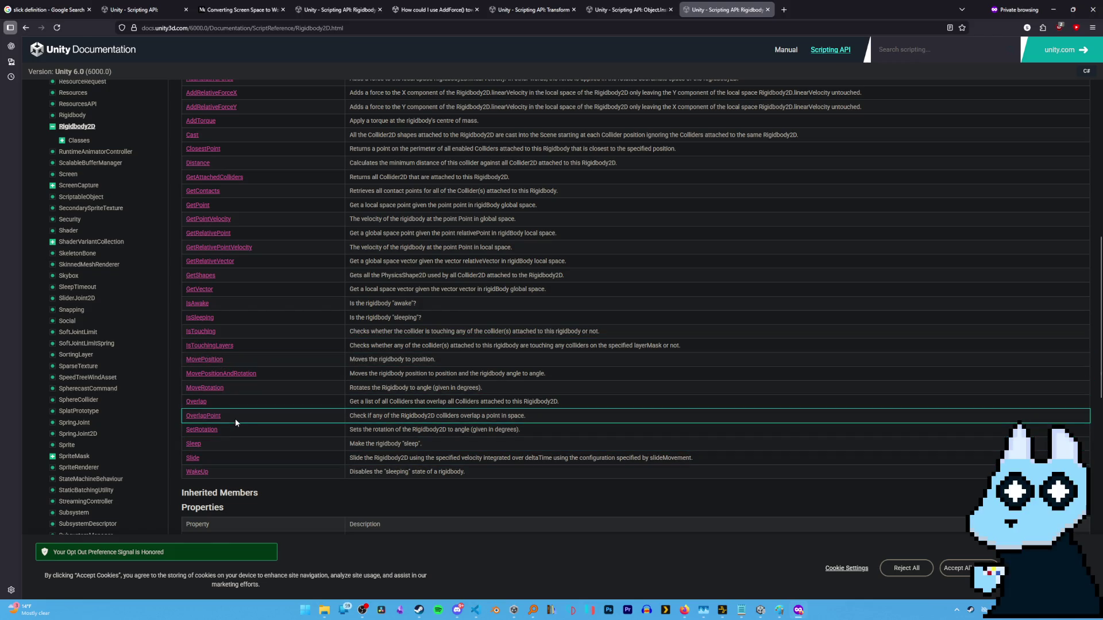
{"action": "scroll", "coordinate": [236, 411], "scroll_direction": "up", "scroll_amount": 10}
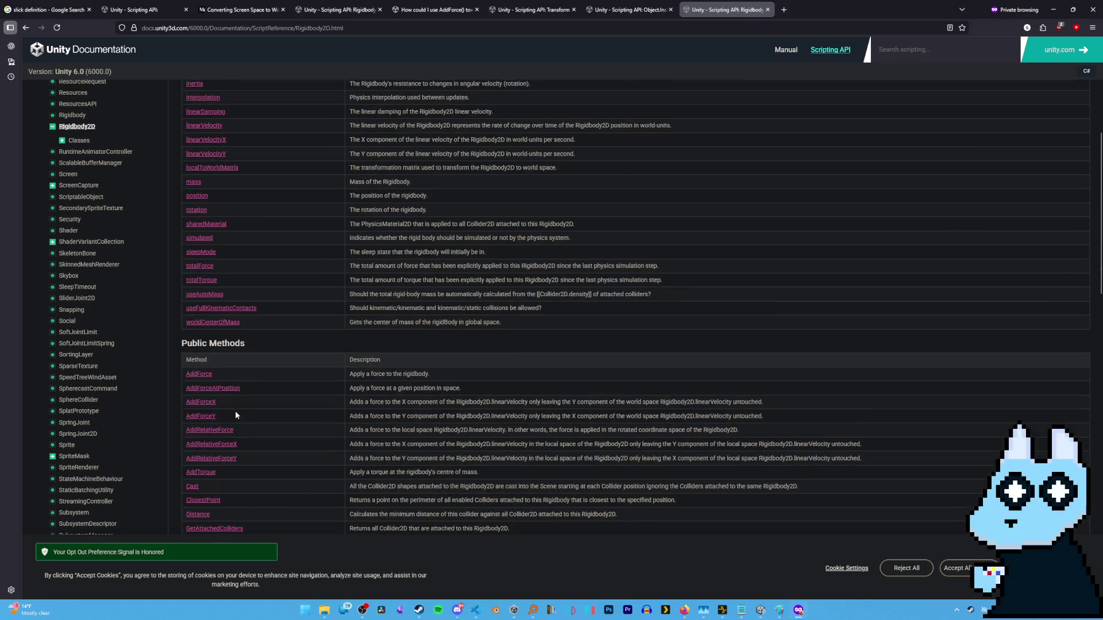
{"action": "scroll", "coordinate": [235, 412], "scroll_direction": "up", "scroll_amount": 2}
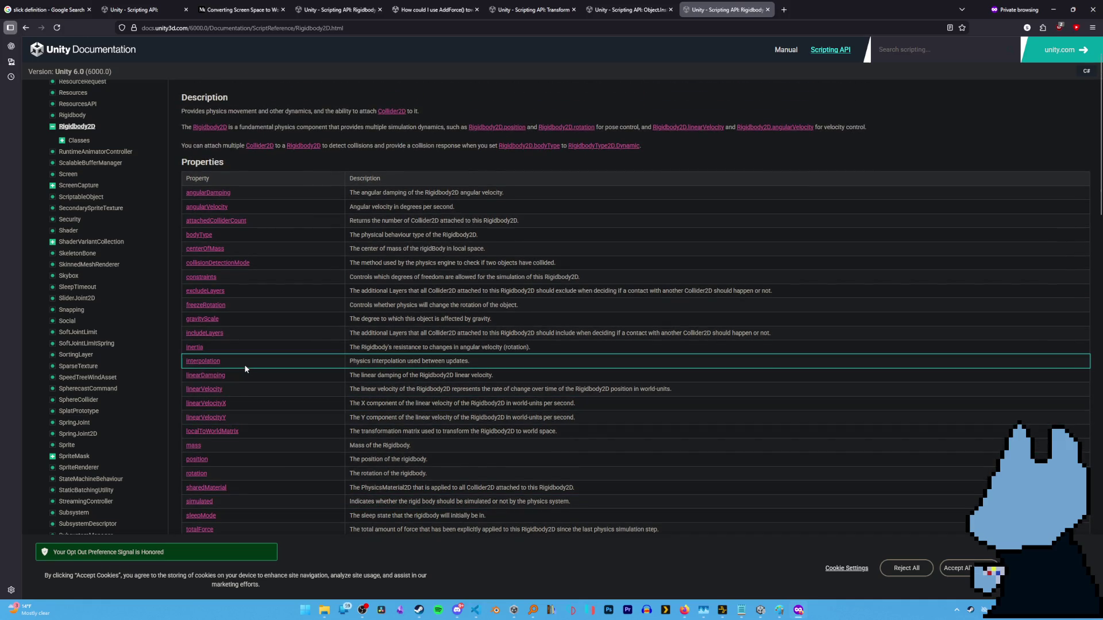
{"action": "scroll", "coordinate": [245, 368], "scroll_direction": "down", "scroll_amount": 2}
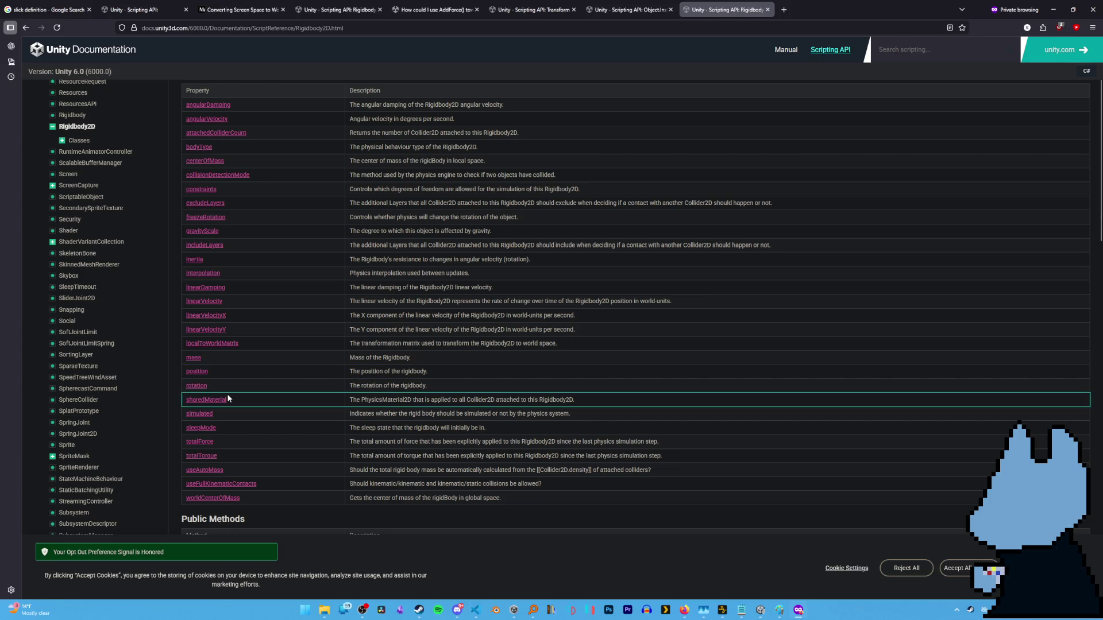
{"action": "key", "text": "alt+Left"}
Google 'how to zero the focre of an object unity' in a new tab.
{"action": "key", "text": "ctrl+t"}
{"action": "type", "text": "how to zero the f"}
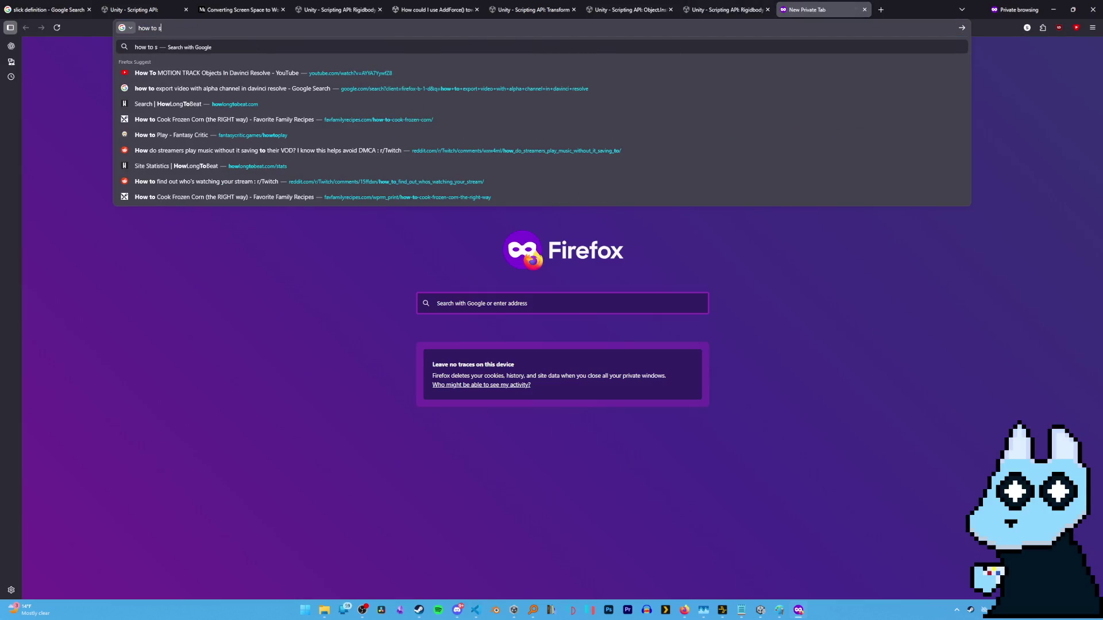
{"action": "type", "text": "ocr"}
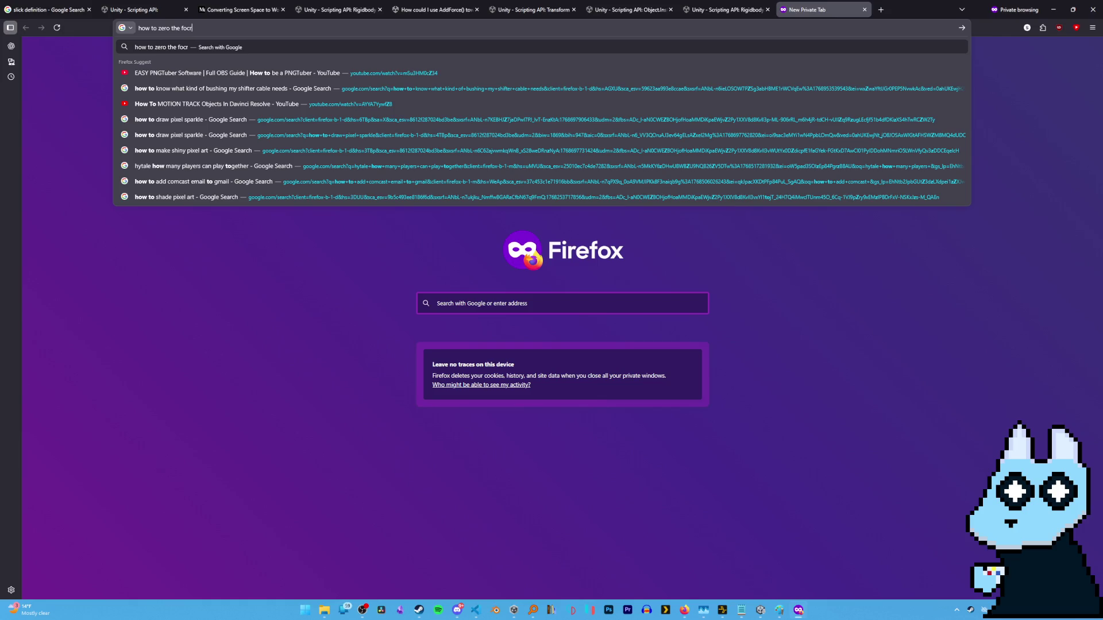
{"action": "type", "text": "e of an object"}
{"action": "type", "text": " unity"}
{"action": "key", "text": "Return"}
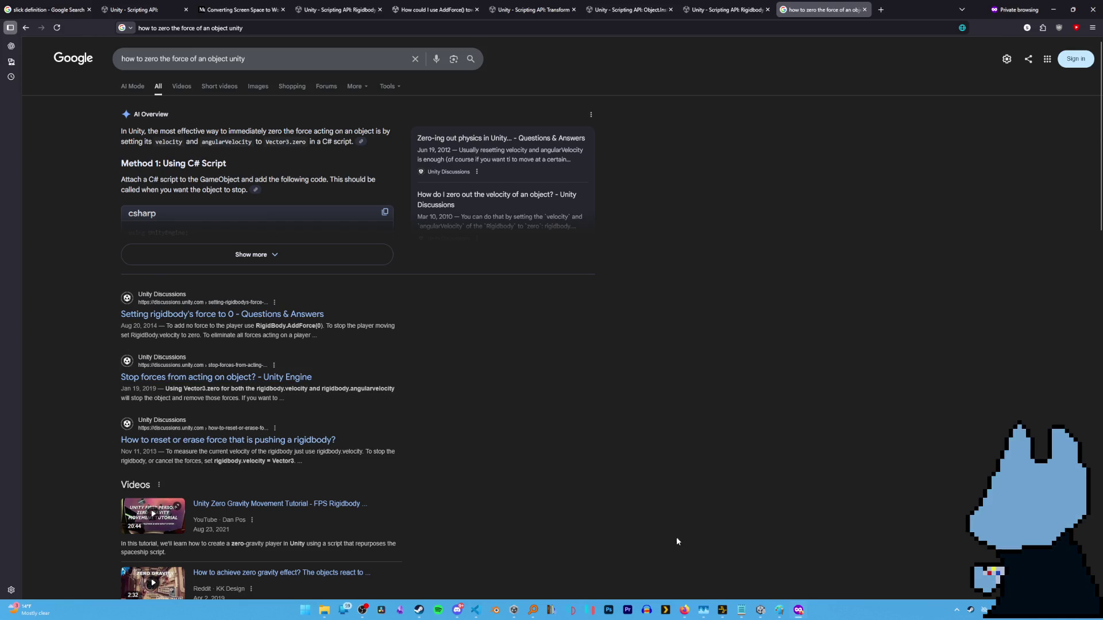
Back in the script, select AddForce(zero); on line 28 and delete it.
{"action": "left_click", "coordinate": [475, 610]}
{"action": "left_click", "coordinate": [280, 303]}
{"action": "mouse_move", "coordinate": [280, 303]}
{"action": "left_mouse_down"}
{"action": "mouse_move", "coordinate": [189, 307]}
{"action": "mouse_move", "coordinate": [218, 300]}
{"action": "left_mouse_up"}
{"action": "type", "text": "angu"}
{"action": "key", "text": "BackSpace"}
{"action": "key", "text": "BackSpace"}
{"action": "key", "text": "BackSpace"}
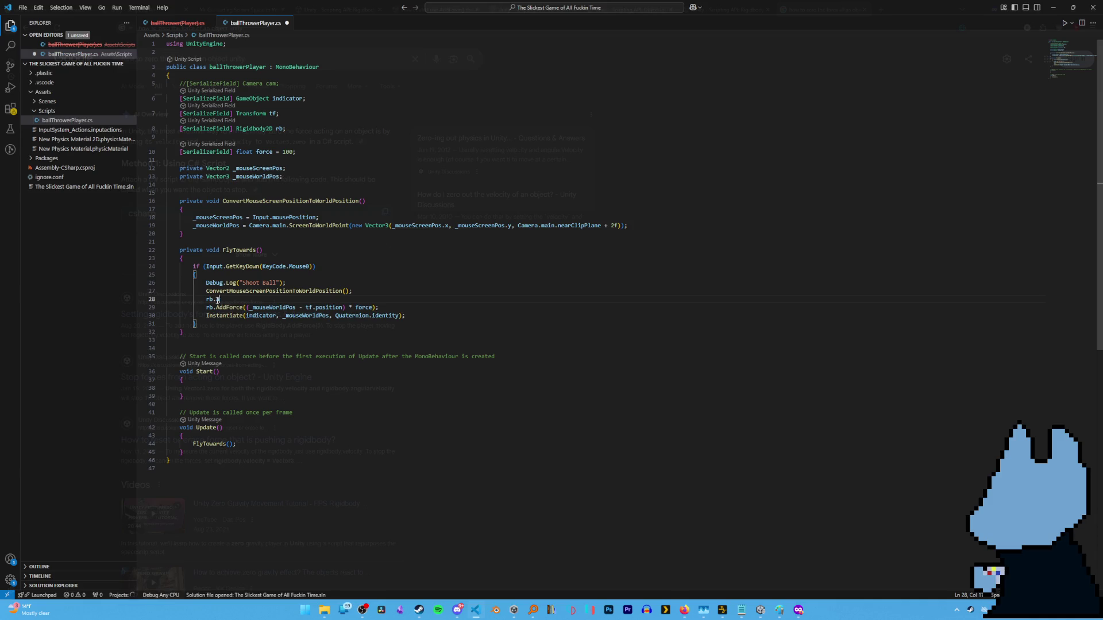
Write rb.velocity = new Vector3(zero) on line 28 and save.
{"action": "type", "text": "velocity"}
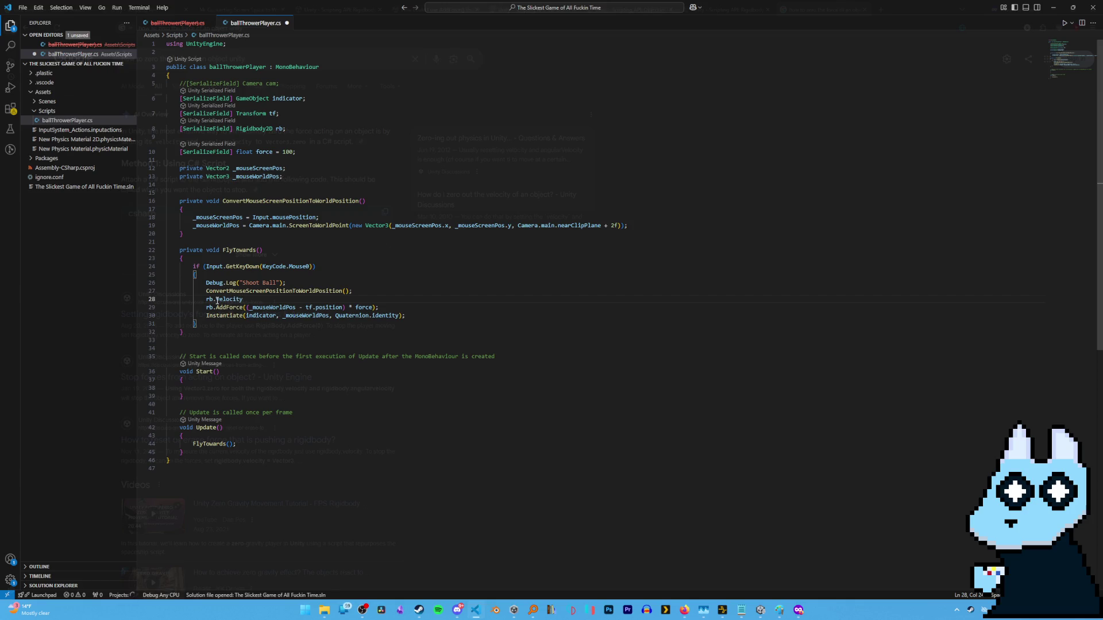
{"action": "type", "text": " = v"}
{"action": "type", "text": "ector3"}
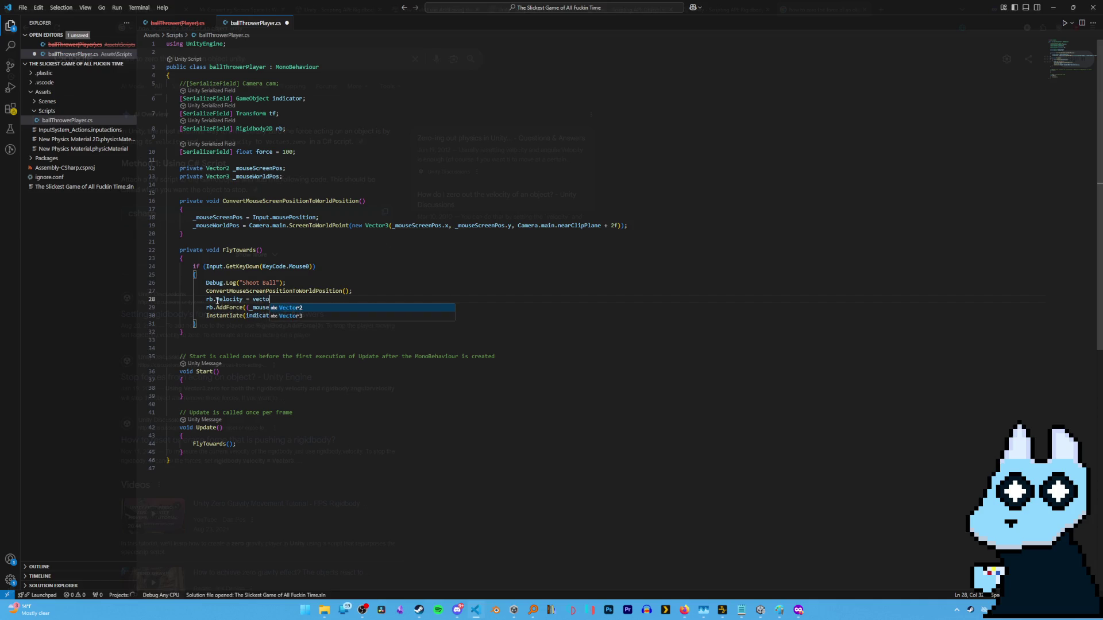
{"action": "key", "text": "BackSpace"}
{"action": "key", "text": "BackSpace"}
{"action": "key", "text": "BackSpace"}
{"action": "type", "text": "bew"}
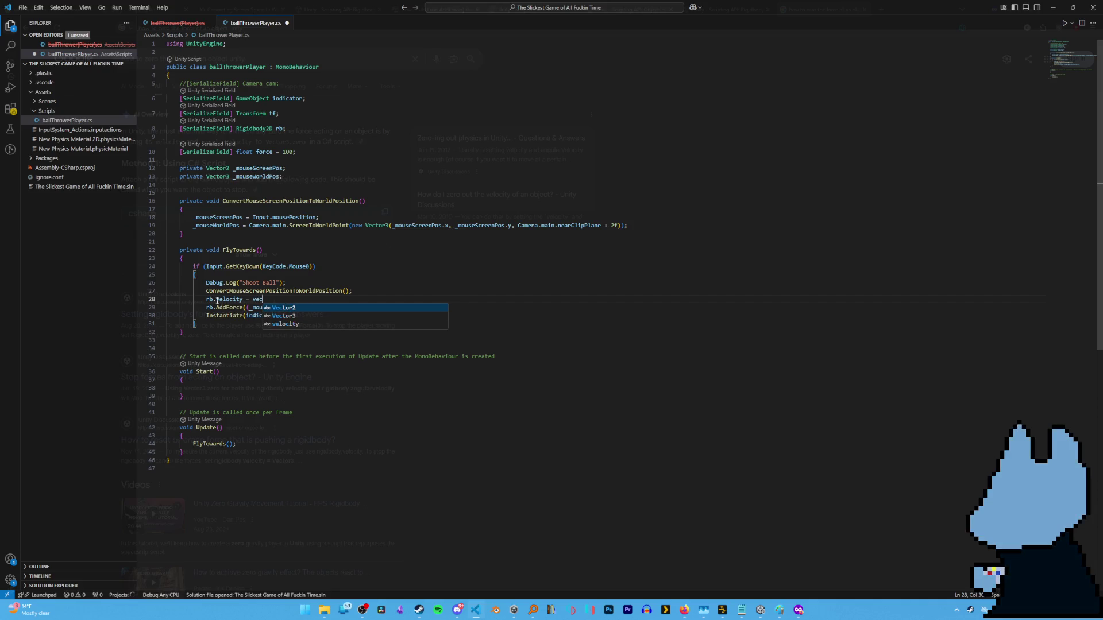
{"action": "key", "text": "BackSpace"}
{"action": "key", "text": "BackSpace"}
{"action": "type", "text": "new V"}
{"action": "key", "text": "Return"}
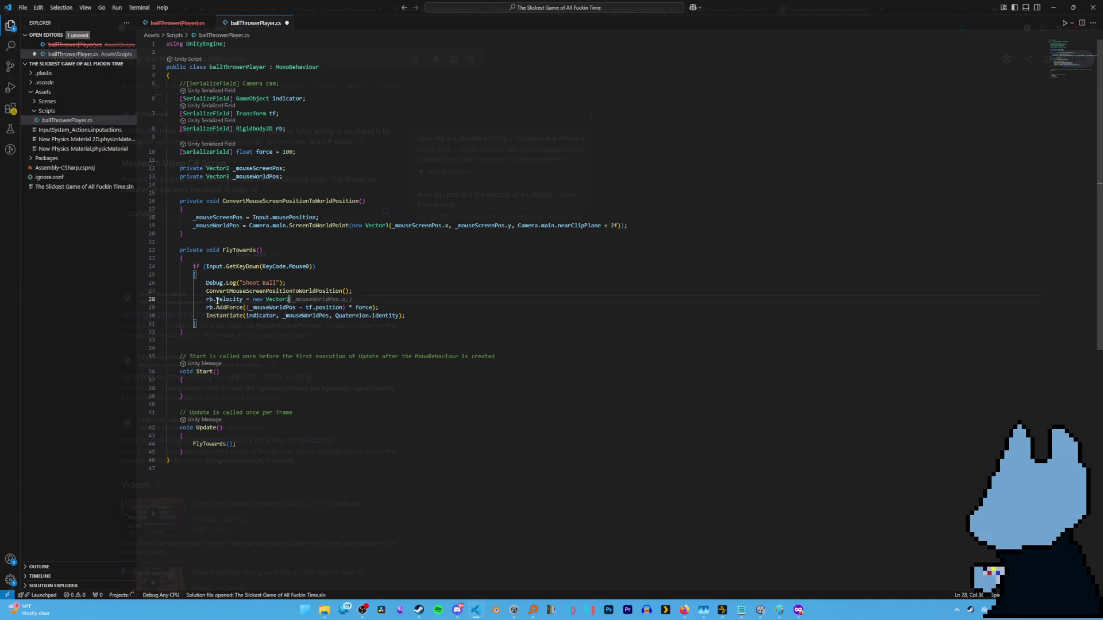
{"action": "key", "text": "Down"}
{"action": "type", "text": "("}
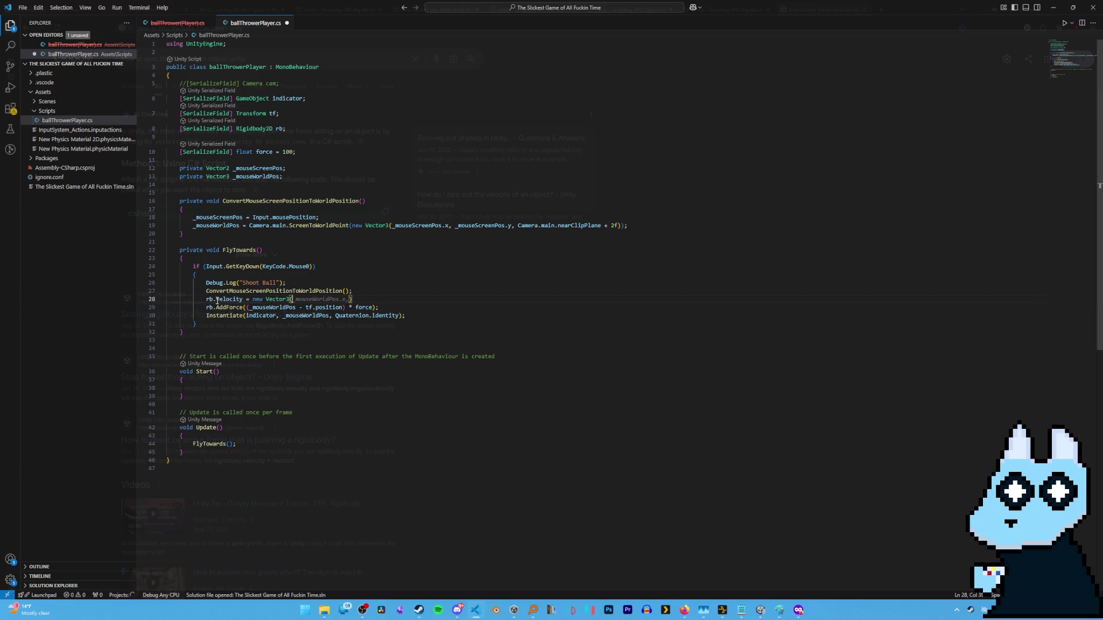
{"action": "type", "text": "zero"}
{"action": "key", "text": "Right"}
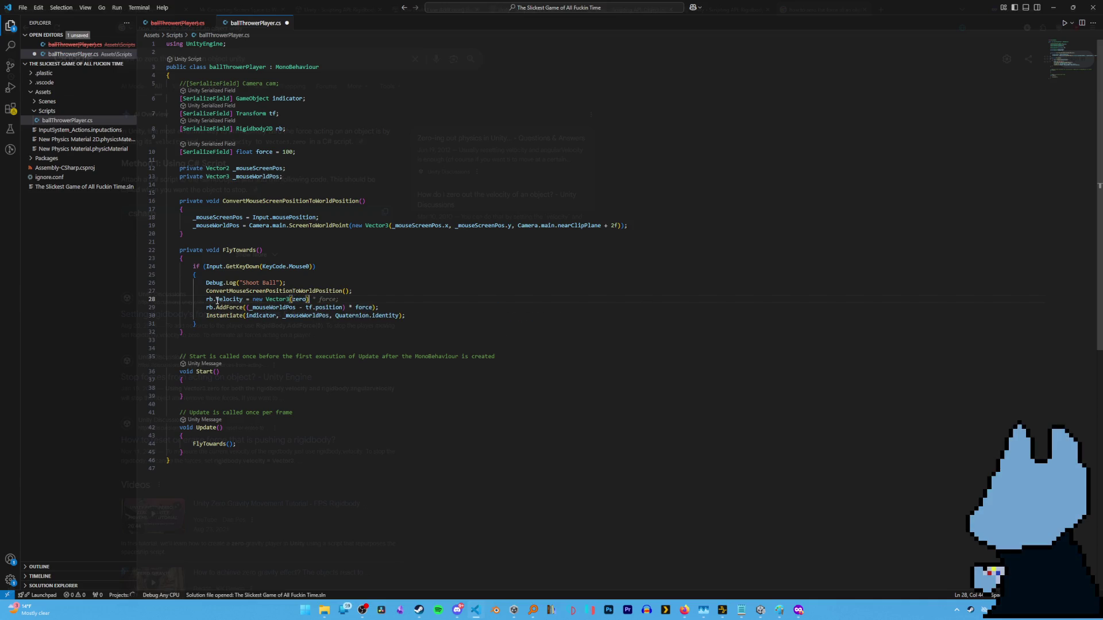
{"action": "key", "text": "ctrl+s"}
Replace (zero) with .zero; on line 28 and save again.
{"action": "key", "text": "alt+Tab"}
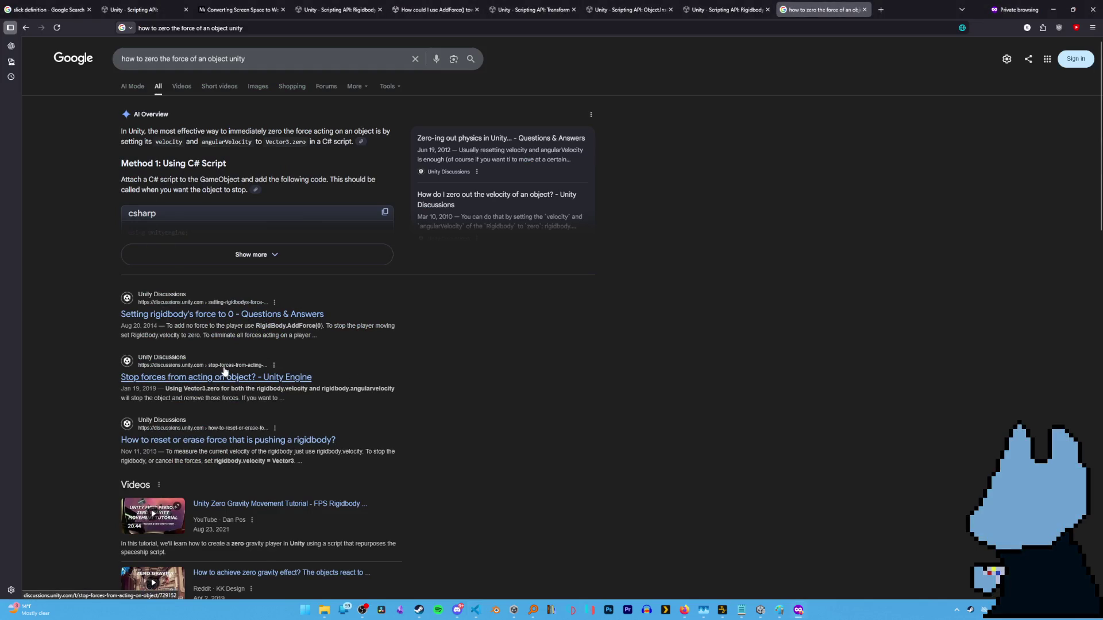
{"action": "key", "text": "alt+Tab"}
{"action": "left_click", "coordinate": [290, 299], "text": "shift"}
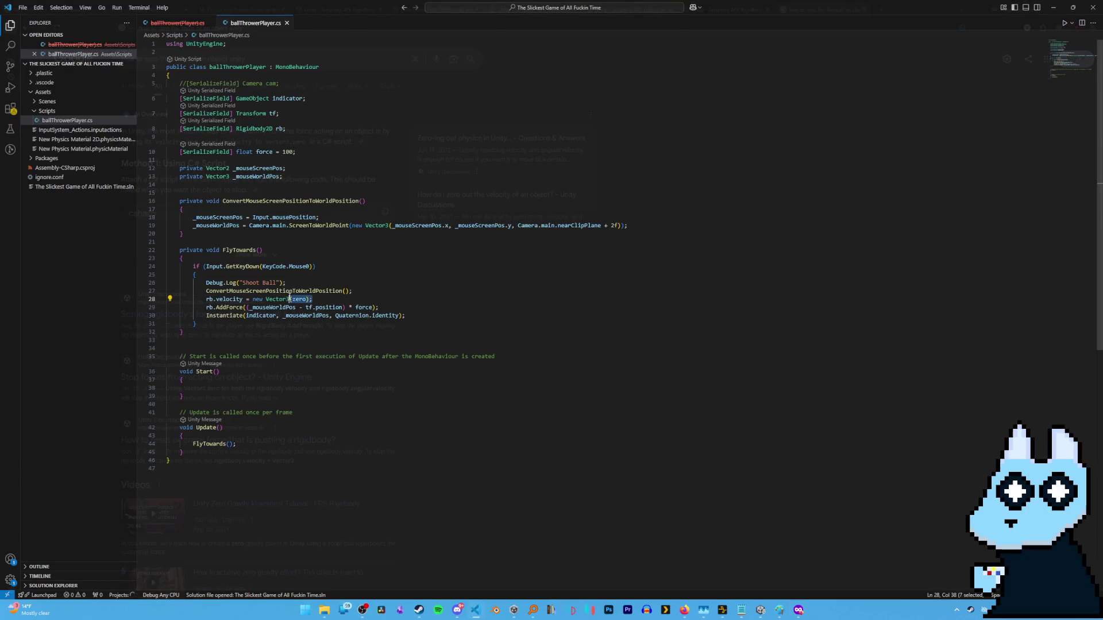
{"action": "type", "text": ".zero;"}
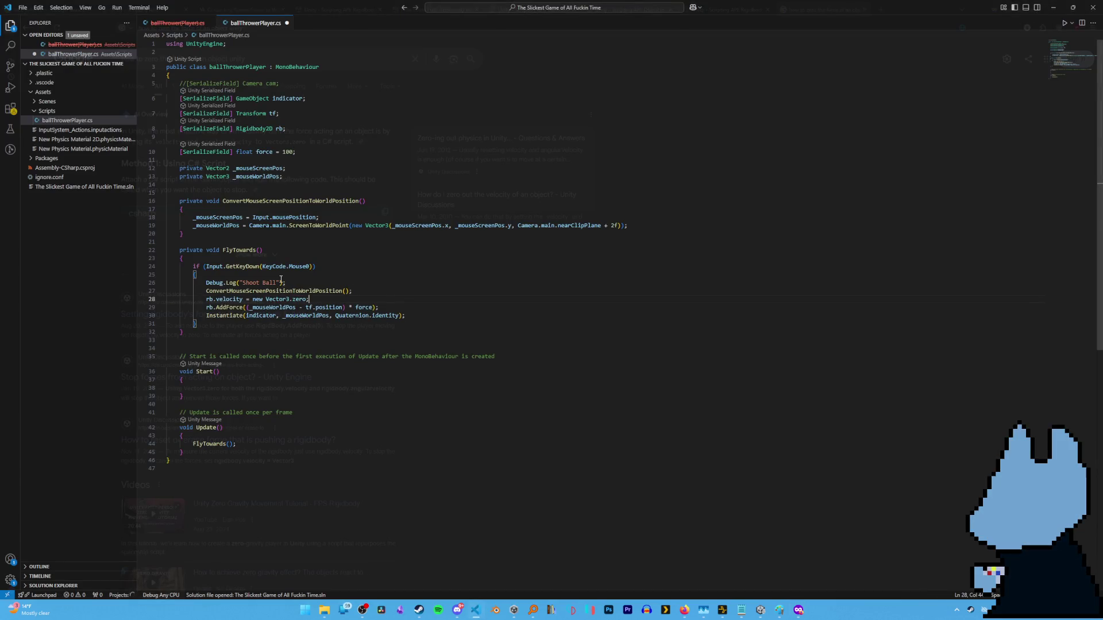
{"action": "key", "text": "ctrl+s"}
{"action": "key", "text": "alt+Tab"}
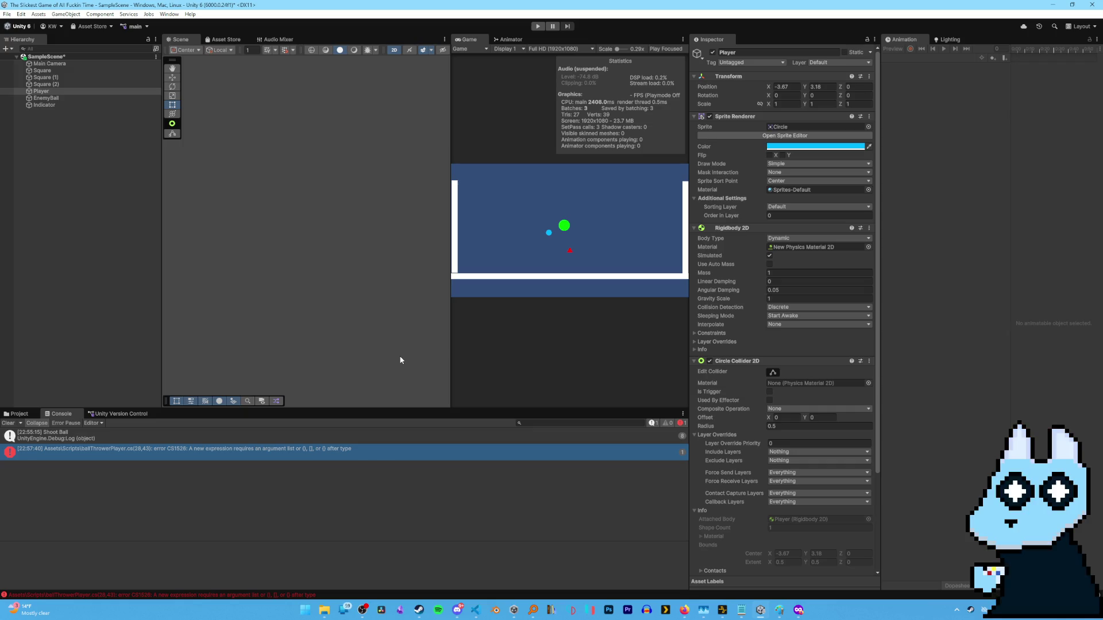
Remove the 'new' keyword so line 28 reads rb.velocity = Vector3.zero; and save.
{"action": "key", "text": "alt+Tab"}
{"action": "double_click", "coordinate": [258, 299]}
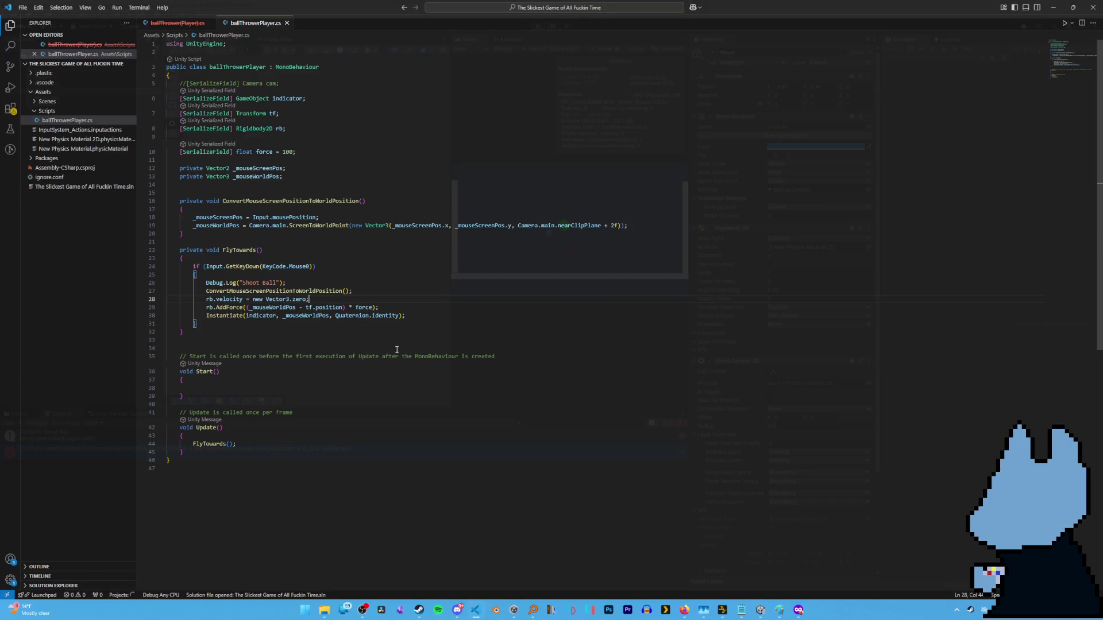
{"action": "key", "text": "BackSpace"}
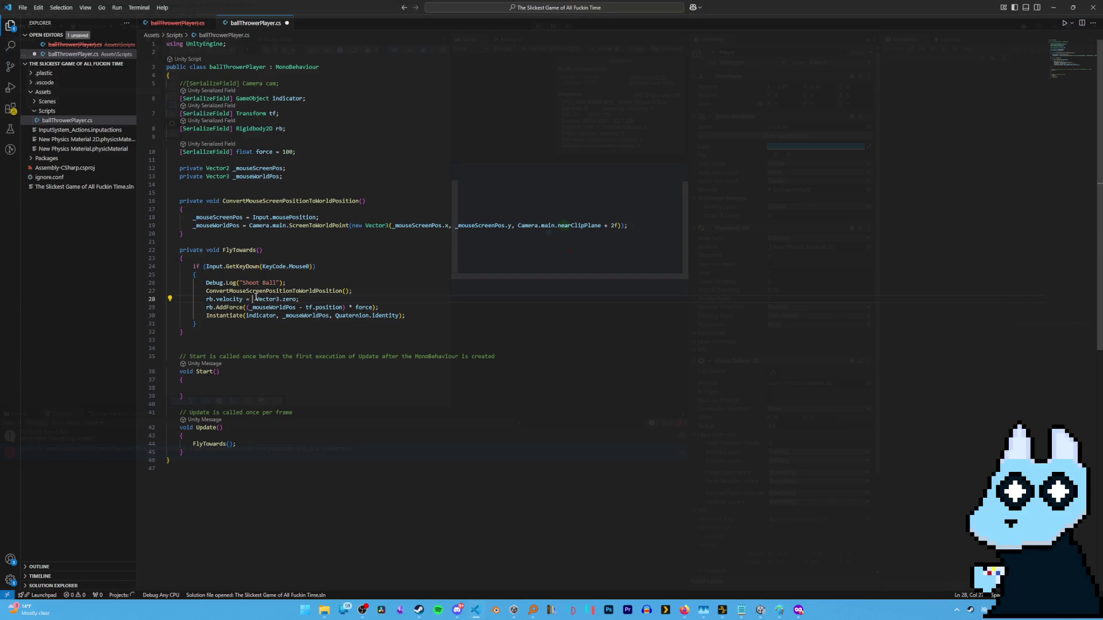
{"action": "key", "text": "ctrl+s"}
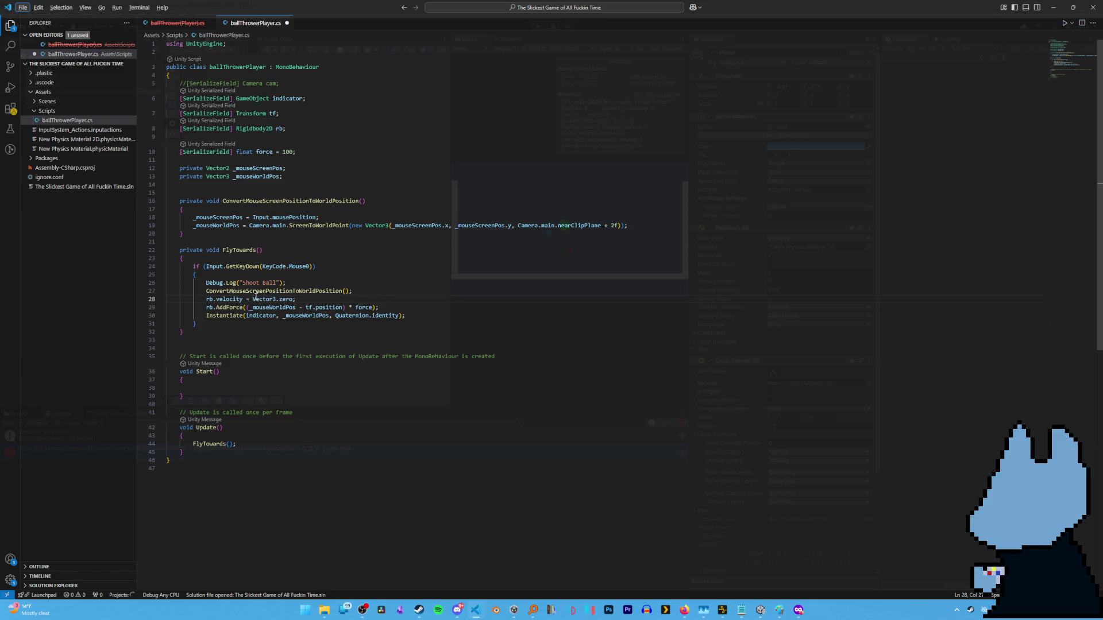
{"action": "key", "text": "alt+Tab"}
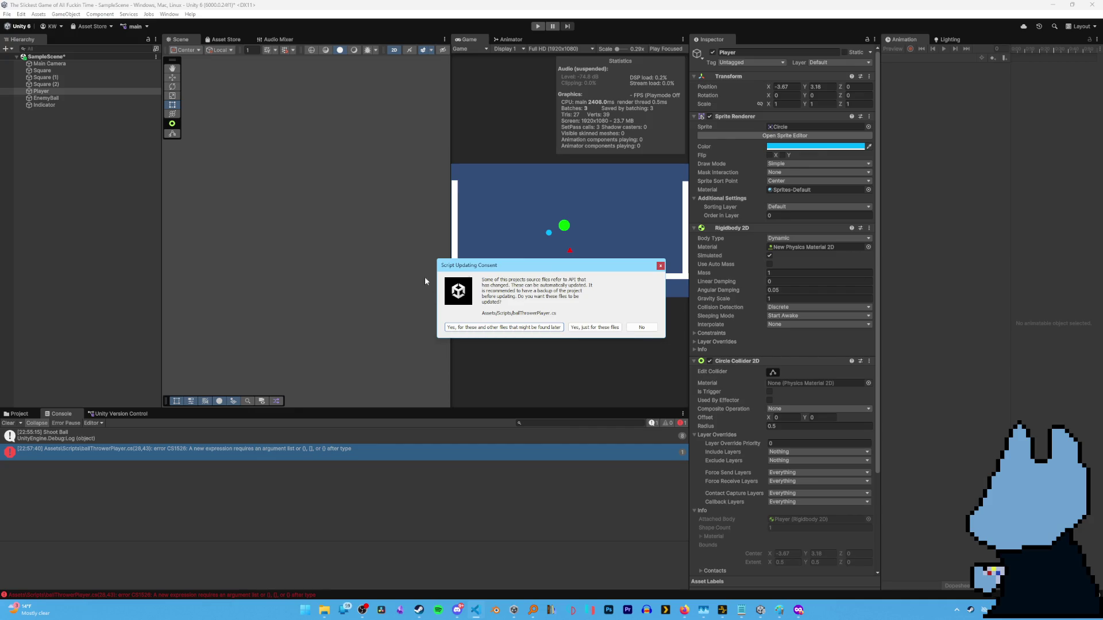
Approve the Script Updating Consent for this and any other outdated scripts.
{"action": "left_click_drag", "start_coordinate": [497, 274], "coordinate": [424, 278]}
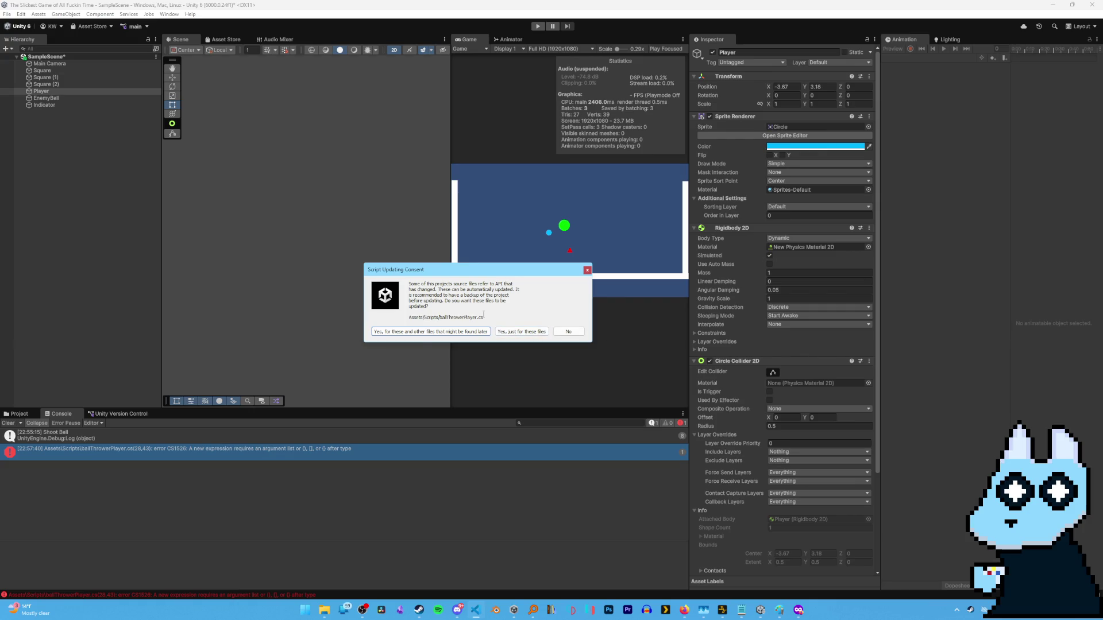
{"action": "left_click", "coordinate": [455, 338]}
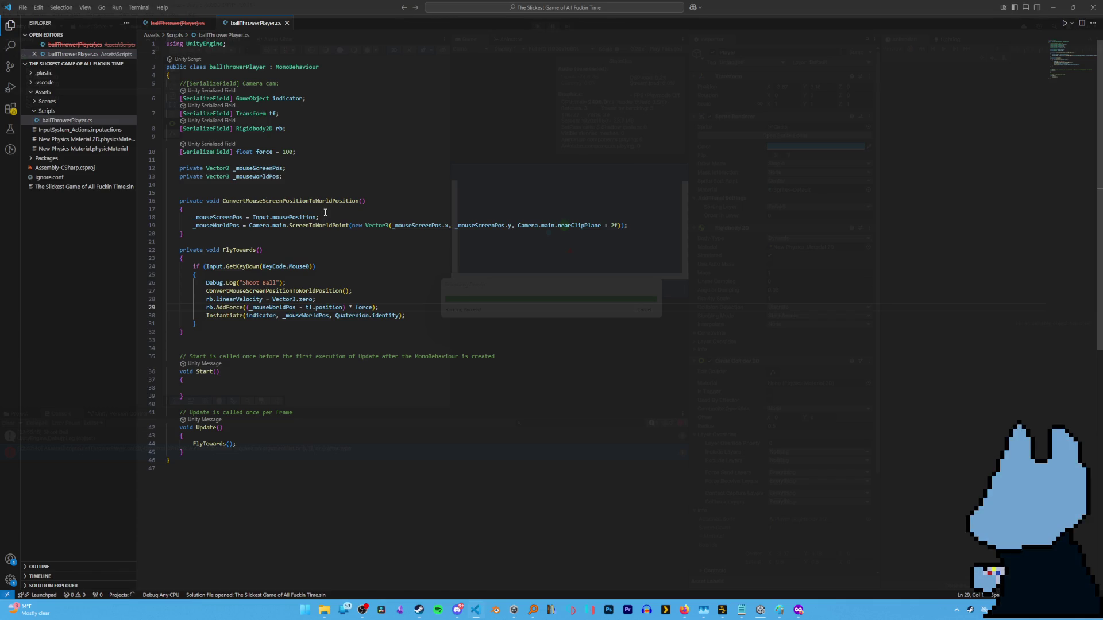
Review the upgraded rb.linearVelocity = Vector3.zero; line in the script.
{"action": "key", "text": "Up"}
{"action": "key", "text": "Up"}
{"action": "key", "text": "Up"}
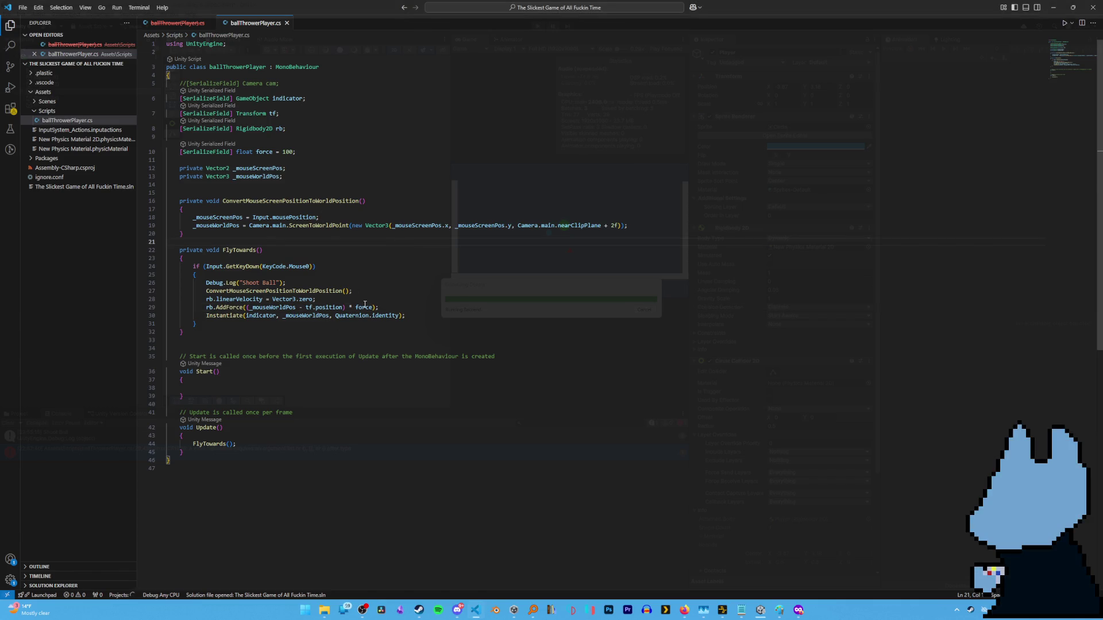
{"action": "key", "text": "Down"}
{"action": "key", "text": "Down"}
{"action": "key", "text": "Down"}
{"action": "key", "text": "Up"}
{"action": "key", "text": "Up"}
{"action": "key", "text": "Up"}
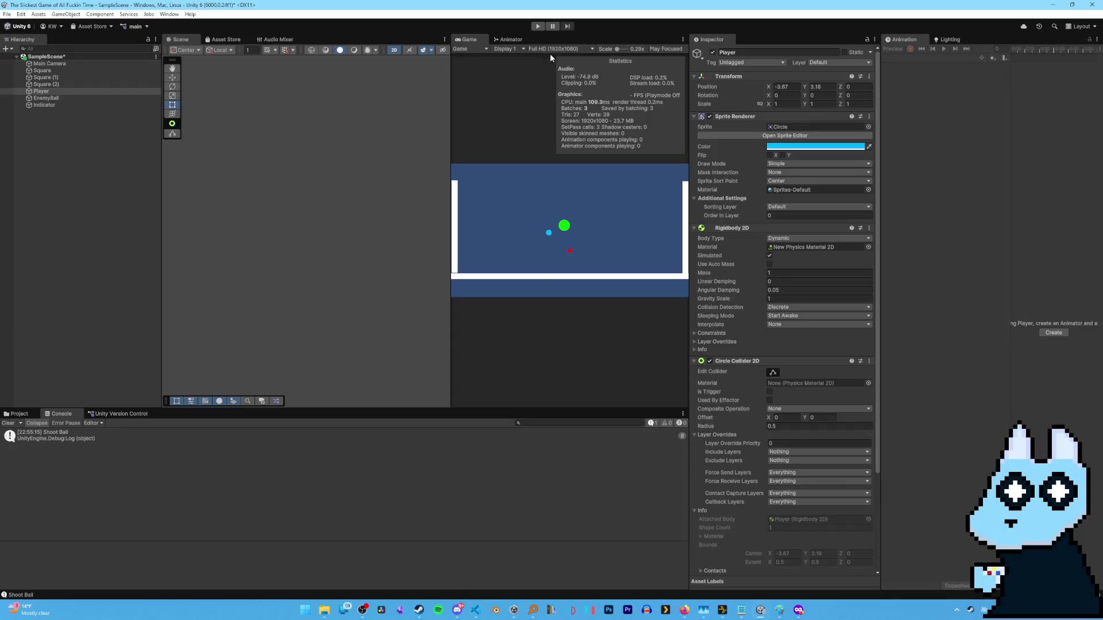
{"action": "key", "text": "alt+Tab"}
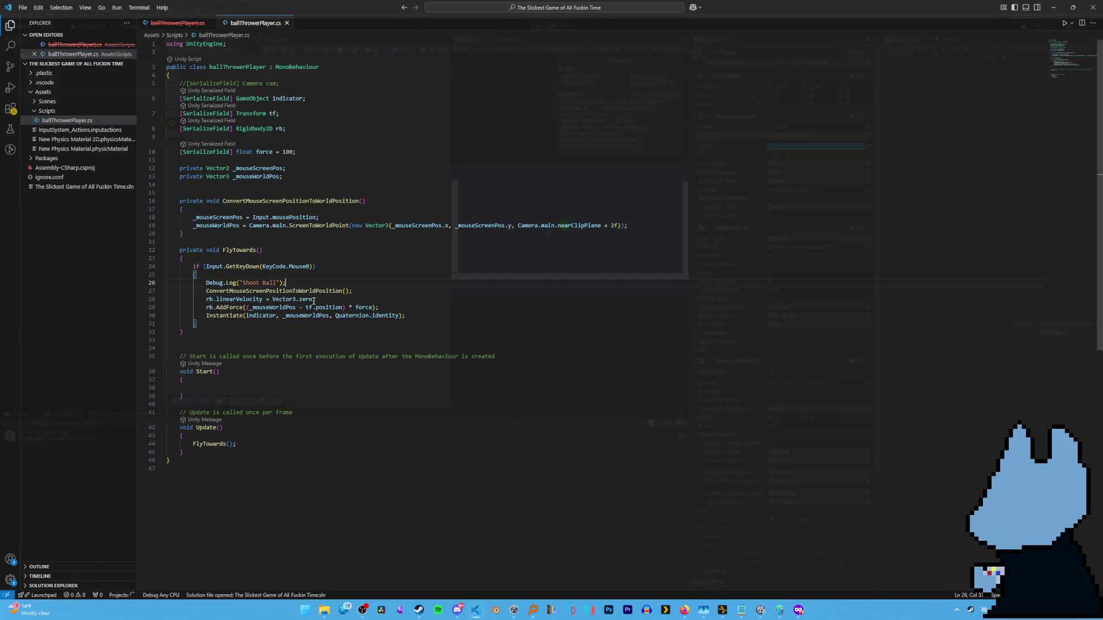
{"action": "left_click_drag", "start_coordinate": [314, 299], "coordinate": [206, 299]}
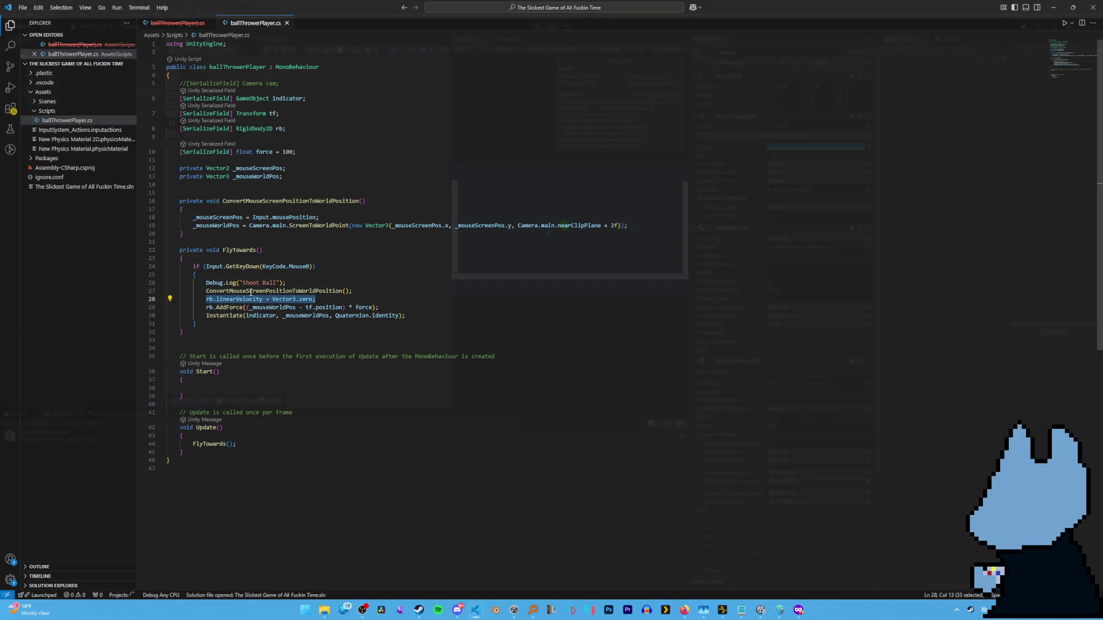
{"action": "left_click", "coordinate": [322, 301]}
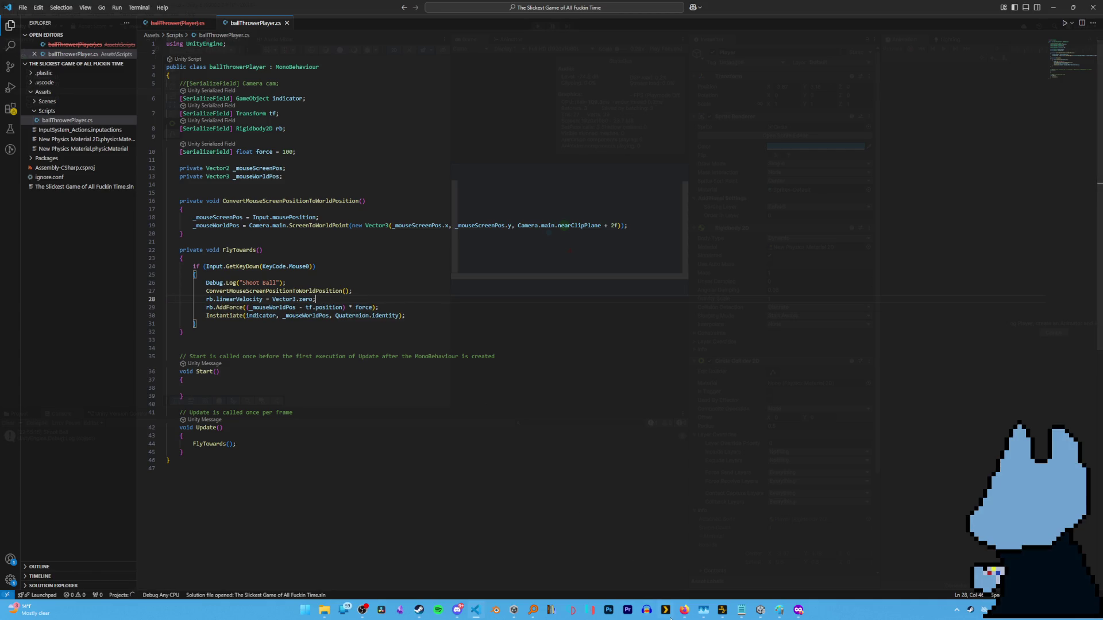
Glance at the zeroing-force search results, then start the game in Unity with Ctrl+P.
{"action": "mouse_move", "coordinate": [685, 611]}
{"action": "left_click", "coordinate": [824, 566]}
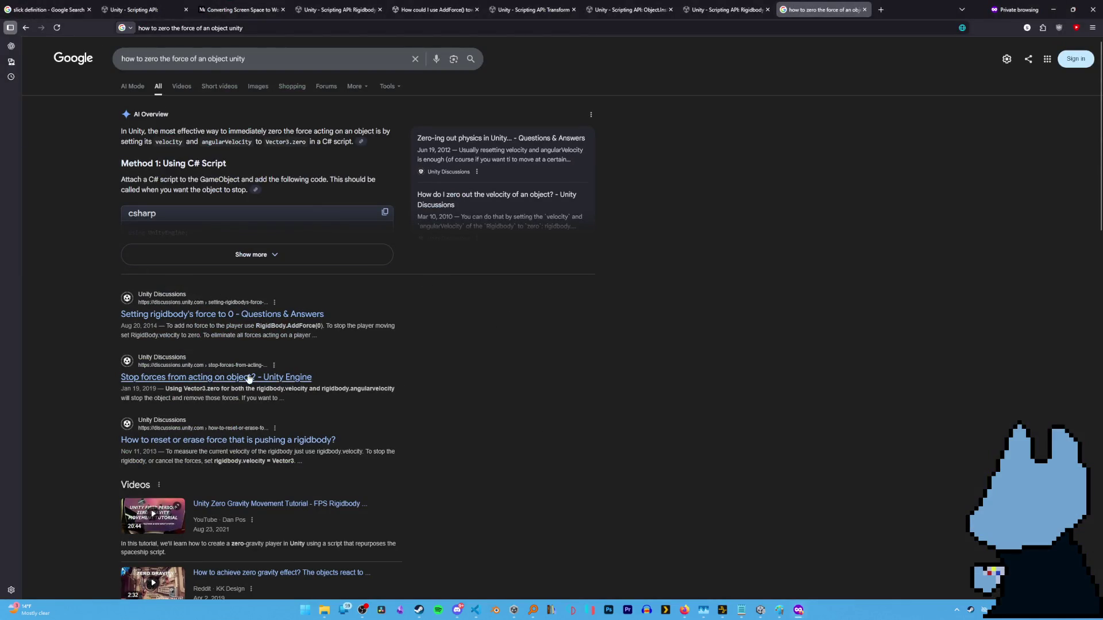
{"action": "key", "text": "alt+Tab"}
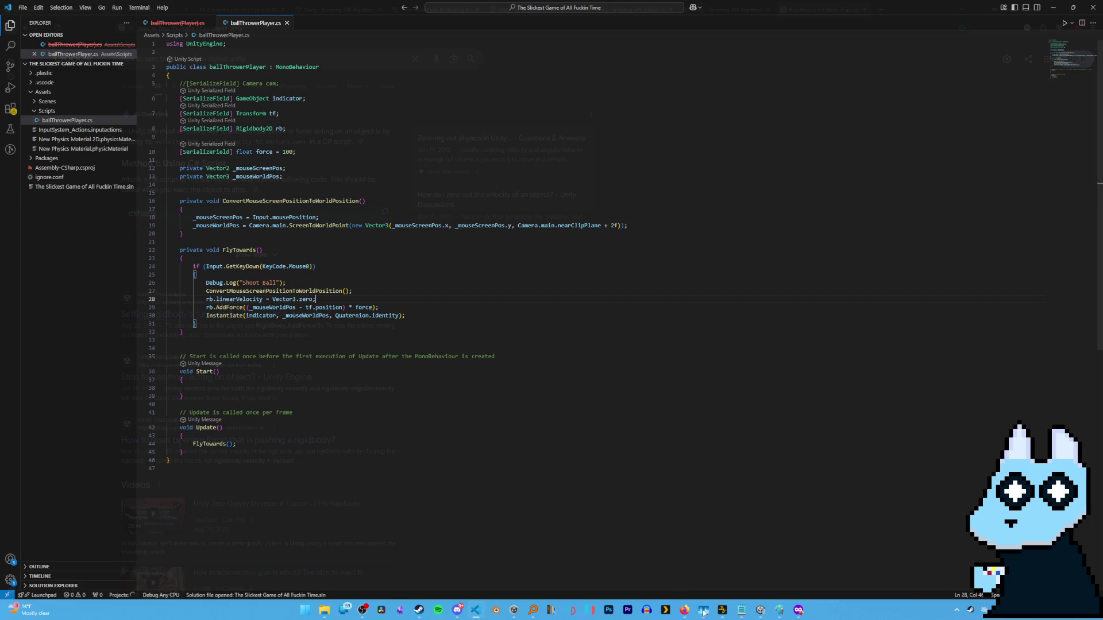
{"action": "left_click", "coordinate": [760, 610]}
{"action": "key", "text": "ctrl+p"}
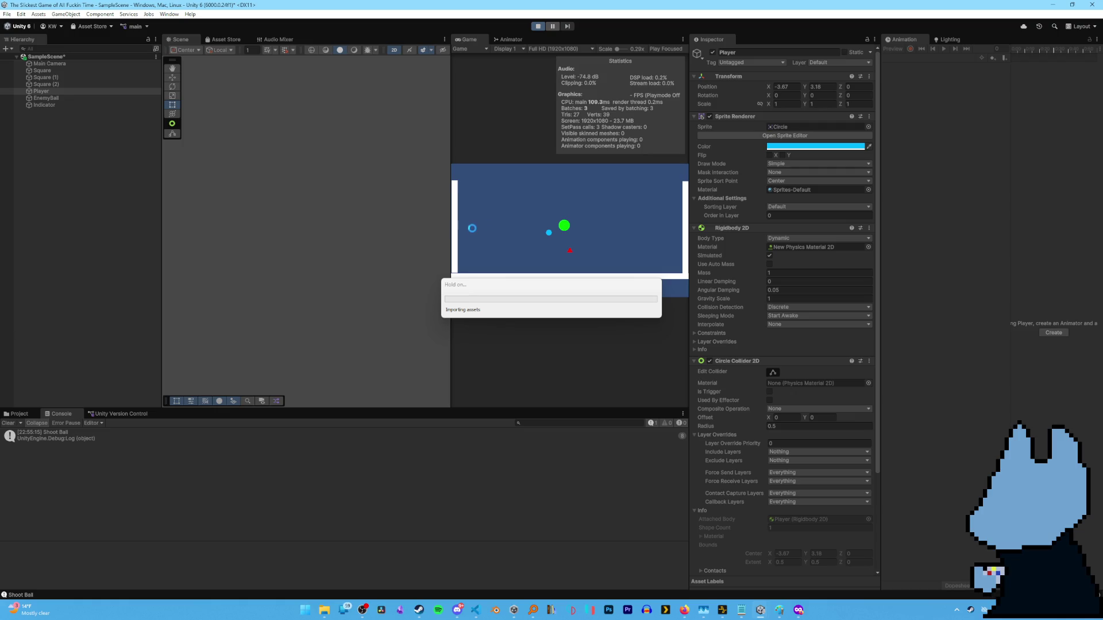
Rapidly shoot the ball at twenty spots around the Game view.
{"action": "left_click", "coordinate": [511, 171]}
{"action": "left_click", "coordinate": [615, 226]}
{"action": "left_click", "coordinate": [675, 176]}
{"action": "left_click", "coordinate": [507, 224]}
{"action": "left_click", "coordinate": [468, 217]}
{"action": "left_click", "coordinate": [528, 263]}
{"action": "left_click", "coordinate": [643, 219]}
{"action": "left_click", "coordinate": [495, 216]}
{"action": "left_click", "coordinate": [510, 230]}
{"action": "left_click", "coordinate": [676, 227]}
{"action": "left_click", "coordinate": [551, 165]}
{"action": "left_click", "coordinate": [626, 167]}
{"action": "left_click", "coordinate": [514, 265]}
{"action": "left_click", "coordinate": [499, 258]}
{"action": "left_click", "coordinate": [483, 174]}
{"action": "left_click", "coordinate": [628, 257]}
{"action": "left_click", "coordinate": [643, 178]}
{"action": "left_click", "coordinate": [503, 185]}
{"action": "left_click", "coordinate": [662, 214]}
{"action": "left_click", "coordinate": [669, 236]}
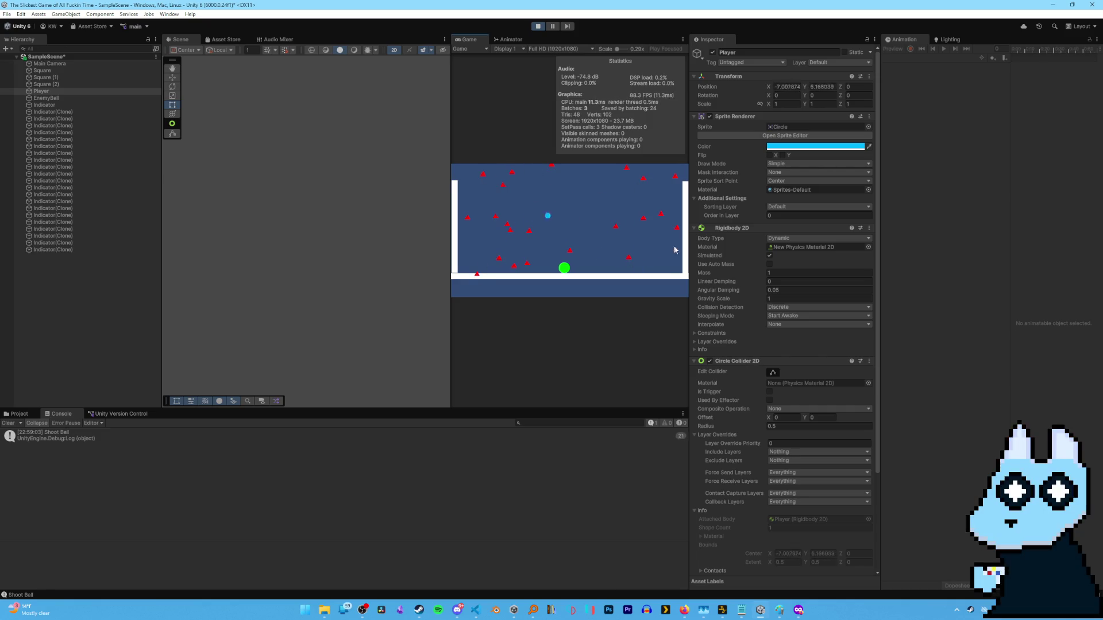
Keep redirecting the ball with sixteen more clicks to confirm it retargets, then stop Play mode.
{"action": "left_click", "coordinate": [494, 250]}
{"action": "left_click", "coordinate": [497, 178]}
{"action": "left_click", "coordinate": [496, 258]}
{"action": "left_click", "coordinate": [497, 256]}
{"action": "left_click", "coordinate": [584, 241]}
{"action": "left_click", "coordinate": [611, 239]}
{"action": "left_click", "coordinate": [597, 265]}
{"action": "left_click", "coordinate": [670, 239]}
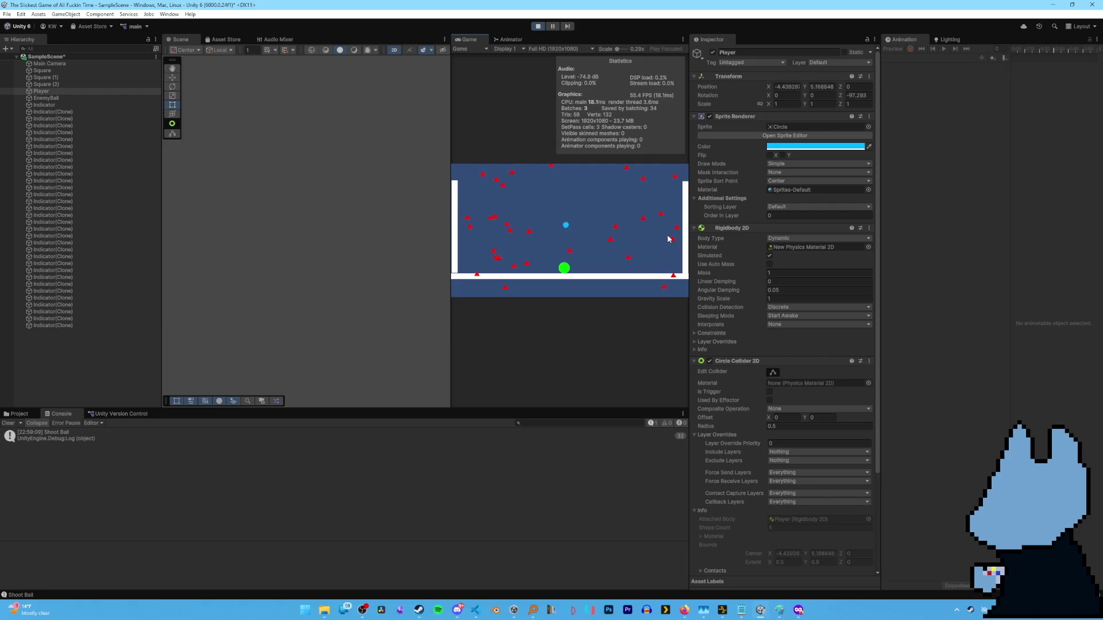
{"action": "left_click", "coordinate": [481, 199]}
{"action": "left_click", "coordinate": [487, 195]}
{"action": "left_click", "coordinate": [487, 195]}
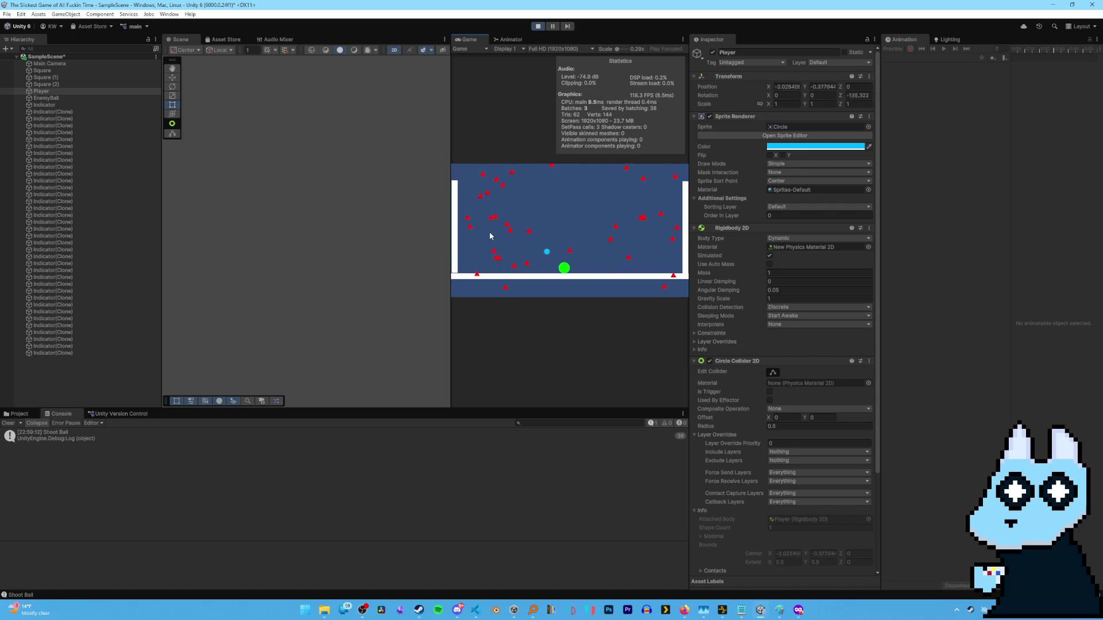
{"action": "left_click", "coordinate": [514, 170]}
{"action": "left_click", "coordinate": [515, 170]}
{"action": "left_click", "coordinate": [632, 238]}
{"action": "left_click", "coordinate": [519, 207]}
{"action": "left_click", "coordinate": [570, 245]}
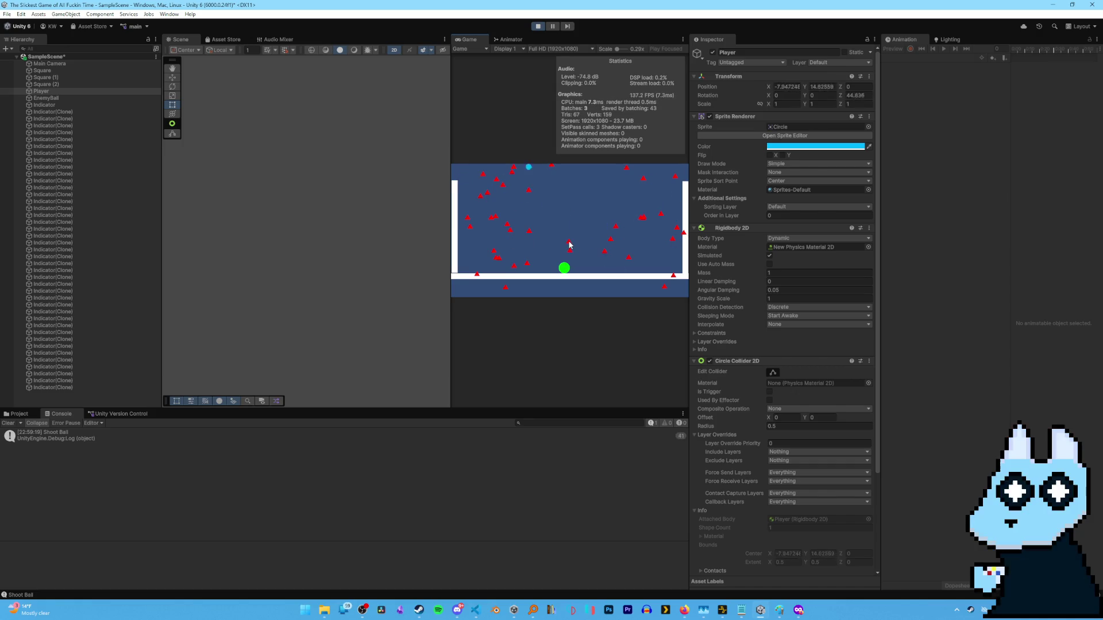
{"action": "left_click", "coordinate": [509, 207]}
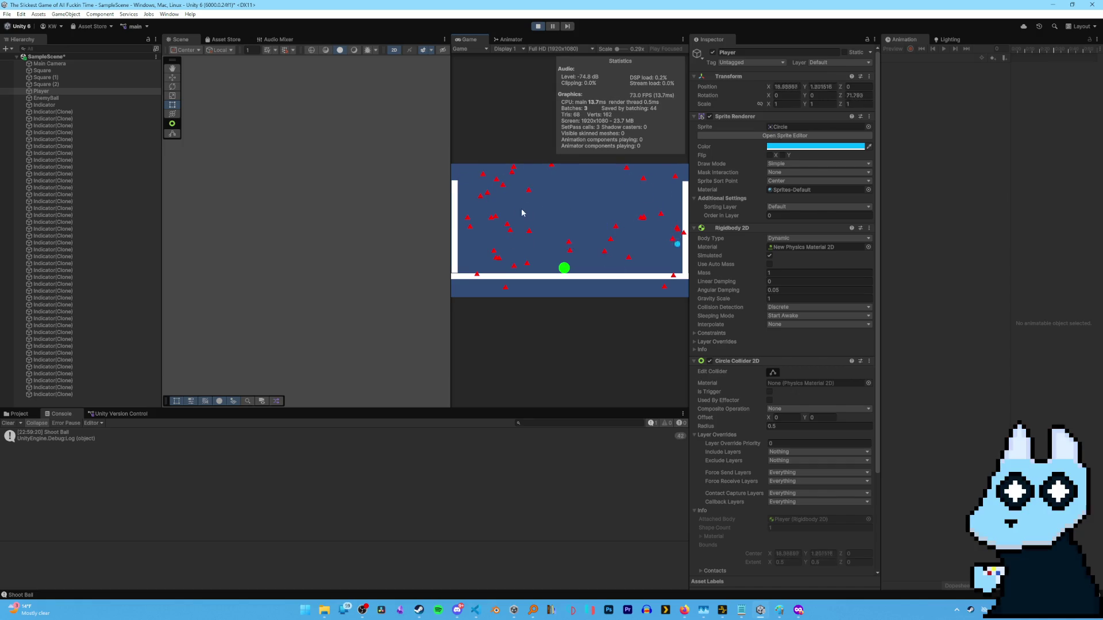
{"action": "left_click", "coordinate": [539, 29]}
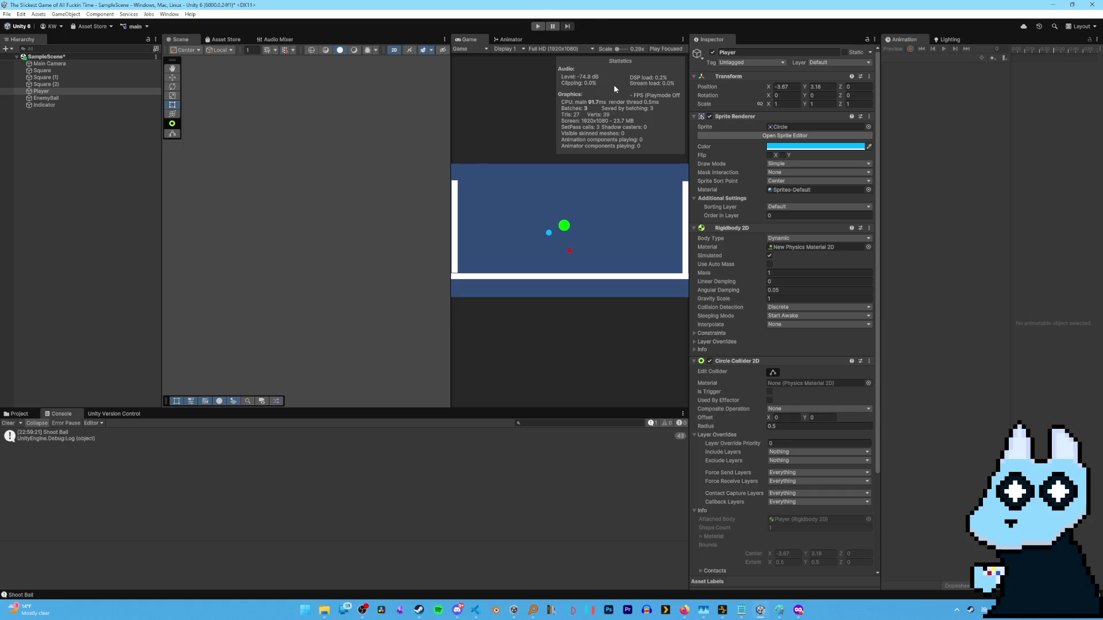
{"action": "right_click", "coordinate": [77, 149]}
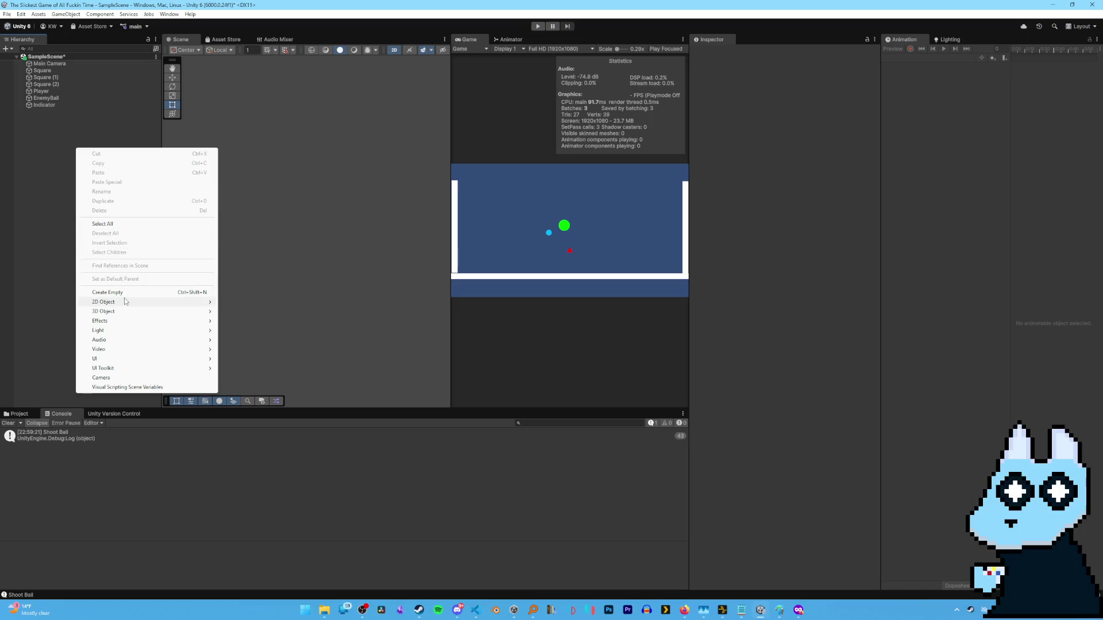
Add a Particle System from the Hierarchy's Effects menu and name it Explosion.
{"action": "mouse_move", "coordinate": [128, 300]}
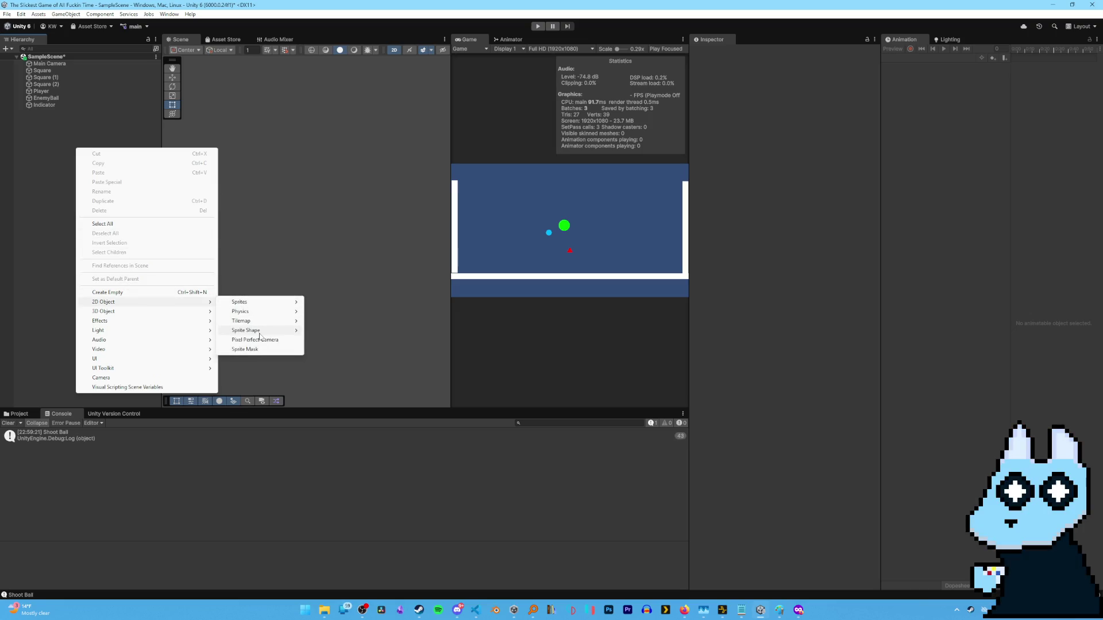
{"action": "mouse_move", "coordinate": [175, 321]}
{"action": "left_click", "coordinate": [247, 320]}
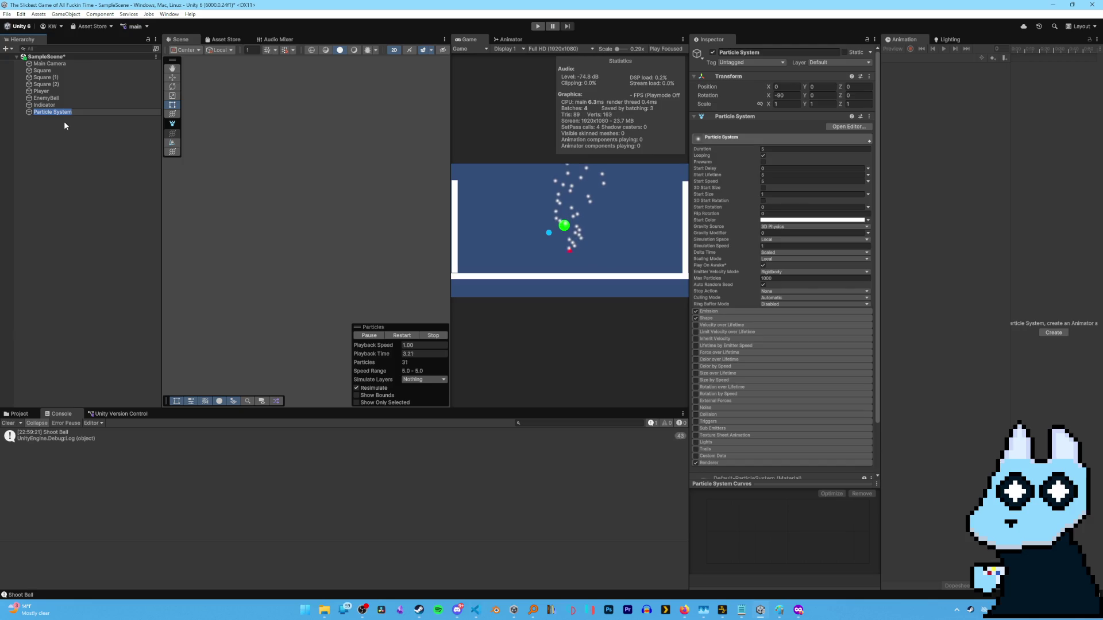
{"action": "type", "text": "Explosion"}
{"action": "key", "text": "Return"}
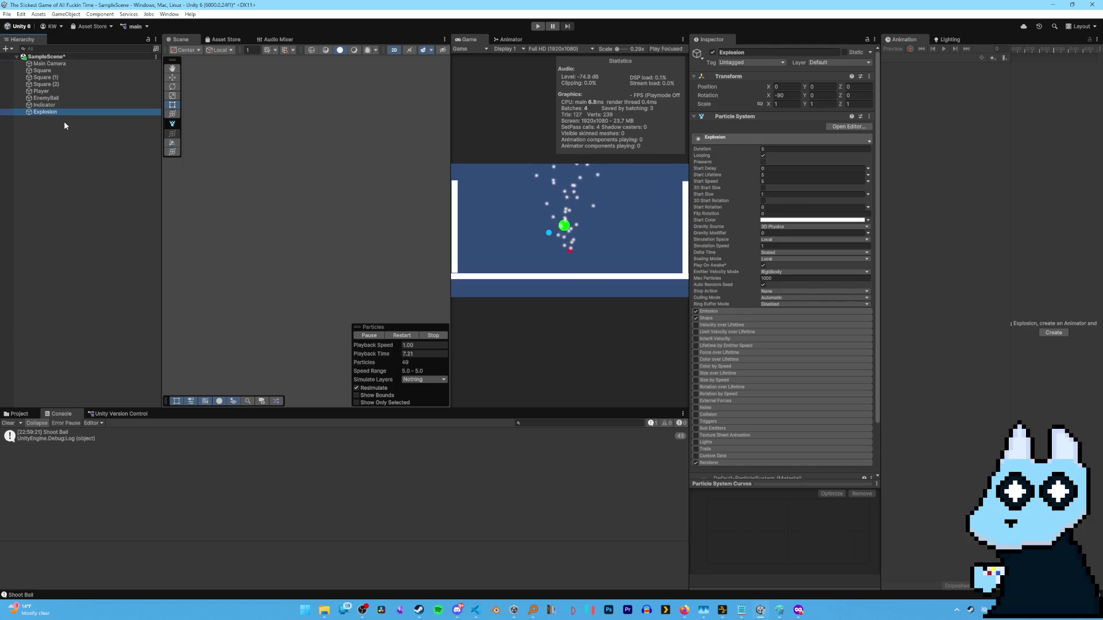
Set Gravity Source to 2D Physics, Gravity Modifier to 0.15, and keep Emitter Velocity Mode Rigidbody.
{"action": "left_click", "coordinate": [786, 226]}
{"action": "left_click", "coordinate": [776, 246]}
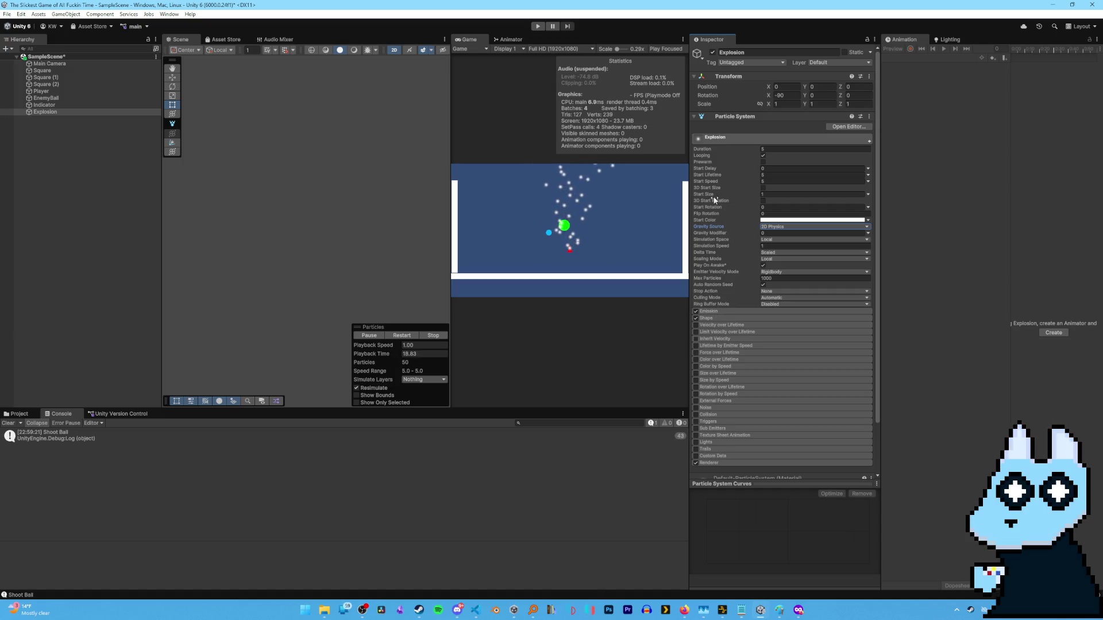
{"action": "left_click_drag", "start_coordinate": [735, 236], "coordinate": [738, 235]}
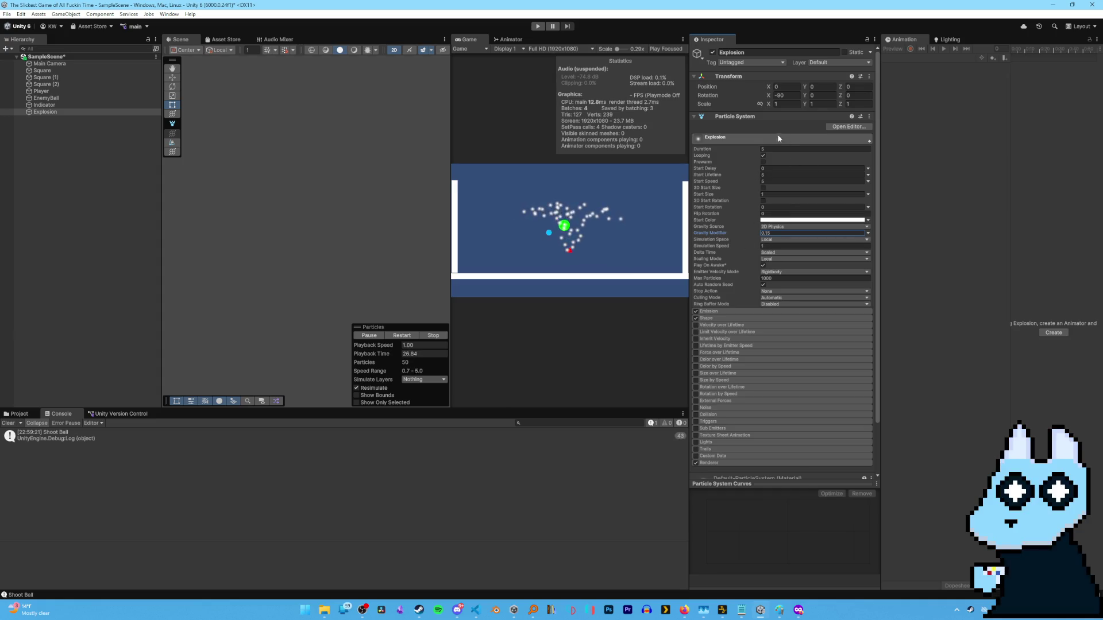
{"action": "left_click", "coordinate": [777, 272]}
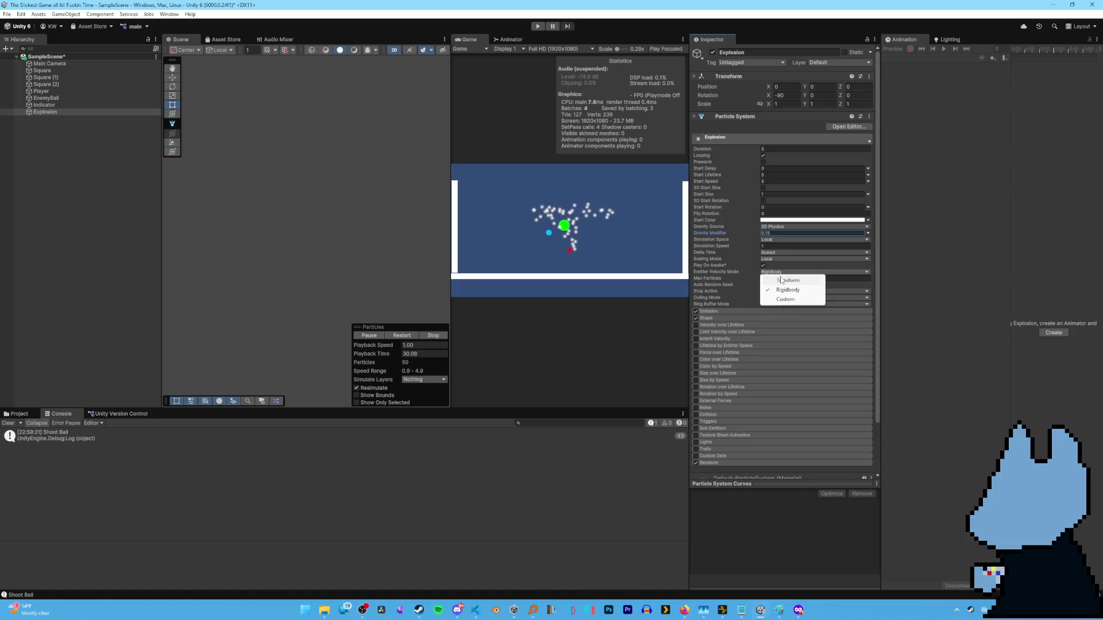
{"action": "left_click", "coordinate": [780, 278]}
{"action": "left_click", "coordinate": [780, 270]}
{"action": "left_click", "coordinate": [776, 280]}
Make the Shape module emit from a Circle with Rotation Y reset to 0.
{"action": "left_click", "coordinate": [710, 318]}
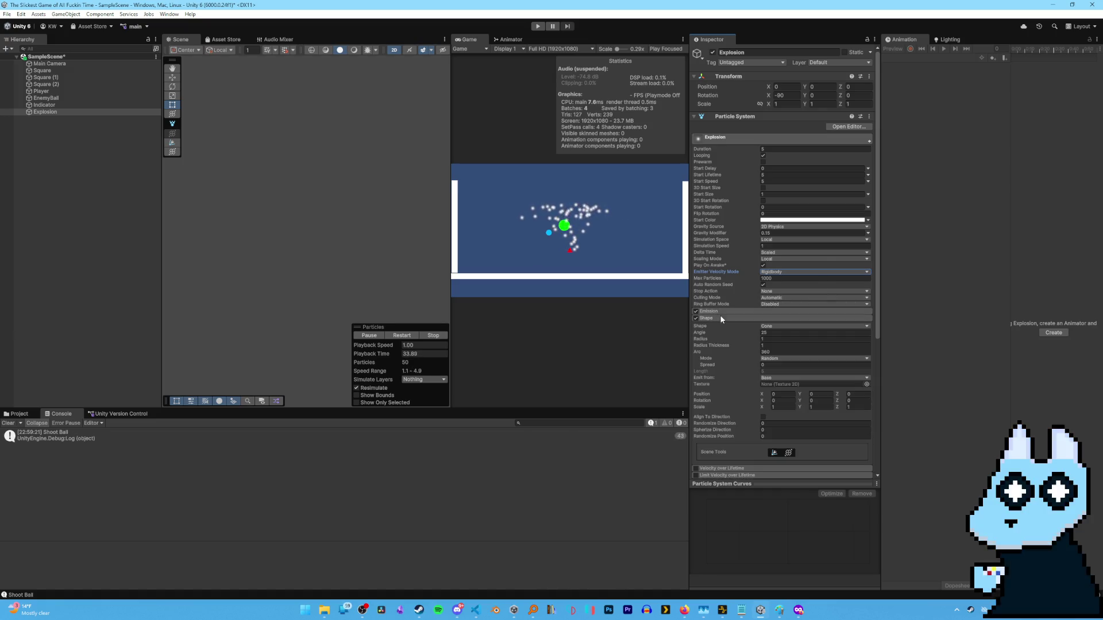
{"action": "left_click", "coordinate": [767, 327]}
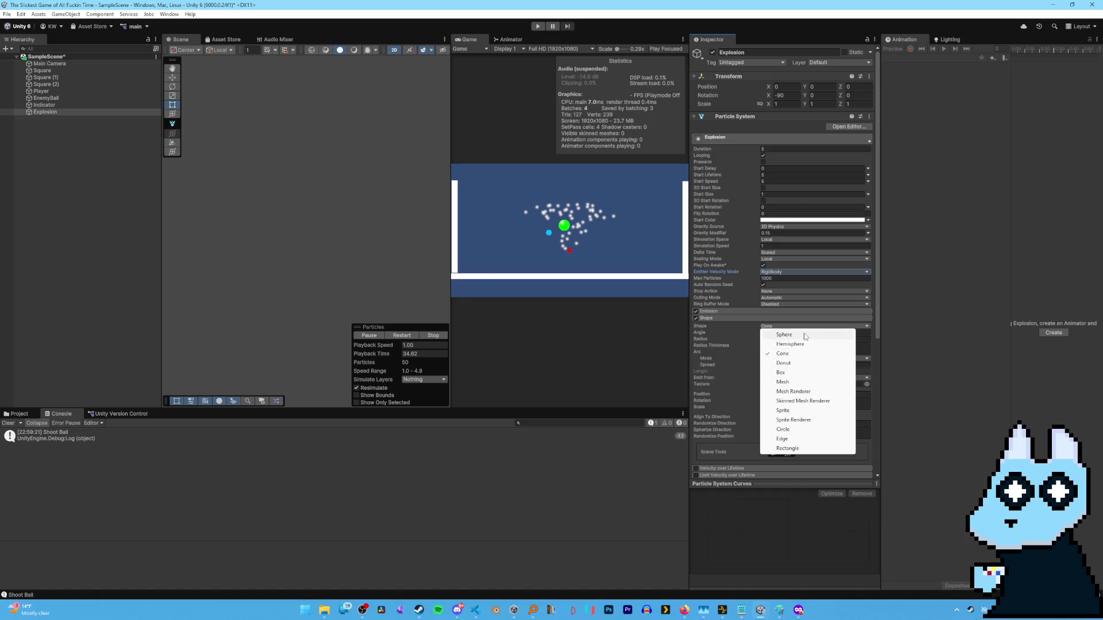
{"action": "left_click", "coordinate": [795, 337]}
{"action": "left_click", "coordinate": [762, 325]}
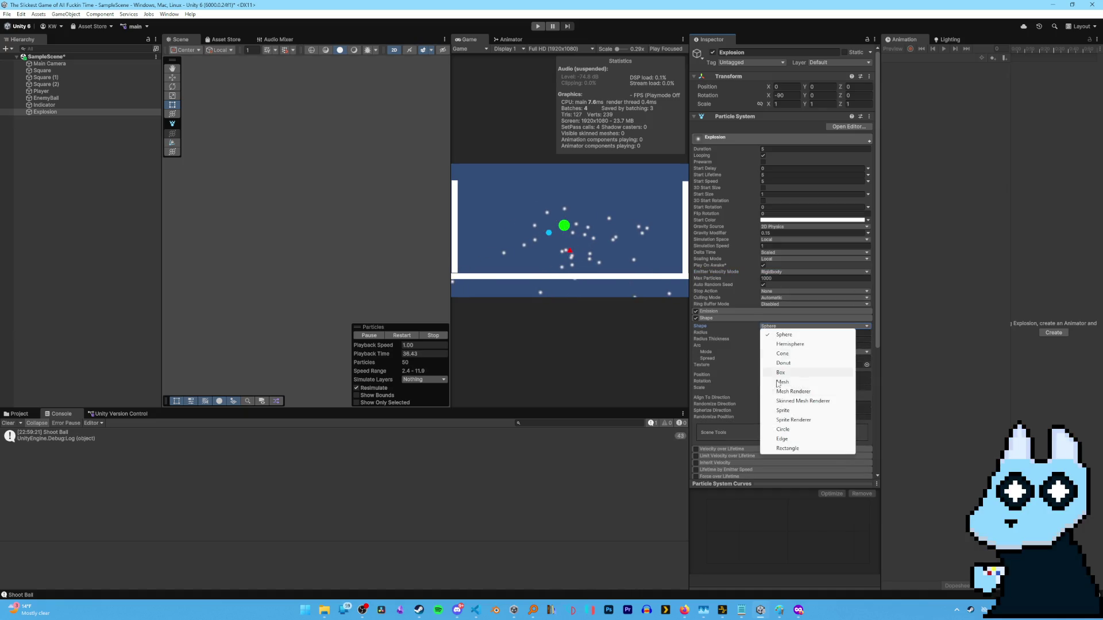
{"action": "left_click", "coordinate": [808, 429]}
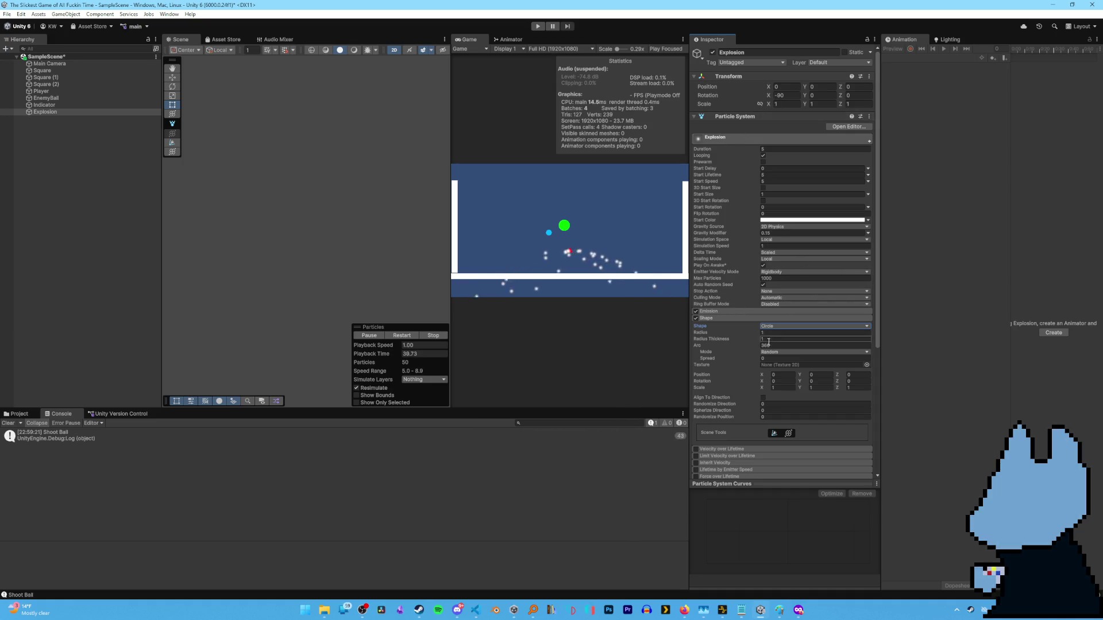
{"action": "left_click", "coordinate": [792, 387]}
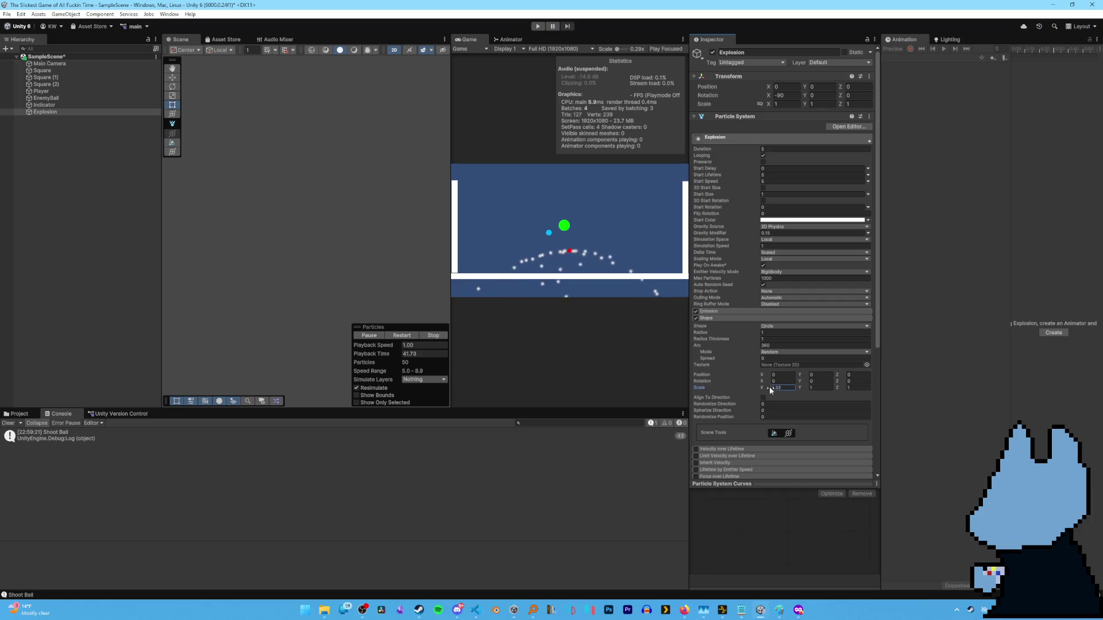
{"action": "mouse_move", "coordinate": [807, 384]}
{"action": "left_mouse_down"}
{"action": "mouse_move", "coordinate": [927, 388]}
{"action": "mouse_move", "coordinate": [842, 390]}
{"action": "left_mouse_up"}
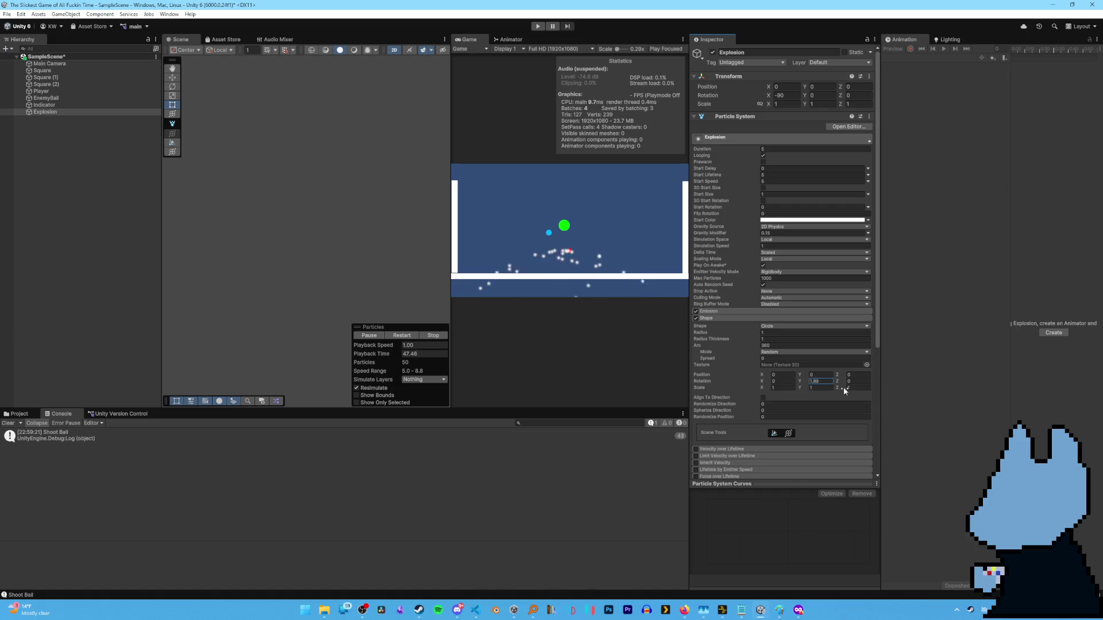
{"action": "type", "text": "0"}
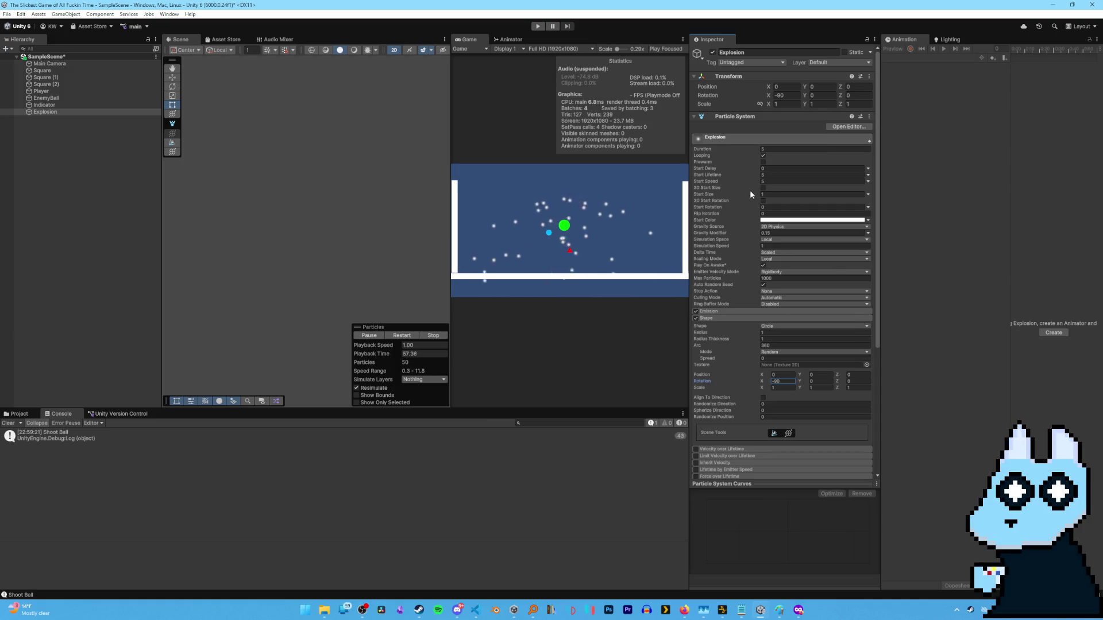
Raise the particles' Start Speed to about 10.11.
{"action": "mouse_move", "coordinate": [732, 184]}
{"action": "left_mouse_down"}
{"action": "mouse_move", "coordinate": [732, 193]}
{"action": "mouse_move", "coordinate": [775, 196]}
{"action": "mouse_move", "coordinate": [739, 232]}
{"action": "left_mouse_up"}
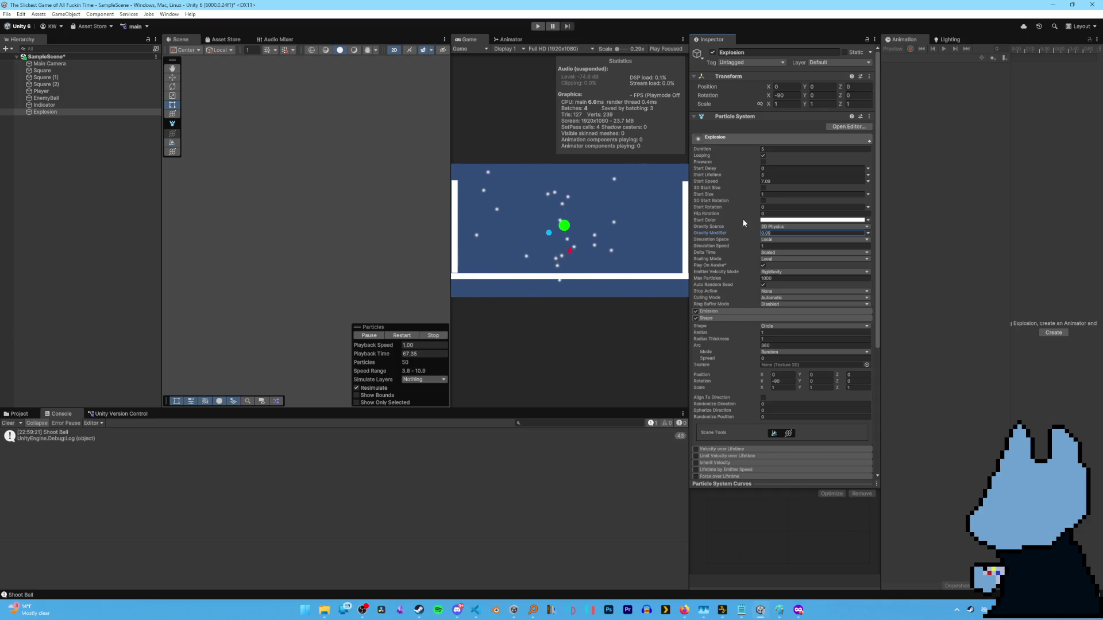
{"action": "mouse_move", "coordinate": [752, 181]}
{"action": "left_mouse_down"}
{"action": "mouse_move", "coordinate": [673, 188]}
{"action": "mouse_move", "coordinate": [799, 196]}
{"action": "left_mouse_up"}
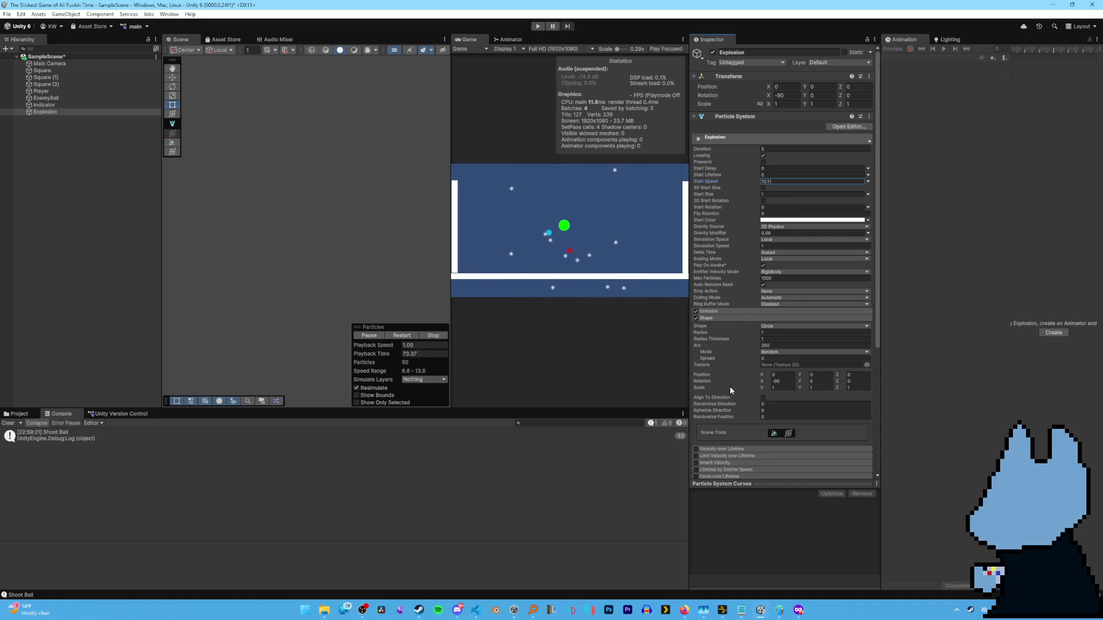
{"action": "scroll", "coordinate": [724, 382], "scroll_direction": "down", "scroll_amount": 5}
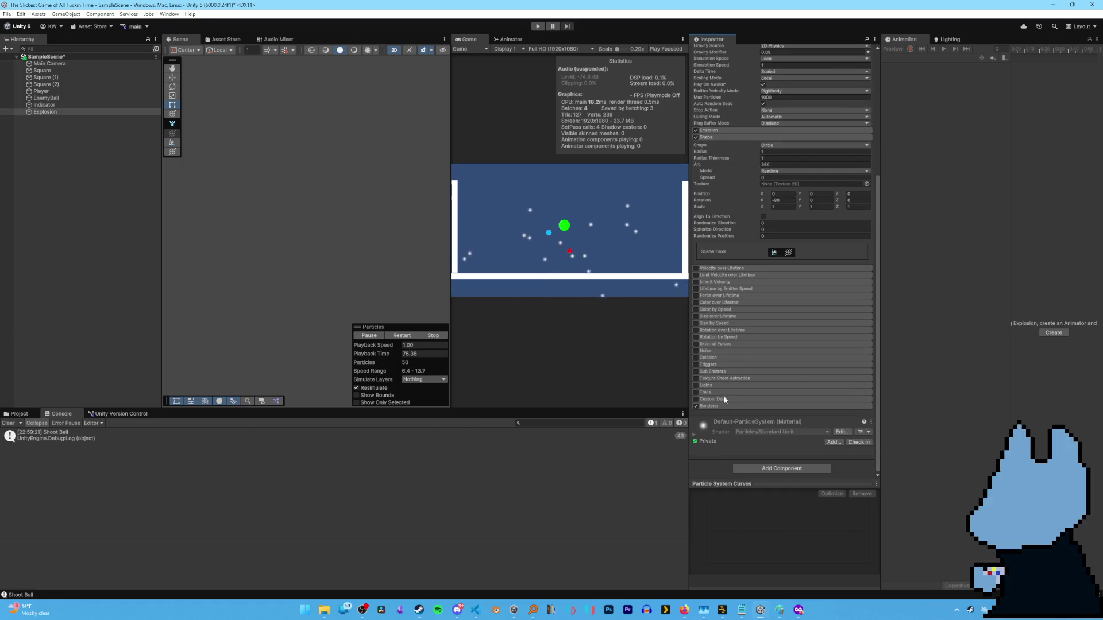
{"action": "scroll", "coordinate": [724, 358], "scroll_direction": "up", "scroll_amount": 4}
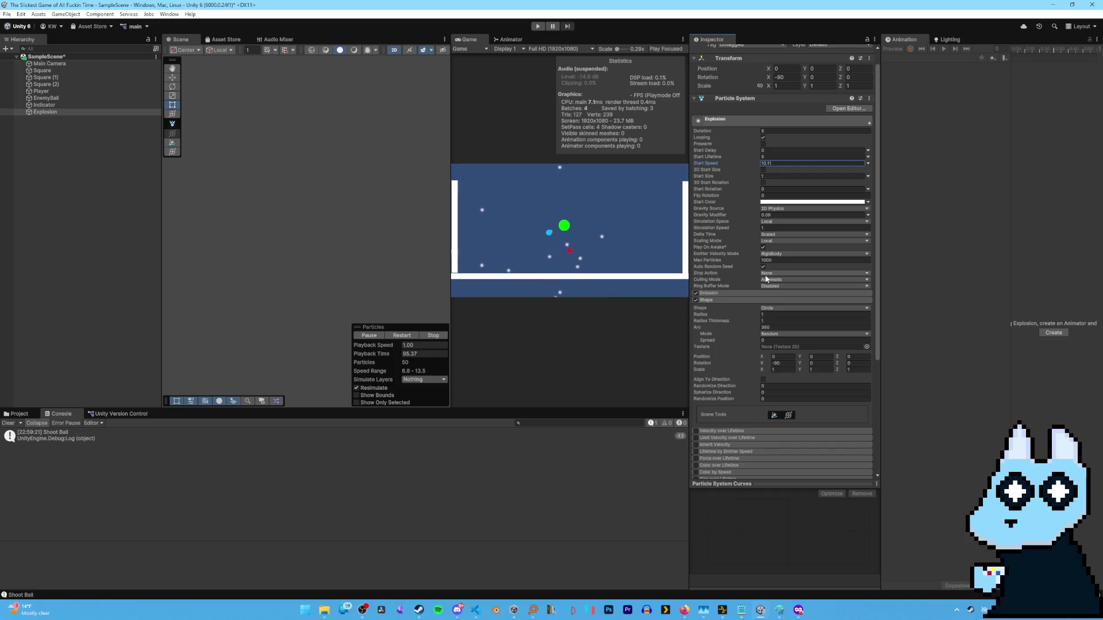
Keep Ring Buffer Mode Disabled and expand the Velocity over Lifetime module.
{"action": "left_click", "coordinate": [770, 286]}
{"action": "left_click", "coordinate": [767, 290]}
{"action": "left_click", "coordinate": [729, 293]}
{"action": "left_click", "coordinate": [729, 293]}
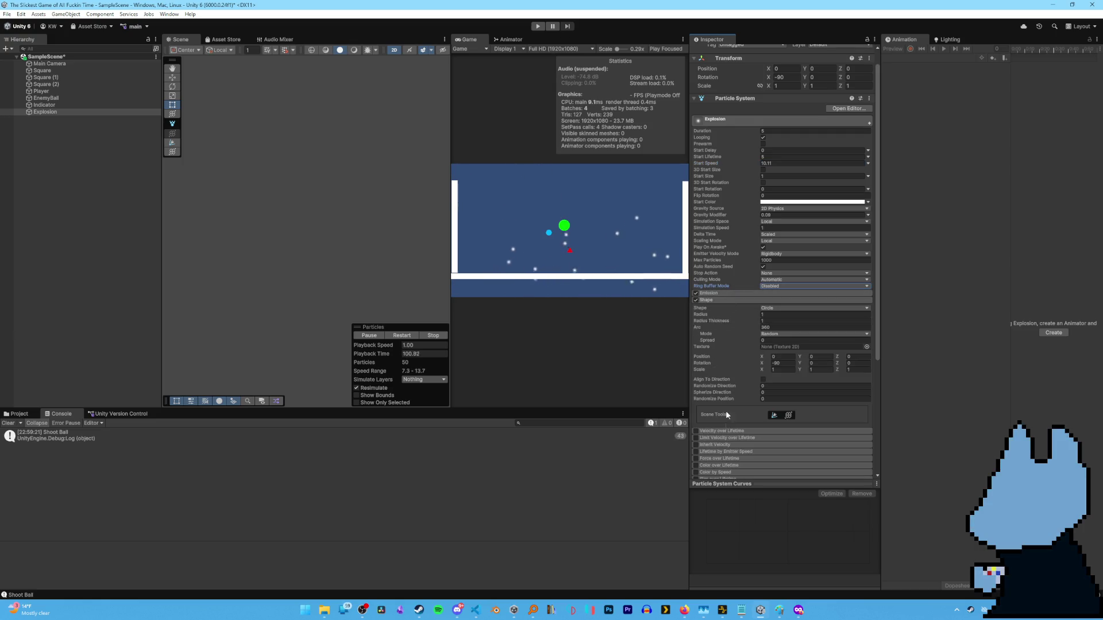
{"action": "scroll", "coordinate": [721, 405], "scroll_direction": "down", "scroll_amount": 2}
{"action": "left_click", "coordinate": [709, 384]}
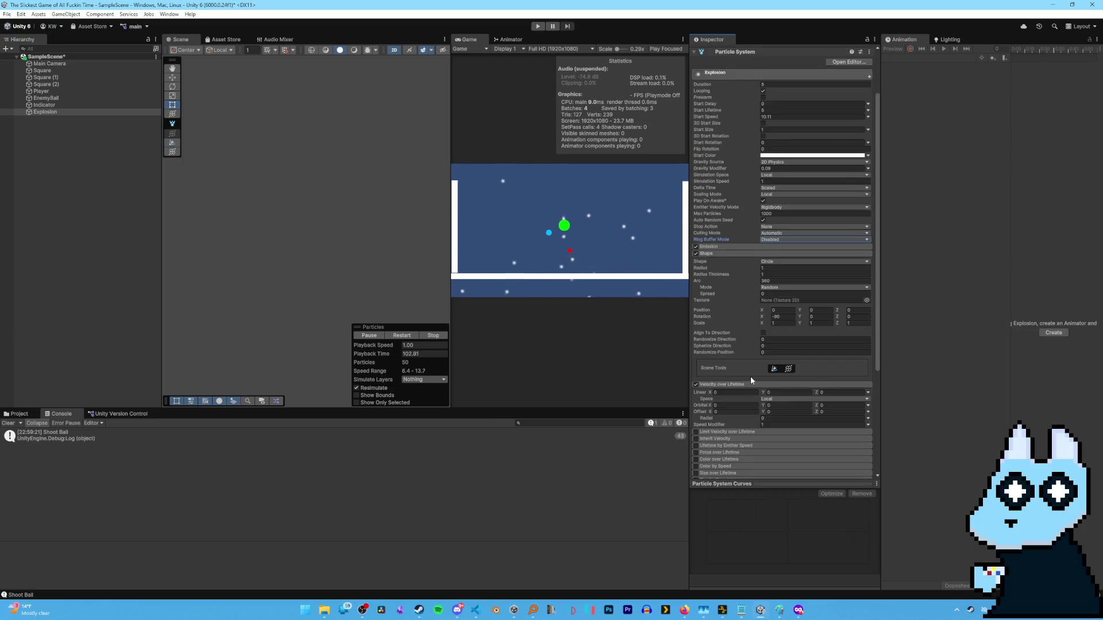
Swap Velocity over Lifetime for Limit Velocity over Lifetime with Dampen 0.04, and set Start Speed to 12.67.
{"action": "scroll", "coordinate": [750, 376], "scroll_direction": "down", "scroll_amount": 2}
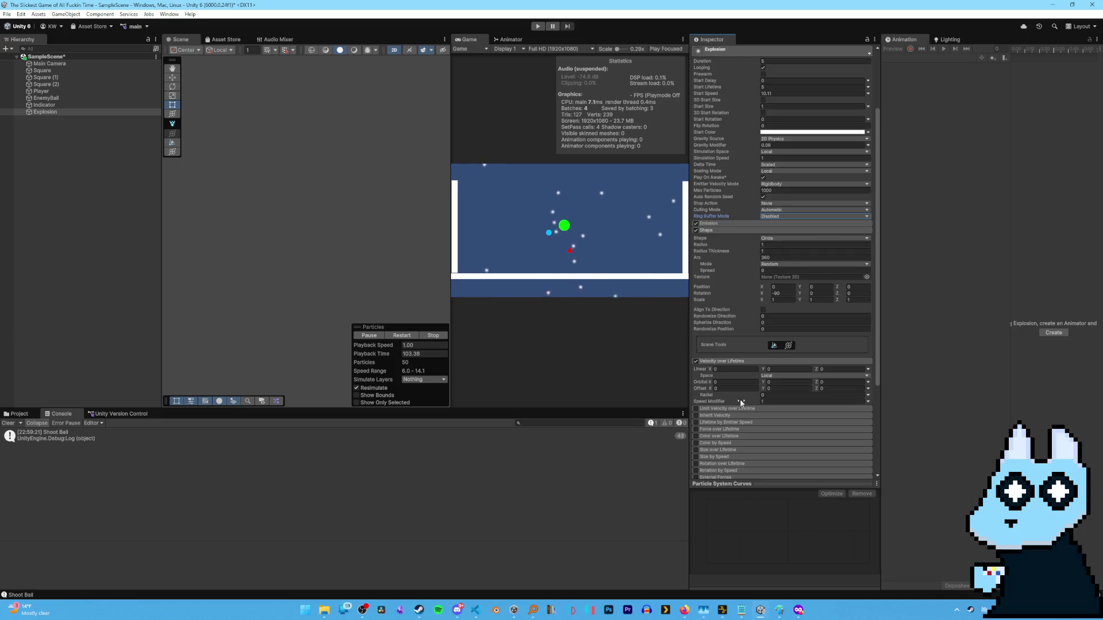
{"action": "left_click", "coordinate": [696, 361]}
{"action": "left_click", "coordinate": [696, 408]}
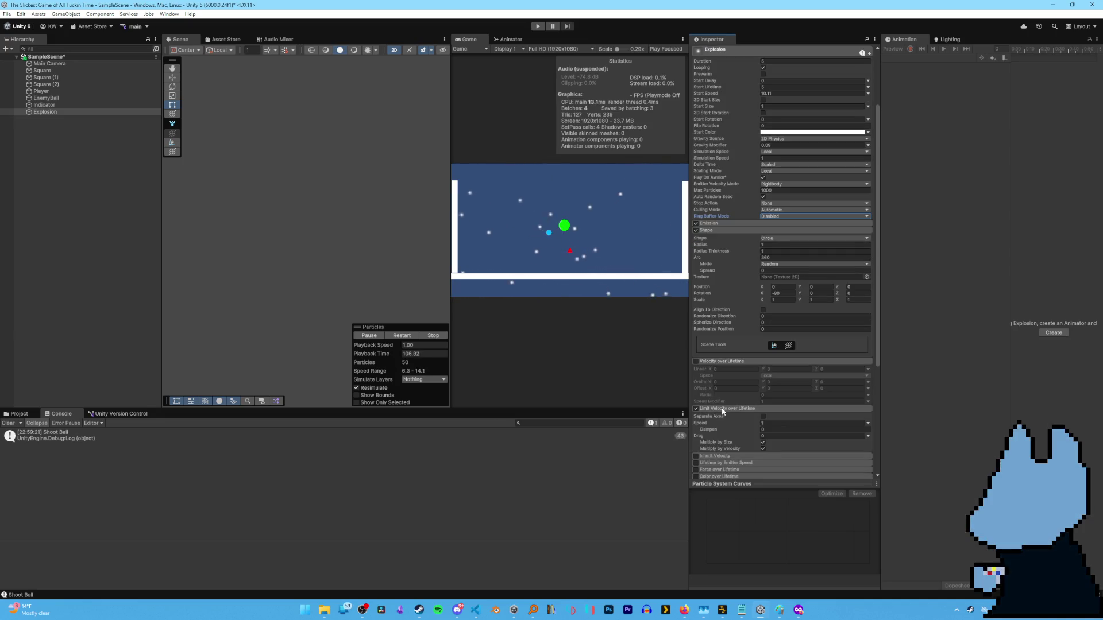
{"action": "mouse_move", "coordinate": [715, 429]}
{"action": "left_mouse_down"}
{"action": "mouse_move", "coordinate": [792, 425]}
{"action": "mouse_move", "coordinate": [698, 425]}
{"action": "left_mouse_up"}
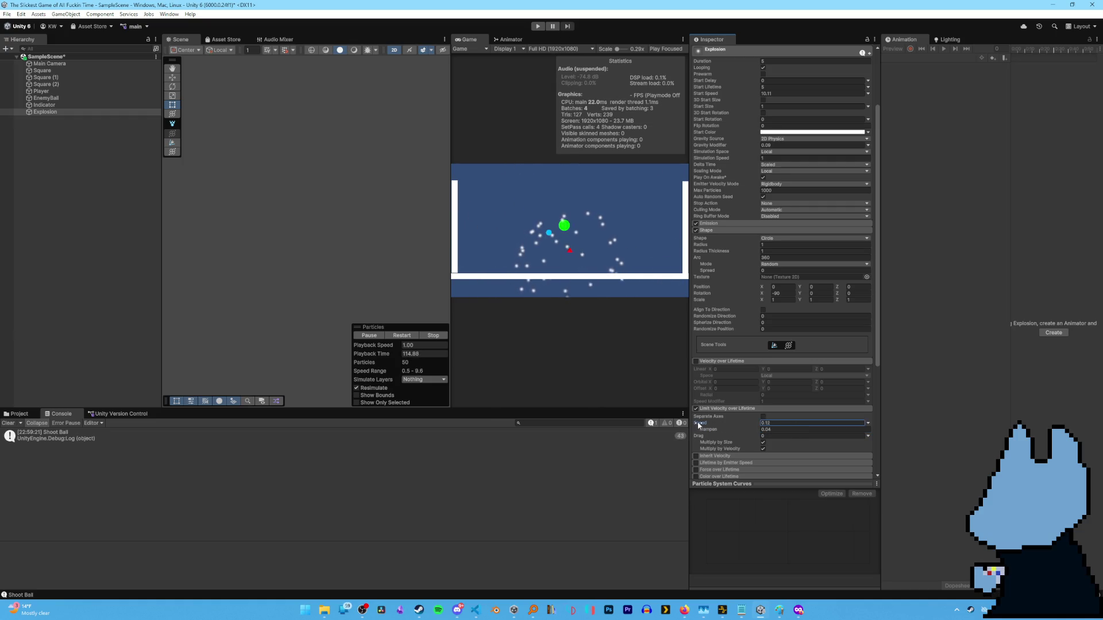
{"action": "scroll", "coordinate": [733, 262], "scroll_direction": "up", "scroll_amount": 2}
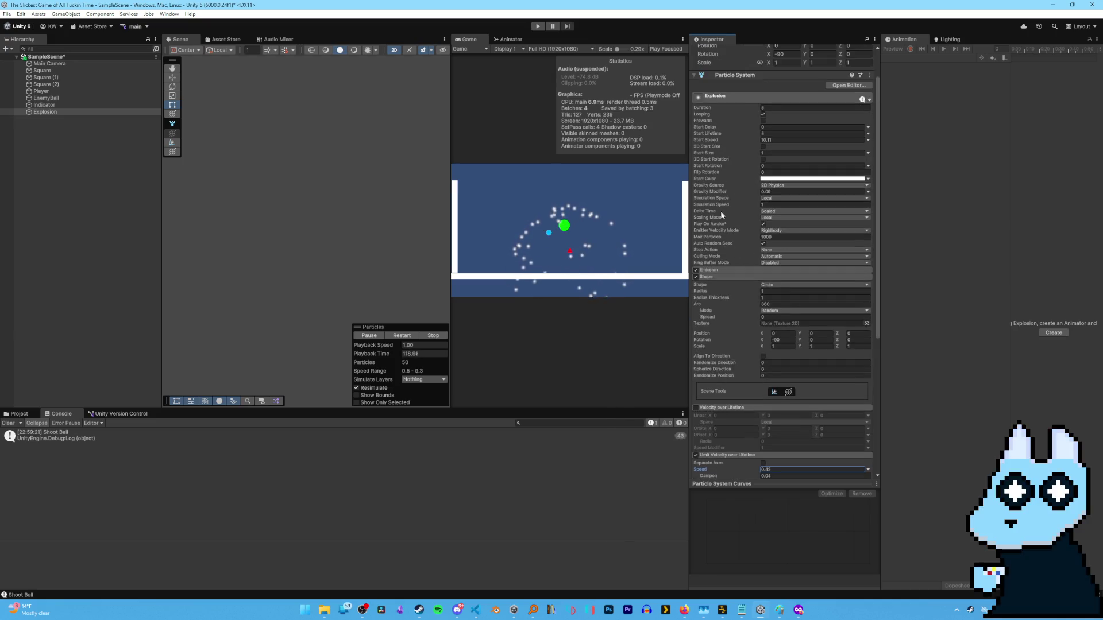
{"action": "left_click_drag", "start_coordinate": [715, 141], "coordinate": [733, 142]}
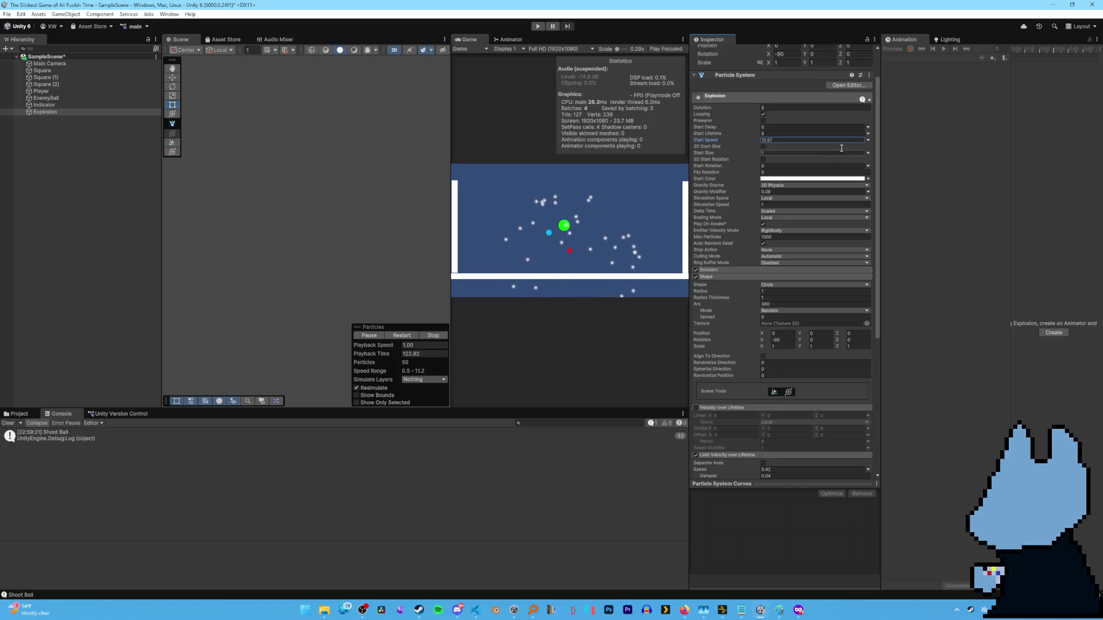
Make Start Speed Random Between Two Constants, from 0.56 to 17.73.
{"action": "left_click", "coordinate": [867, 140]}
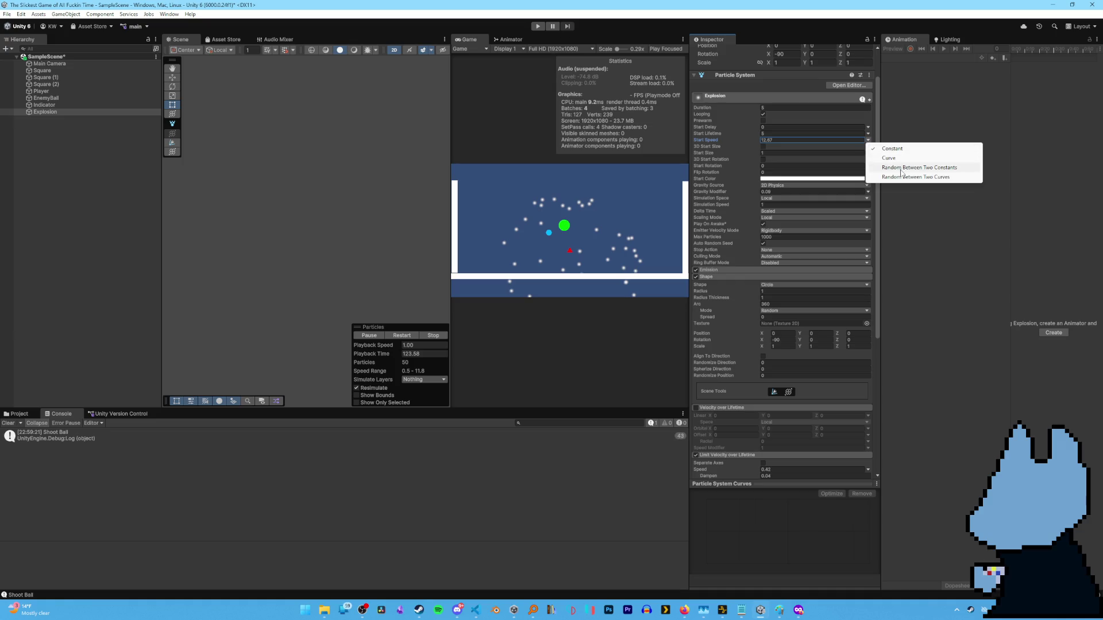
{"action": "left_click", "coordinate": [901, 167]}
{"action": "left_click", "coordinate": [777, 141]}
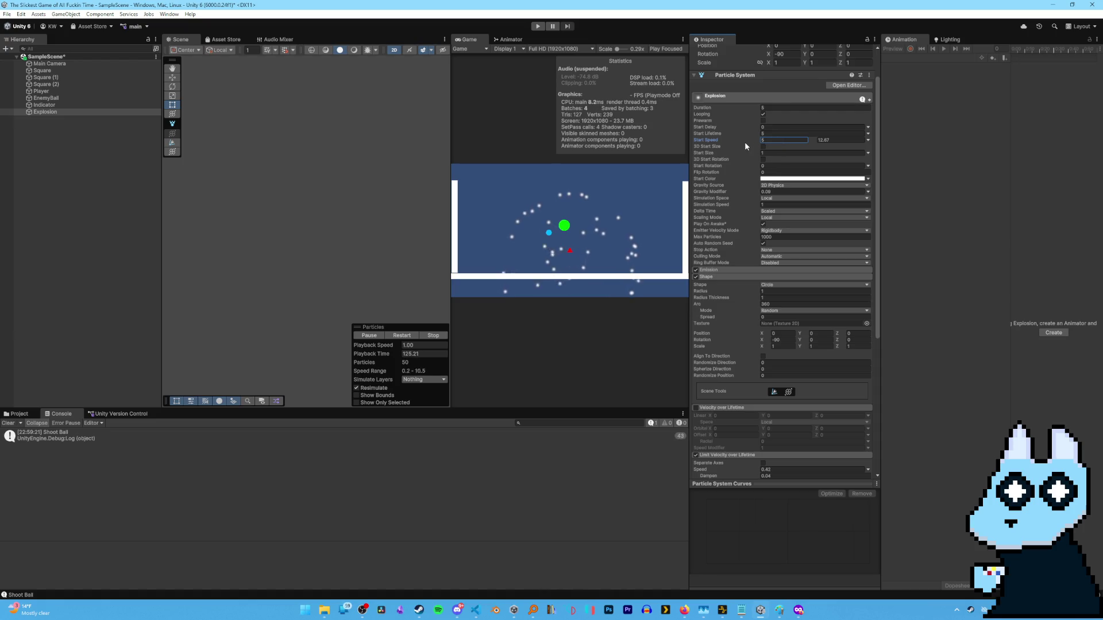
{"action": "mouse_move", "coordinate": [756, 141]}
{"action": "left_mouse_down"}
{"action": "mouse_move", "coordinate": [718, 137]}
{"action": "mouse_move", "coordinate": [733, 140]}
{"action": "left_mouse_up"}
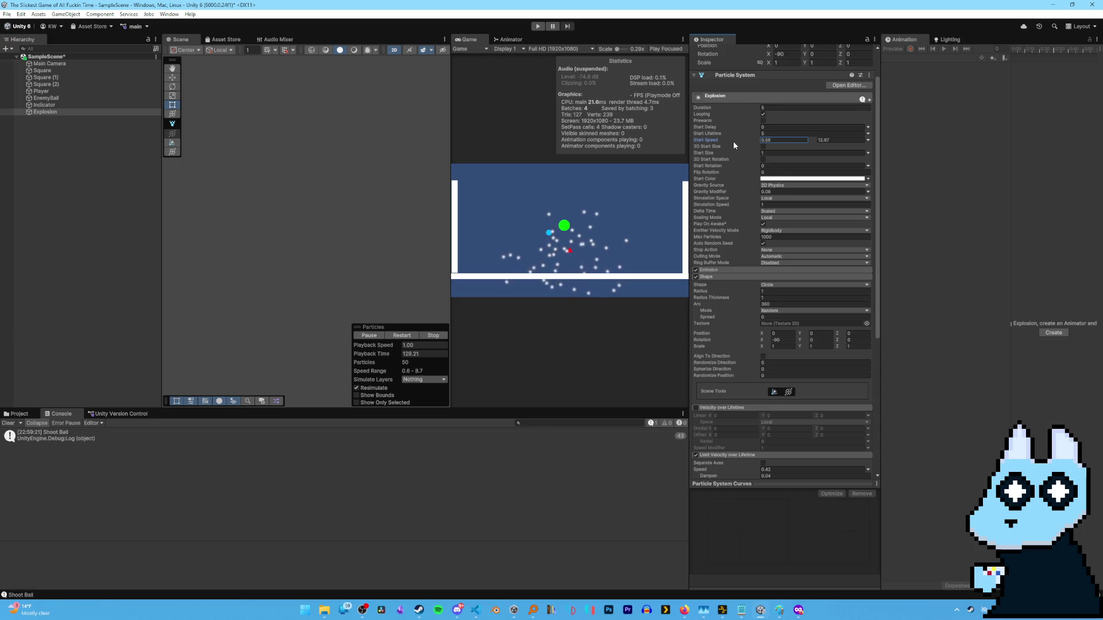
{"action": "left_click", "coordinate": [816, 140]}
{"action": "left_click_drag", "start_coordinate": [815, 140], "coordinate": [844, 149]}
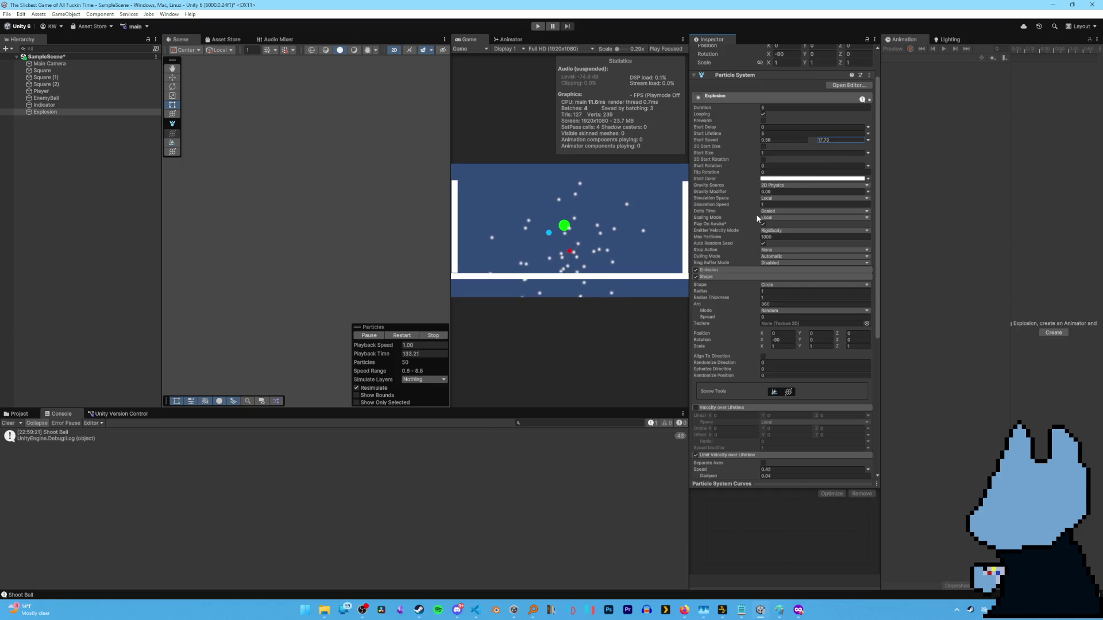
Set Gravity Modifier to 0 and start editing the Emission Rate over Time.
{"action": "left_click", "coordinate": [764, 191]}
{"action": "type", "text": "0.0"}
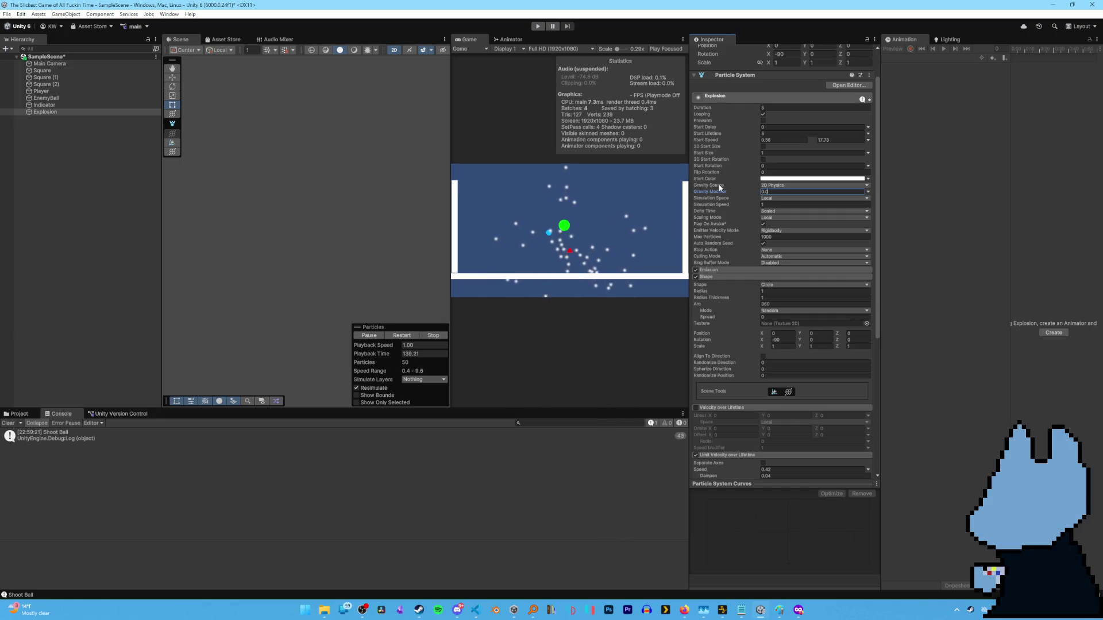
{"action": "left_click", "coordinate": [718, 270]}
{"action": "left_click", "coordinate": [773, 277]}
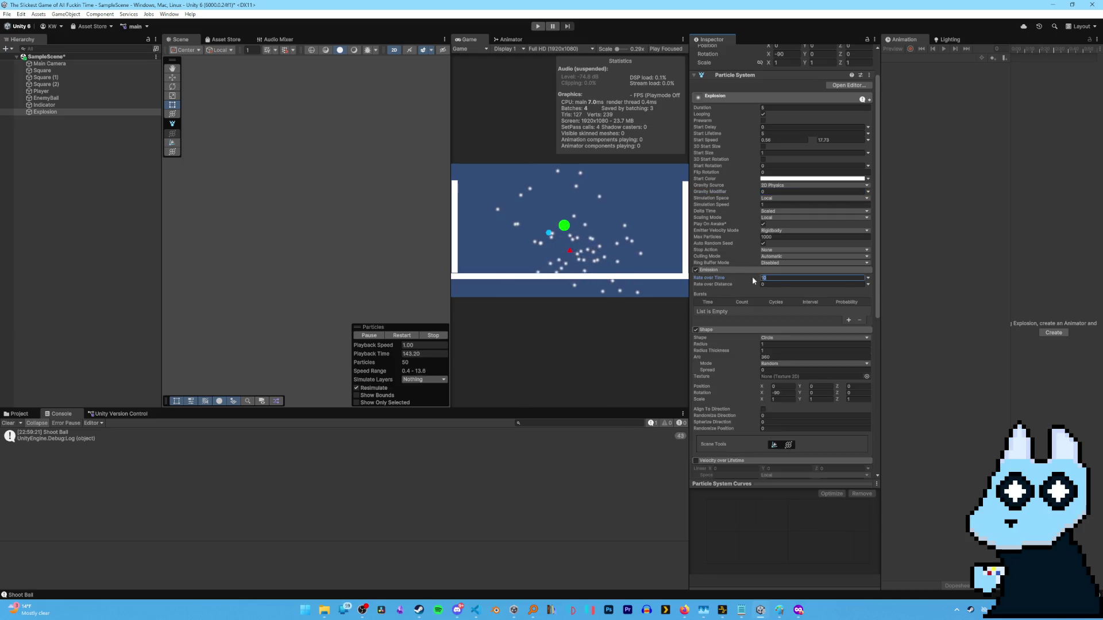
Set Rate over Time to 0 and add a single burst of 30 particles.
{"action": "type", "text": "0"}
{"action": "left_click", "coordinate": [849, 320]}
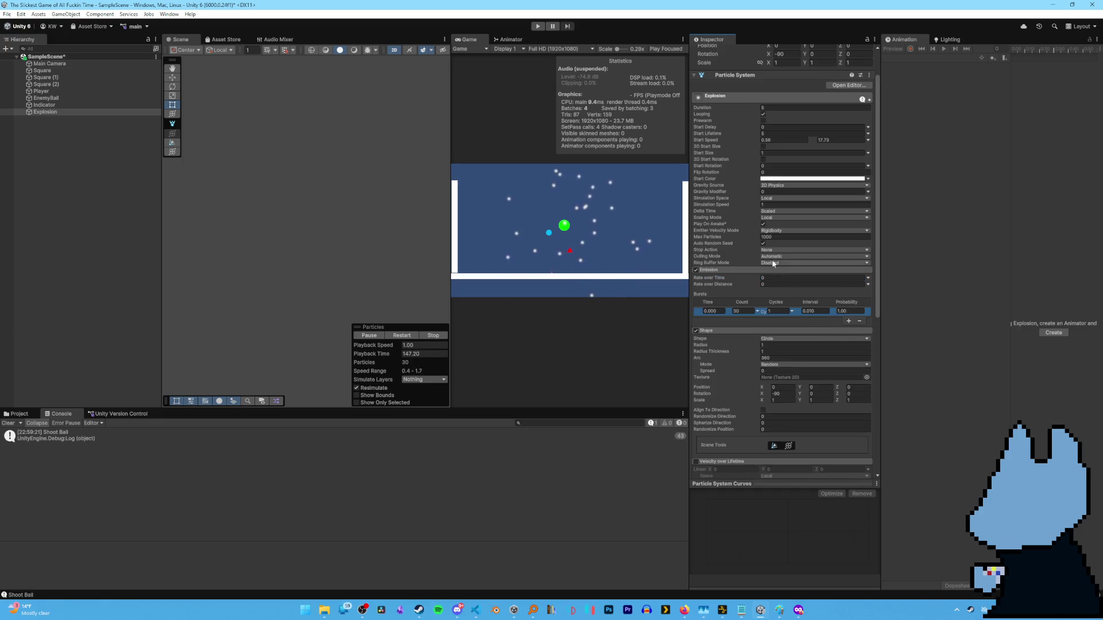
{"action": "scroll", "coordinate": [741, 356], "scroll_direction": "down", "scroll_amount": 1}
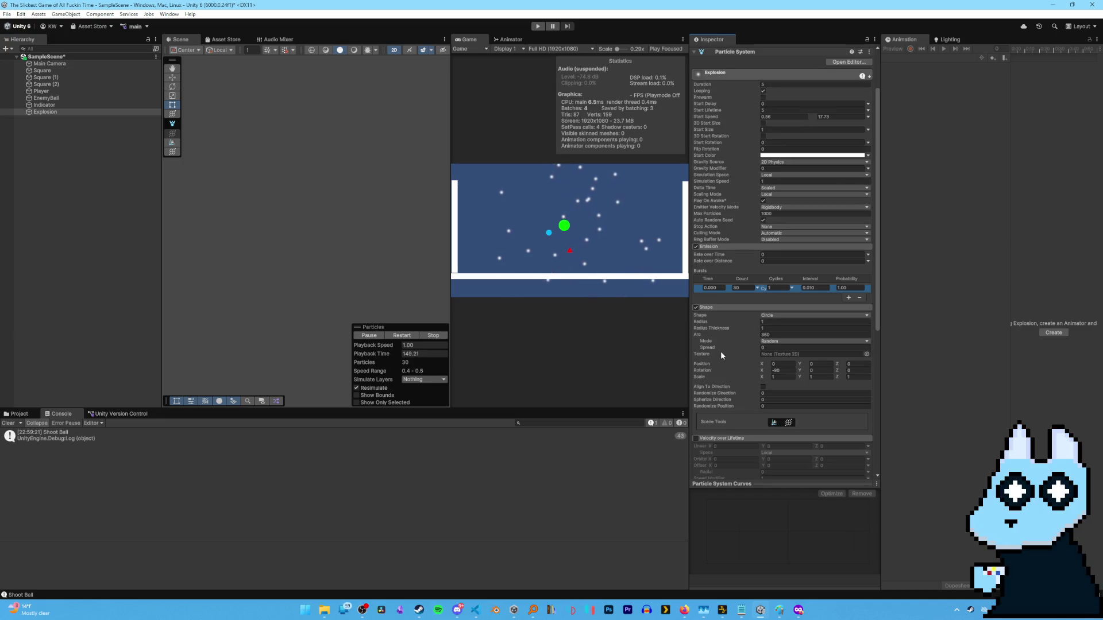
{"action": "scroll", "coordinate": [721, 407], "scroll_direction": "down", "scroll_amount": 4}
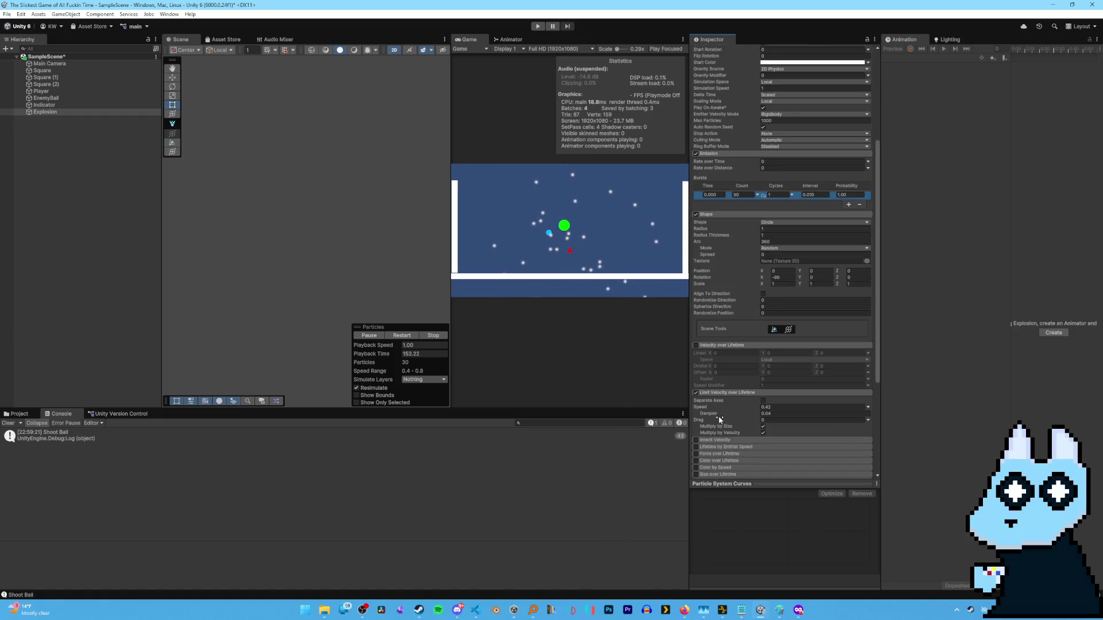
Make the velocity-limit Drag Random Between Two Constants, 0 to 2.56.
{"action": "mouse_move", "coordinate": [717, 417]}
{"action": "left_mouse_down"}
{"action": "mouse_move", "coordinate": [752, 418]}
{"action": "mouse_move", "coordinate": [723, 420]}
{"action": "left_mouse_up"}
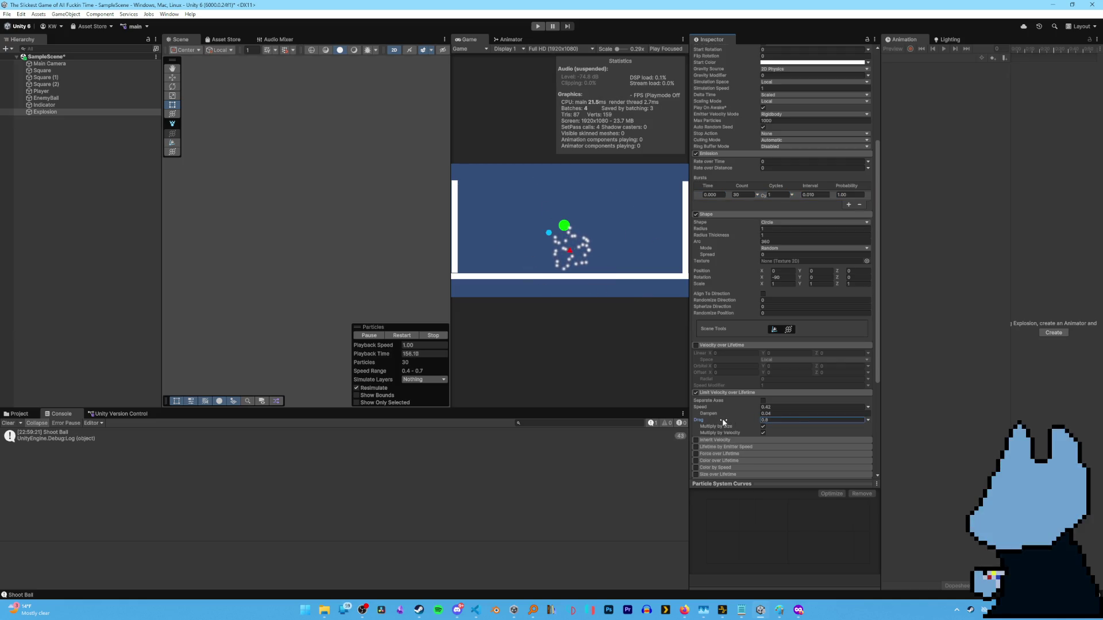
{"action": "left_click", "coordinate": [868, 420]}
{"action": "left_click", "coordinate": [897, 441]}
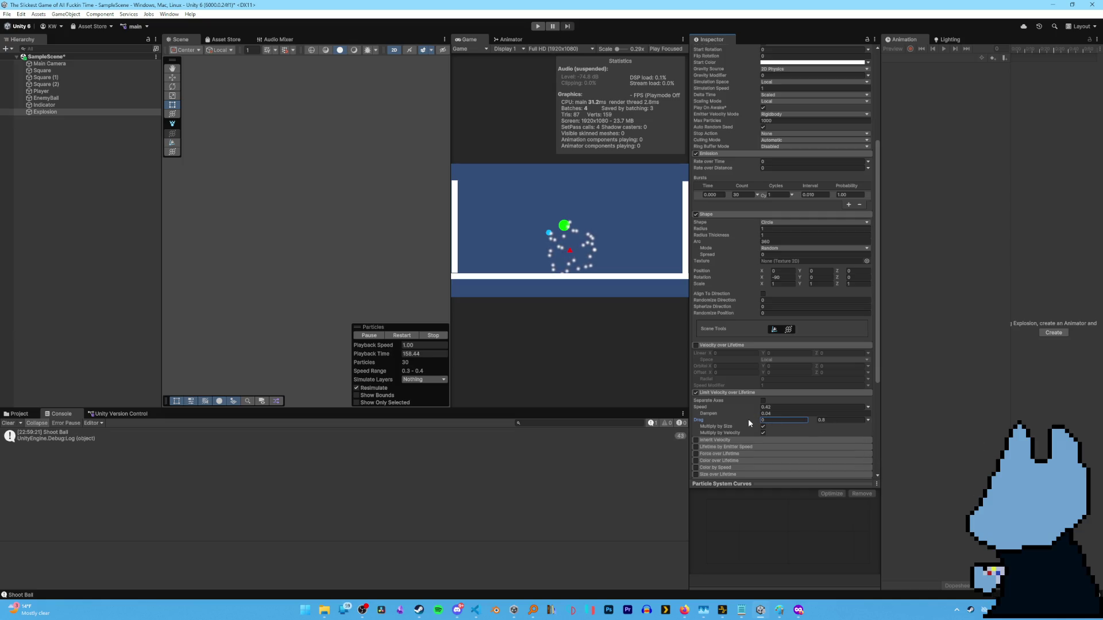
{"action": "left_click_drag", "start_coordinate": [753, 419], "coordinate": [843, 422]}
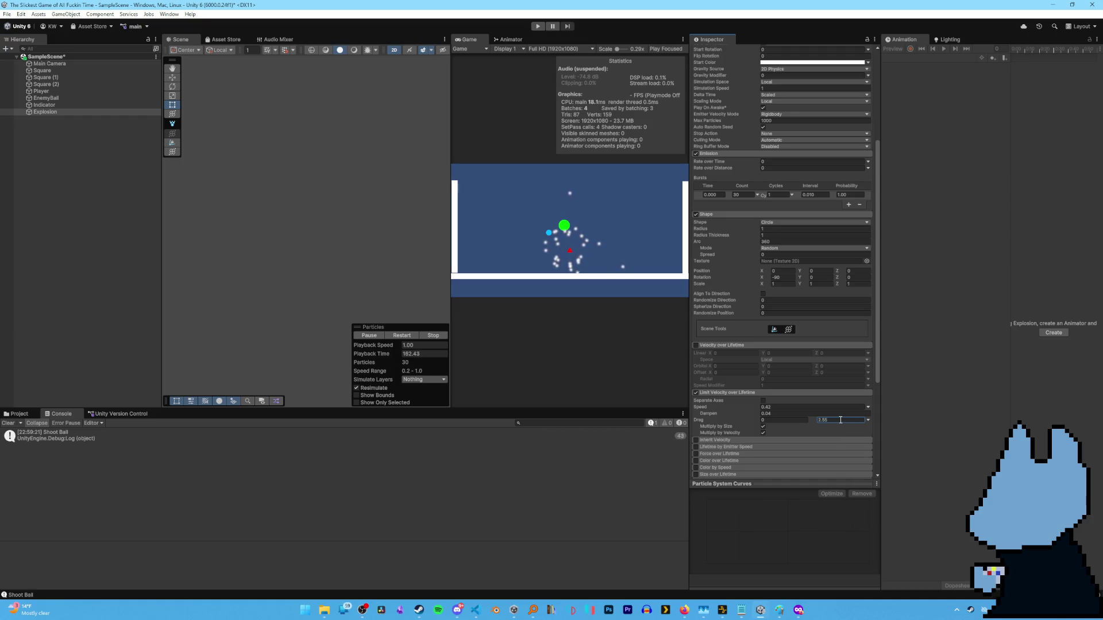
Set the particles' Start Lifetime to 0.5.
{"action": "scroll", "coordinate": [734, 309], "scroll_direction": "up", "scroll_amount": 5}
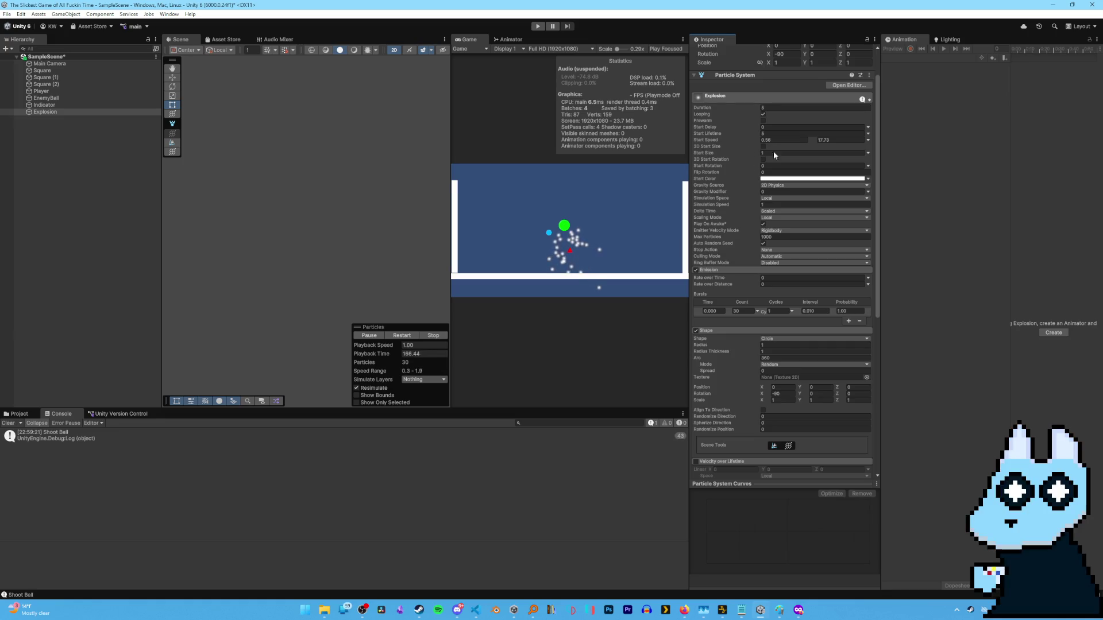
{"action": "left_click", "coordinate": [761, 134]}
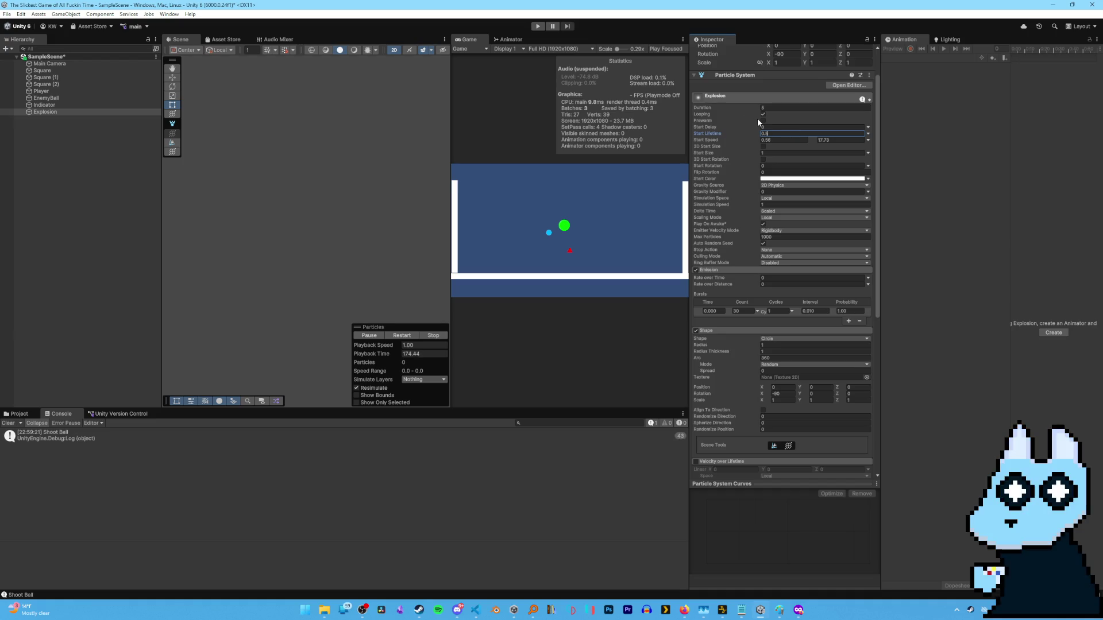
{"action": "key", "text": "Tab"}
{"action": "scroll", "coordinate": [718, 336], "scroll_direction": "down", "scroll_amount": 5}
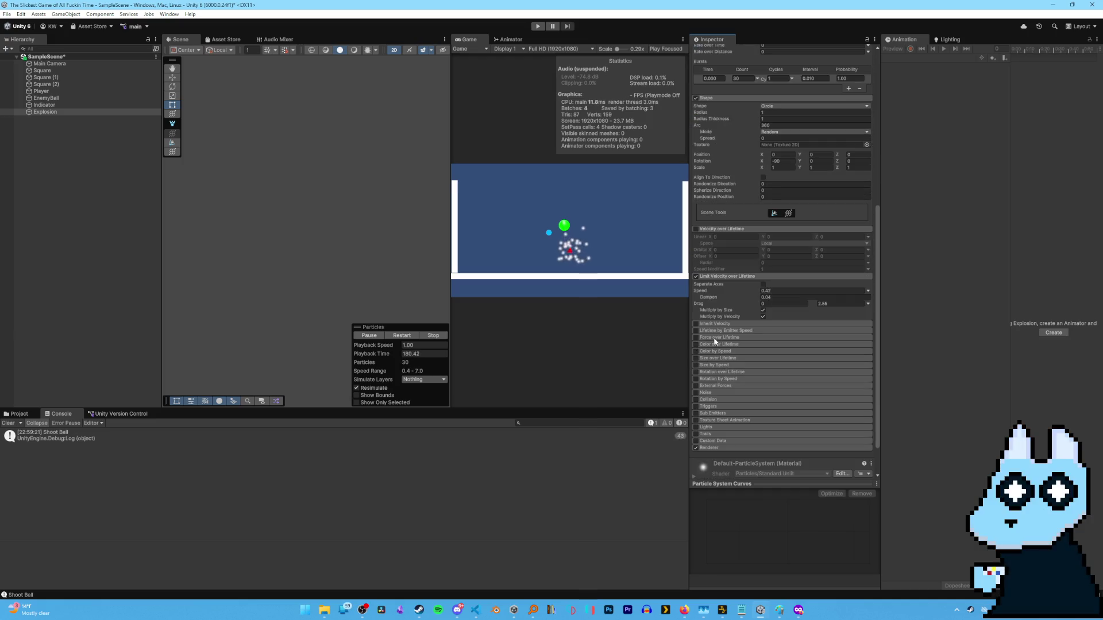
Enable Color over Lifetime with the white-to-transparent gradient preset.
{"action": "left_click", "coordinate": [696, 344]}
{"action": "left_click", "coordinate": [868, 352]}
{"action": "left_click", "coordinate": [903, 359]}
{"action": "left_click", "coordinate": [776, 351]}
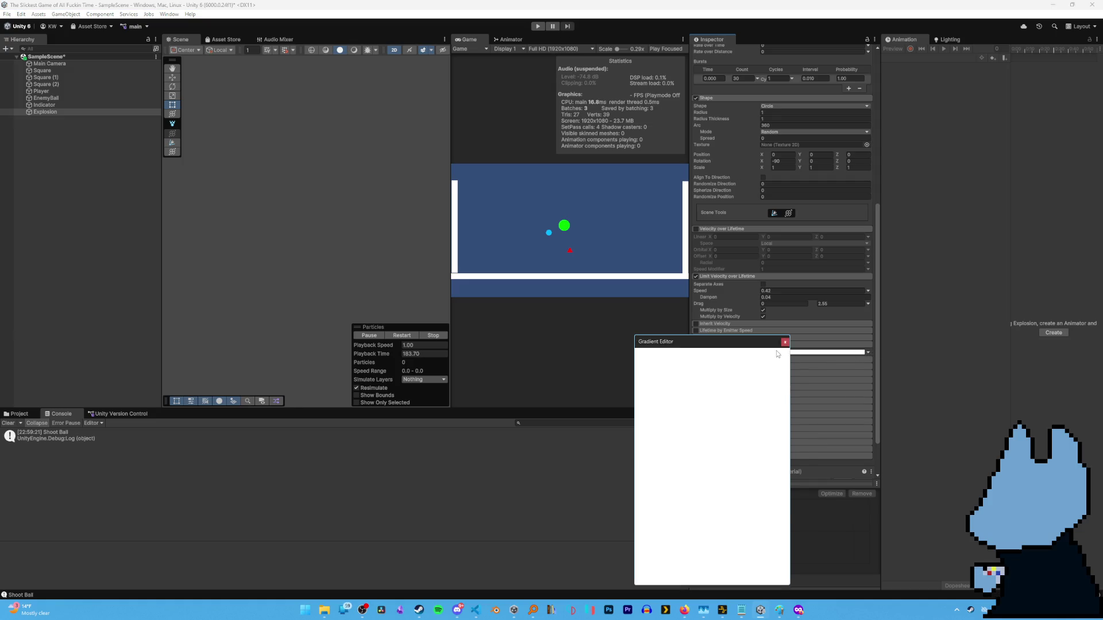
{"action": "left_click", "coordinate": [710, 432]}
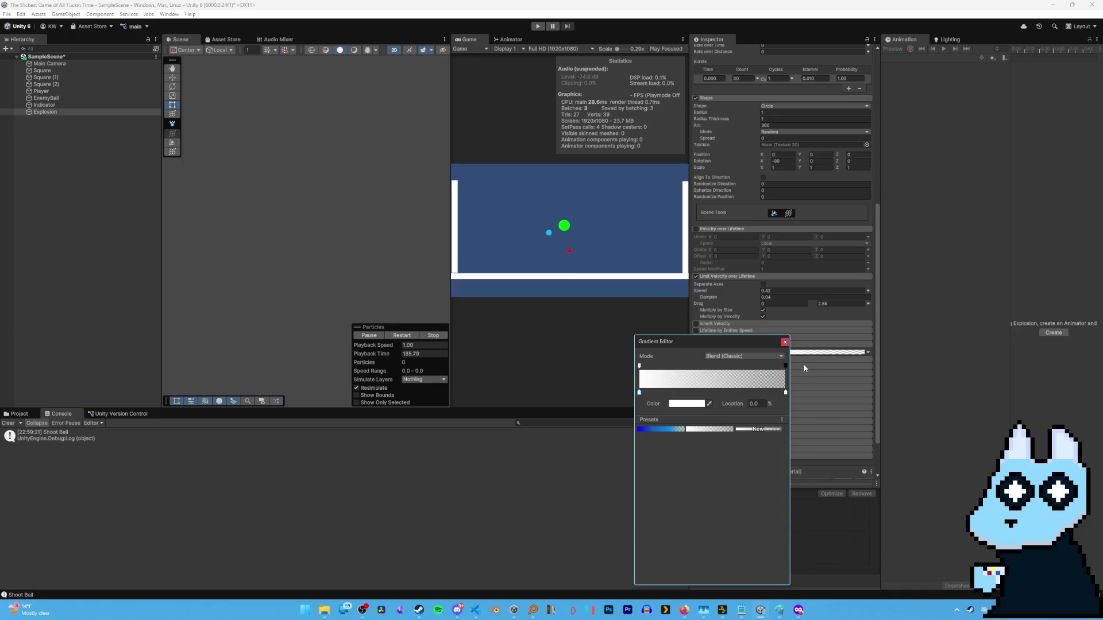
{"action": "left_click", "coordinate": [805, 364]}
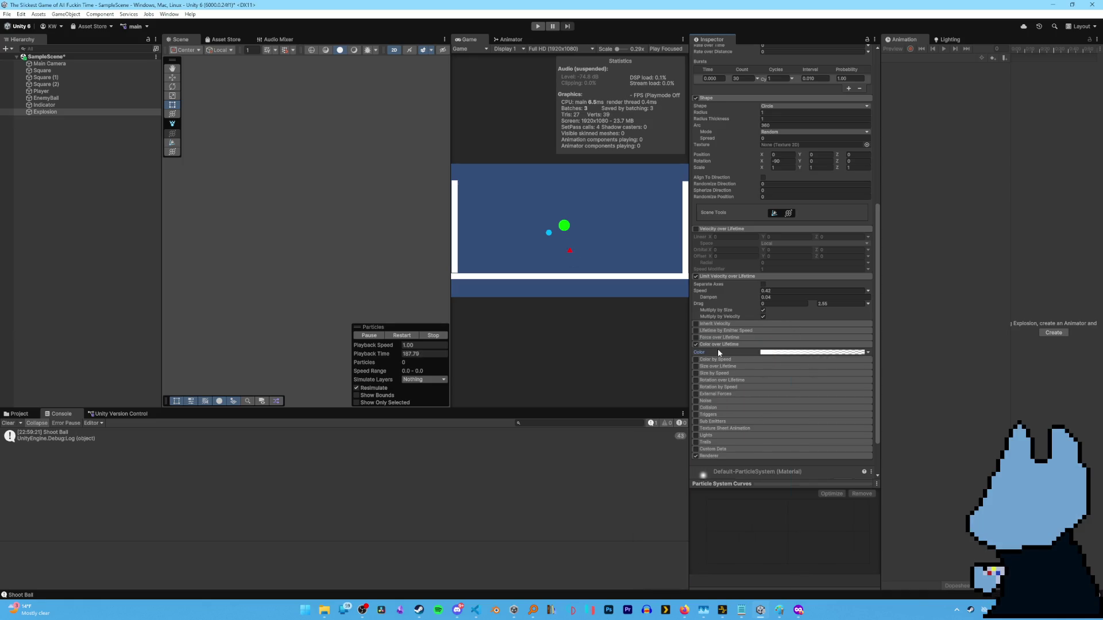
Shorten Start Lifetime to about 0.37 and clear the burst count of 30.
{"action": "scroll", "coordinate": [718, 349], "scroll_direction": "up", "scroll_amount": 10}
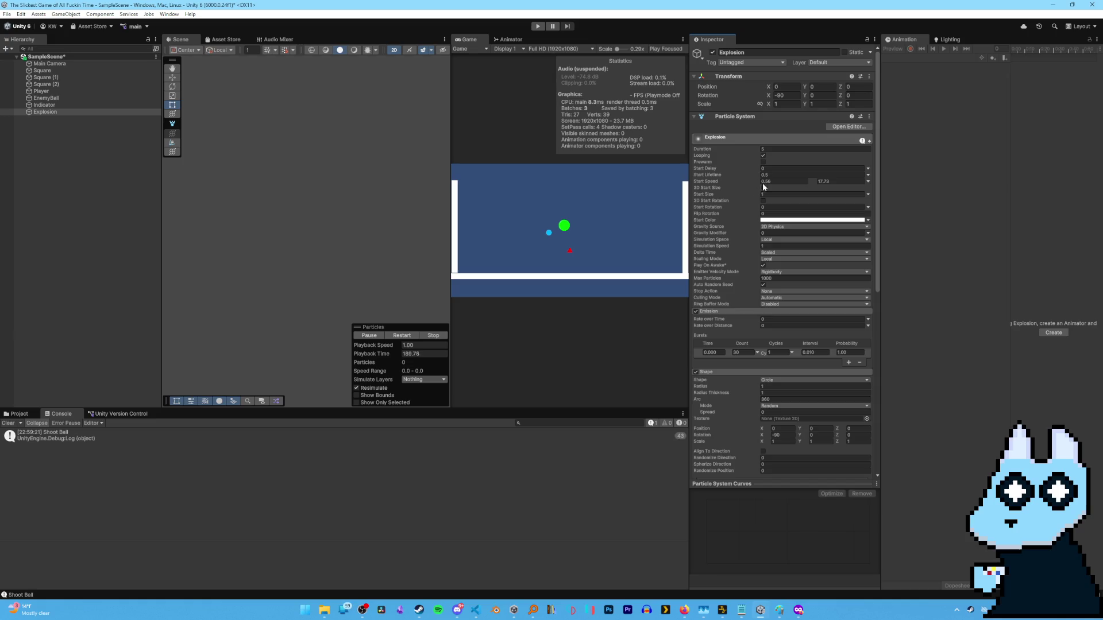
{"action": "left_click", "coordinate": [757, 175]}
{"action": "type", "text": "1"}
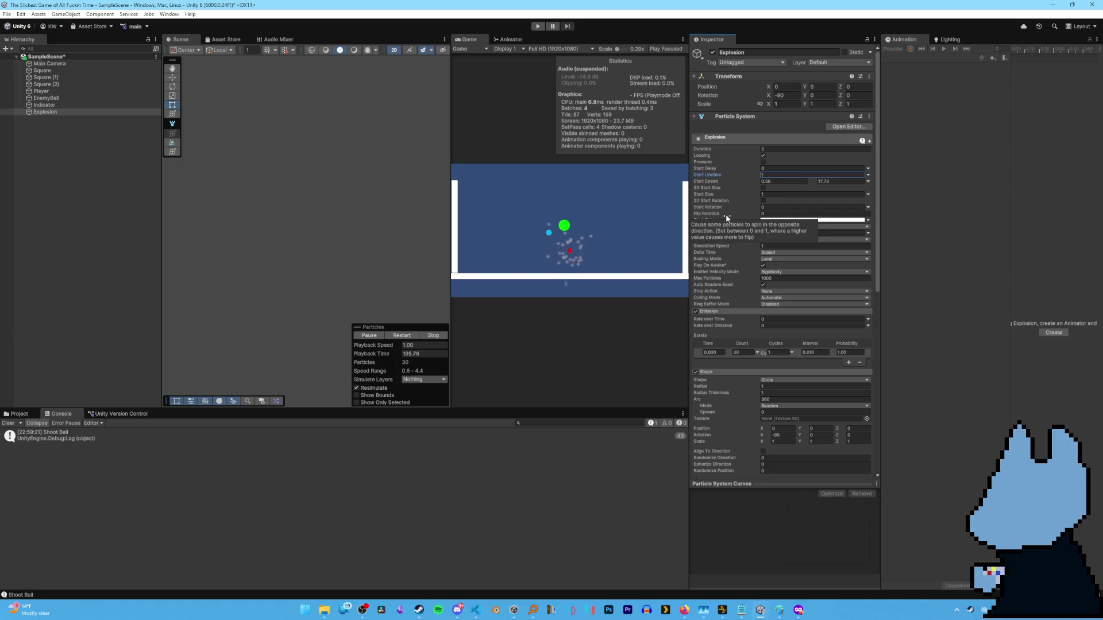
{"action": "key", "text": "BackSpace"}
{"action": "type", "text": "0.85"}
{"action": "left_click_drag", "start_coordinate": [745, 179], "coordinate": [736, 179]}
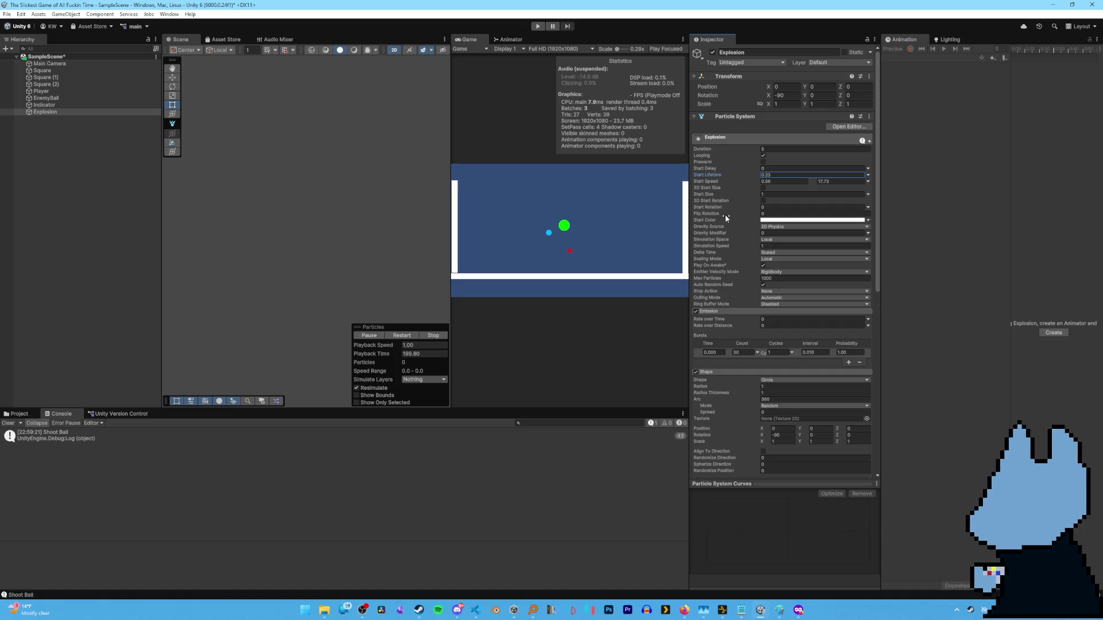
{"action": "left_click_drag", "start_coordinate": [742, 174], "coordinate": [746, 176]}
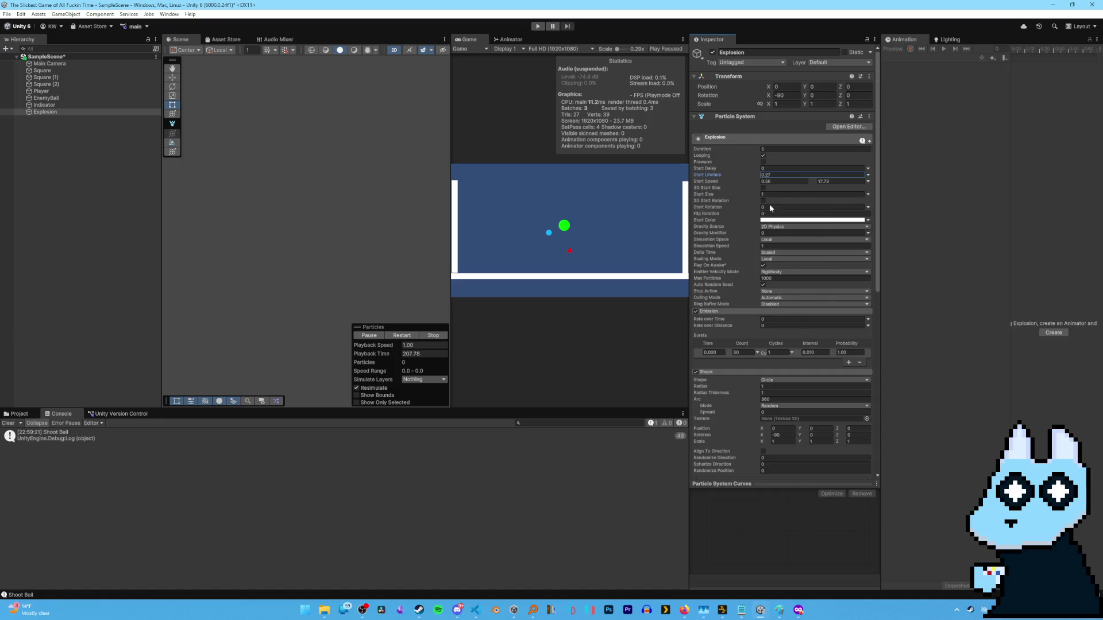
{"action": "left_click", "coordinate": [741, 352]}
{"action": "key", "text": "BackSpace"}
{"action": "type", "text": "15"}
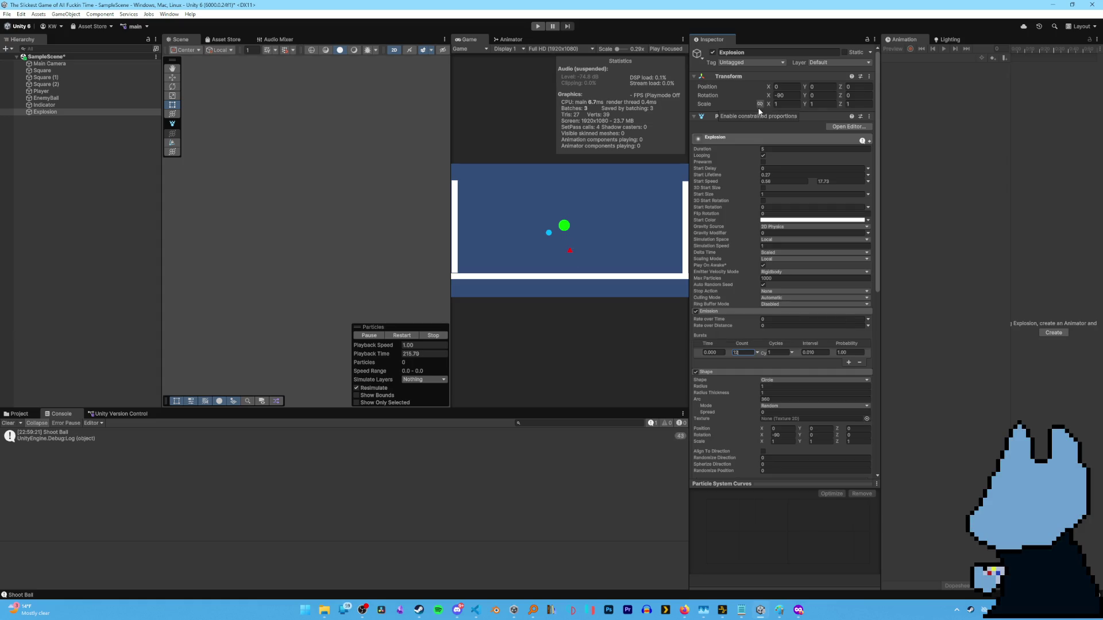
Set the Renderer's particle material to Sprites-Default.
{"action": "scroll", "coordinate": [744, 341], "scroll_direction": "down", "scroll_amount": 4}
{"action": "scroll", "coordinate": [744, 341], "scroll_direction": "down", "scroll_amount": 5}
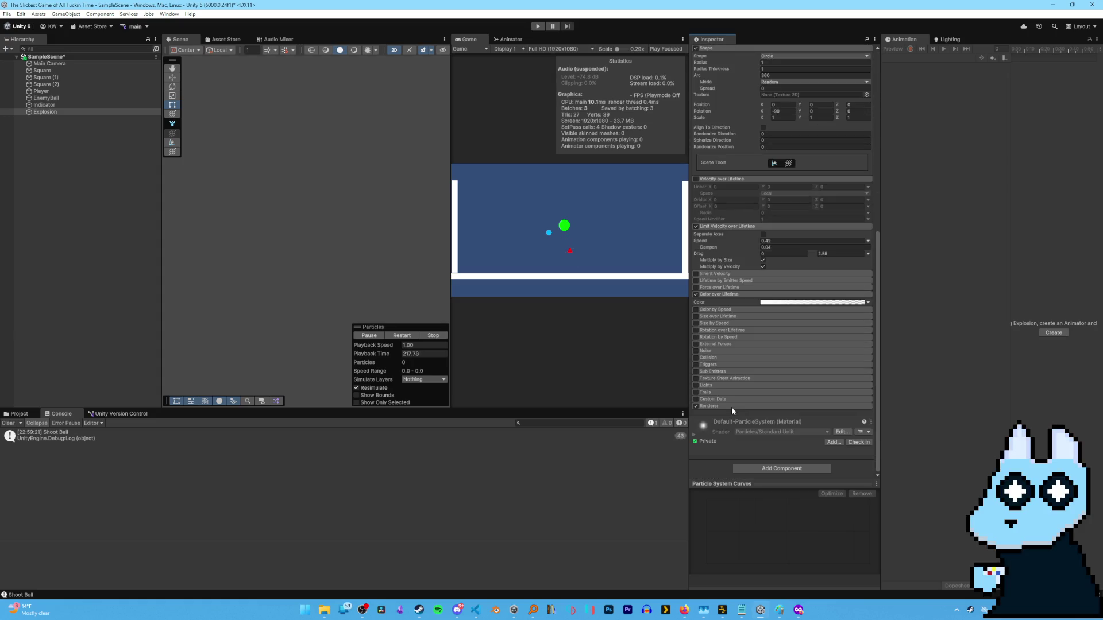
{"action": "left_click", "coordinate": [712, 406]}
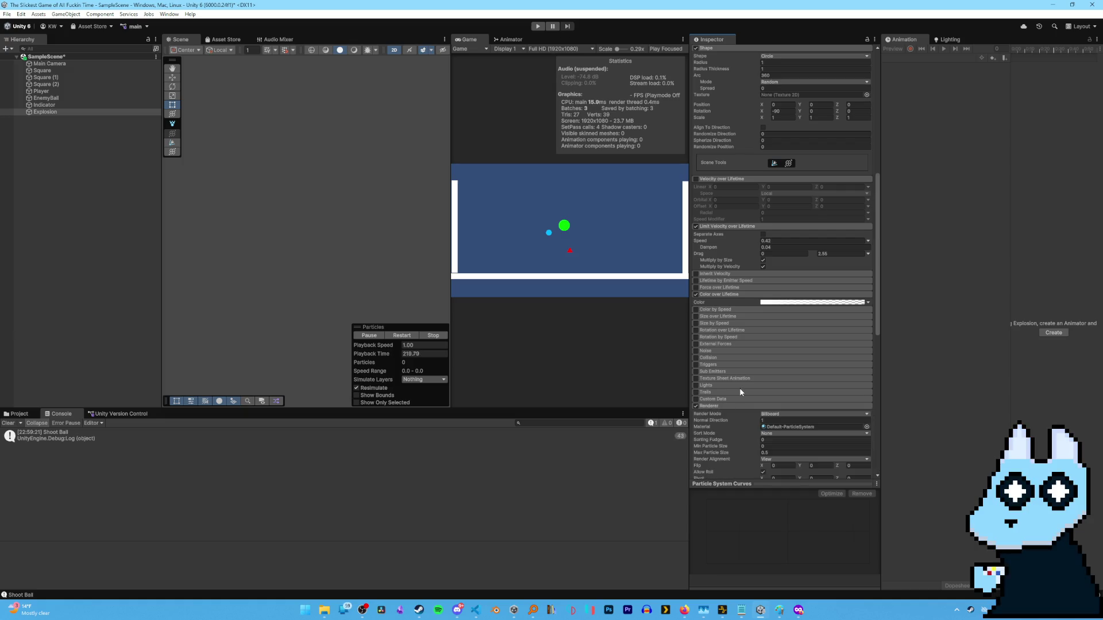
{"action": "scroll", "coordinate": [747, 373], "scroll_direction": "down", "scroll_amount": 3}
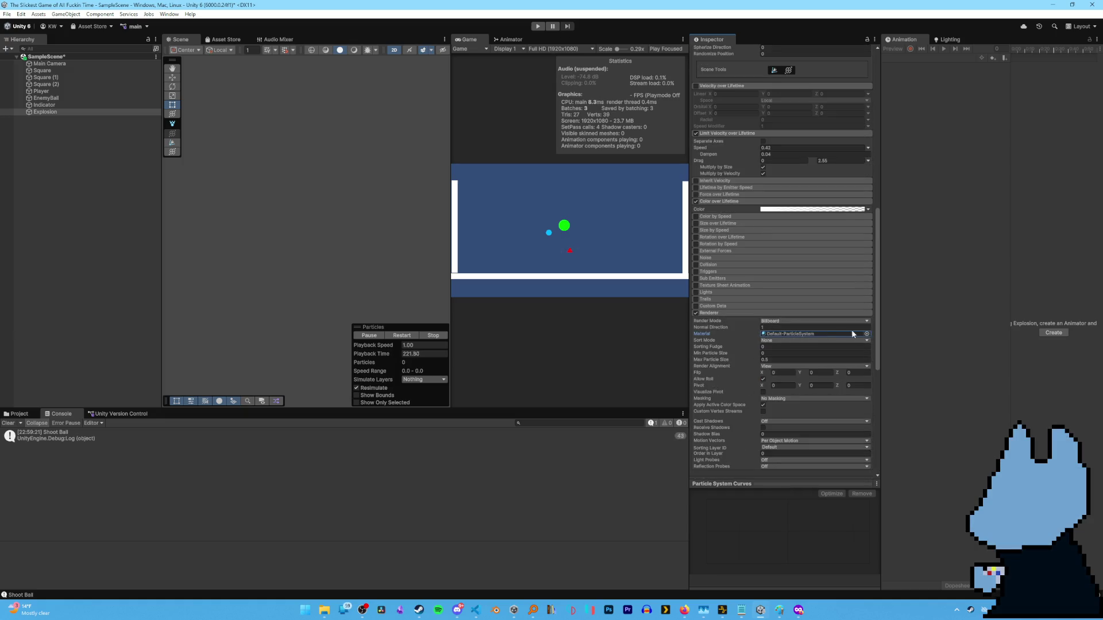
{"action": "left_click", "coordinate": [866, 334]}
{"action": "left_click_drag", "start_coordinate": [1001, 196], "coordinate": [887, 188]}
{"action": "double_click", "coordinate": [763, 237]}
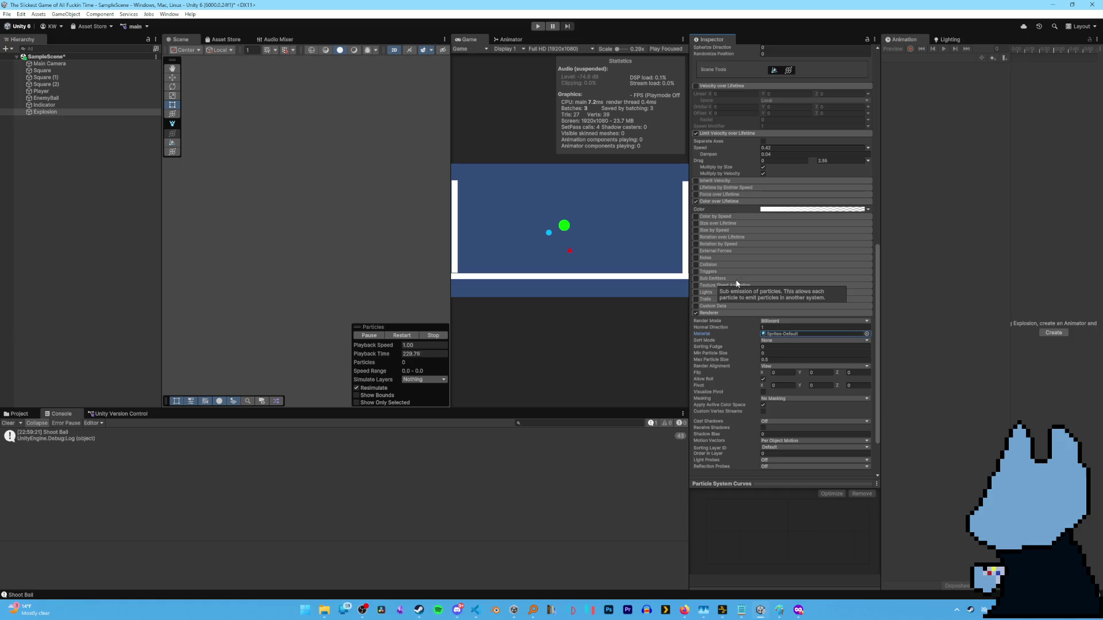
{"action": "left_click", "coordinate": [867, 335]}
{"action": "left_click_drag", "start_coordinate": [797, 198], "coordinate": [593, 174]}
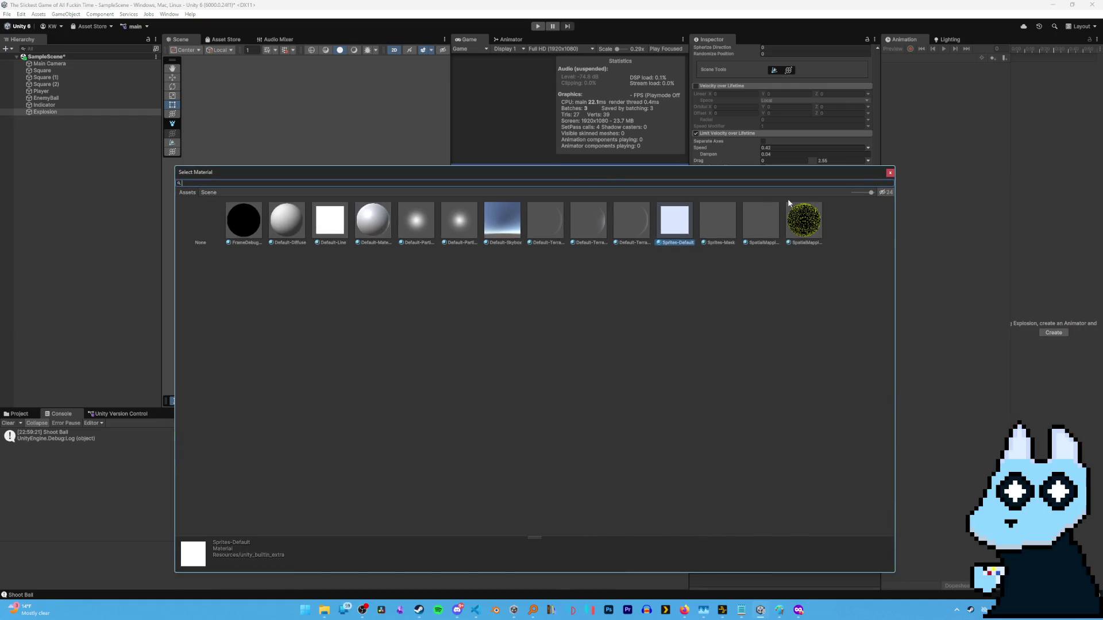
{"action": "left_click", "coordinate": [889, 172]}
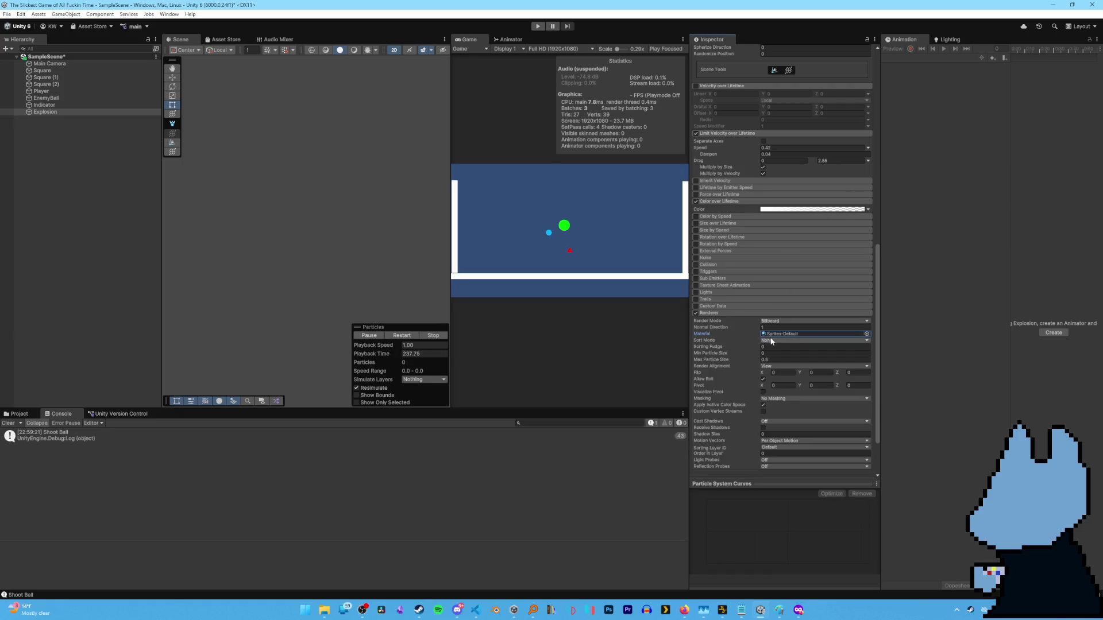
Open the Color over Lifetime gradient's start colour key for editing.
{"action": "left_click", "coordinate": [804, 211]}
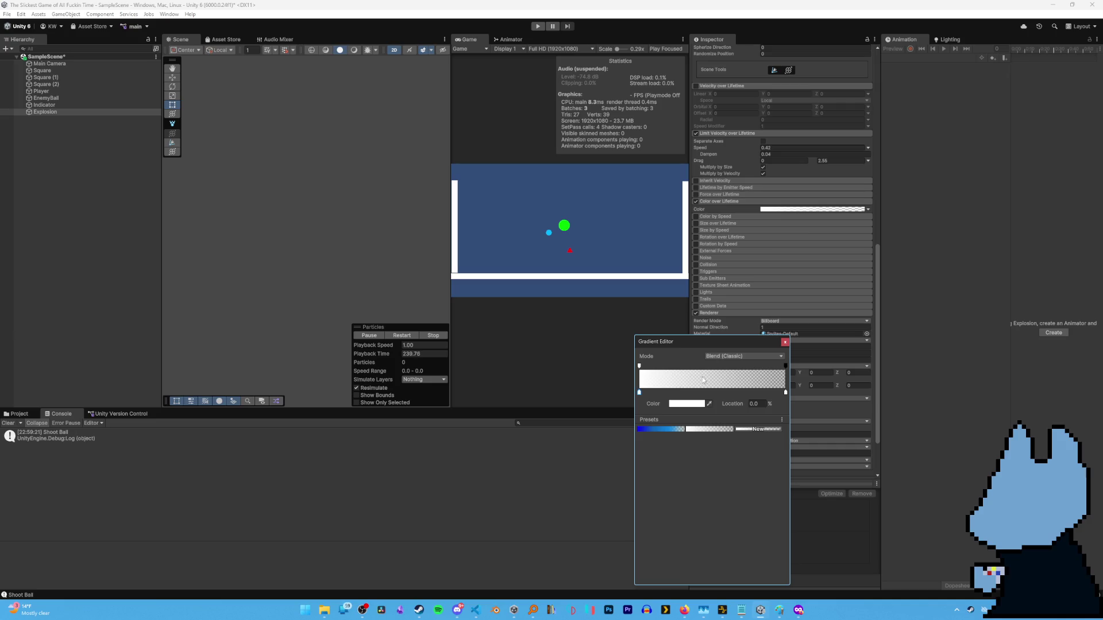
{"action": "left_click", "coordinate": [640, 366]}
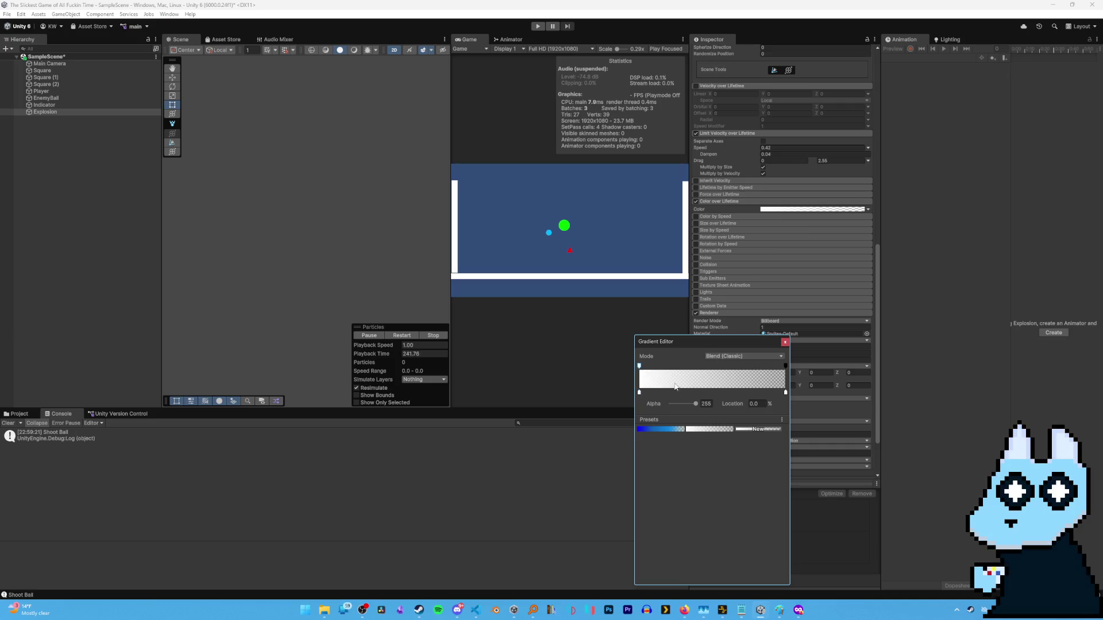
{"action": "double_click", "coordinate": [642, 392]}
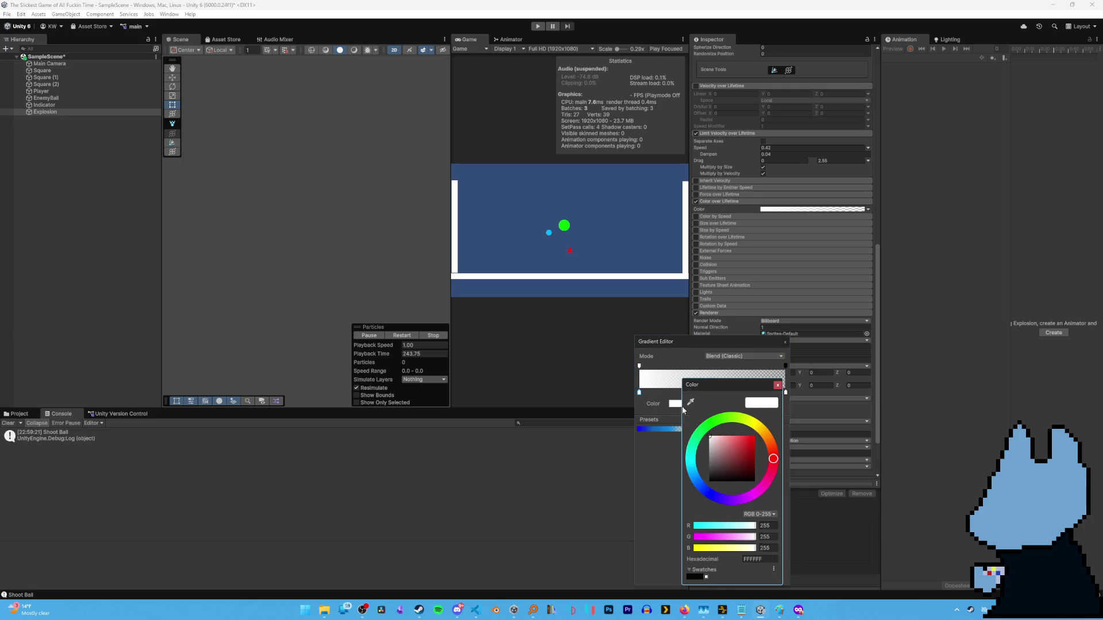
Set the gradient's start colour key to pure red (FF0000).
{"action": "left_click_drag", "start_coordinate": [747, 451], "coordinate": [755, 436]}
{"action": "left_click", "coordinate": [779, 386]}
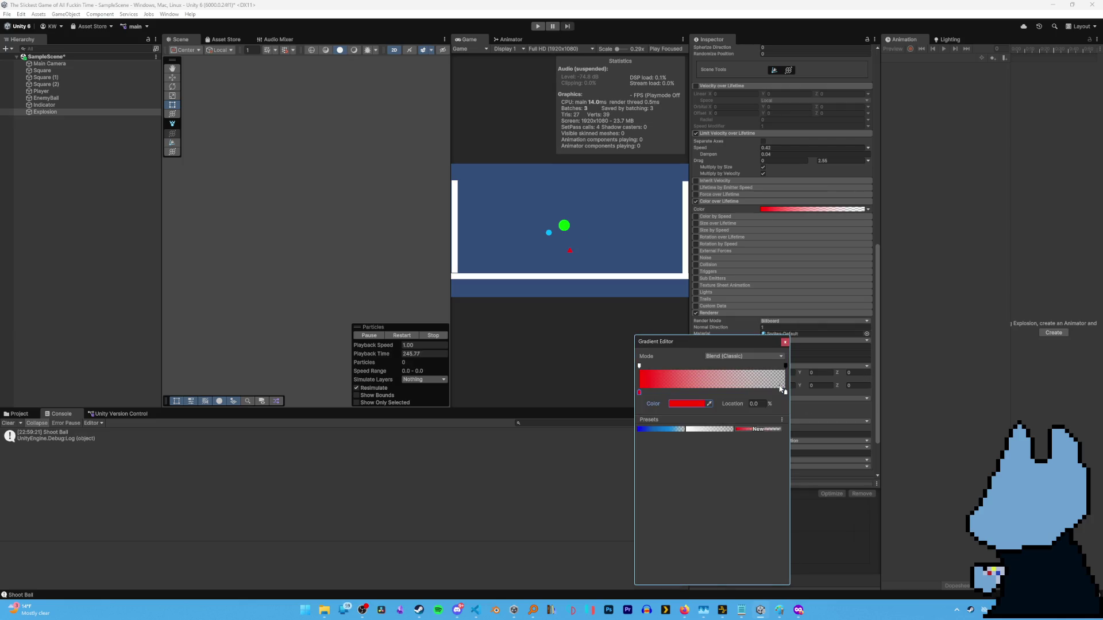
{"action": "left_click", "coordinate": [785, 341]}
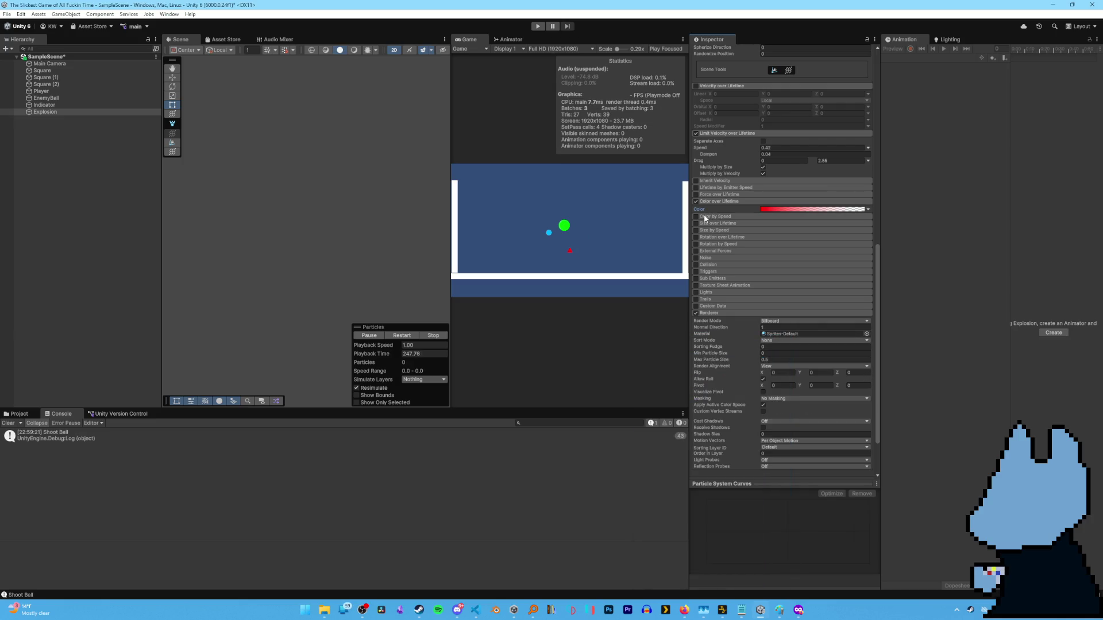
Set the gradient's end colour key to red as well.
{"action": "left_click", "coordinate": [771, 211]}
{"action": "left_click", "coordinate": [785, 393]}
{"action": "left_click", "coordinate": [686, 403]}
{"action": "left_click", "coordinate": [764, 446]}
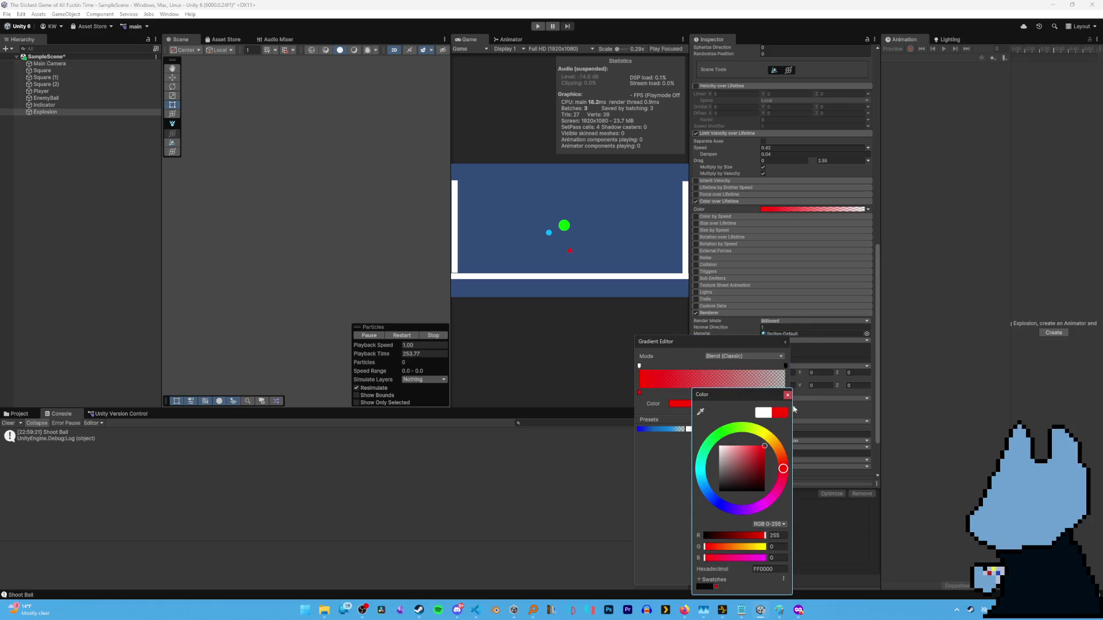
{"action": "left_click", "coordinate": [788, 395]}
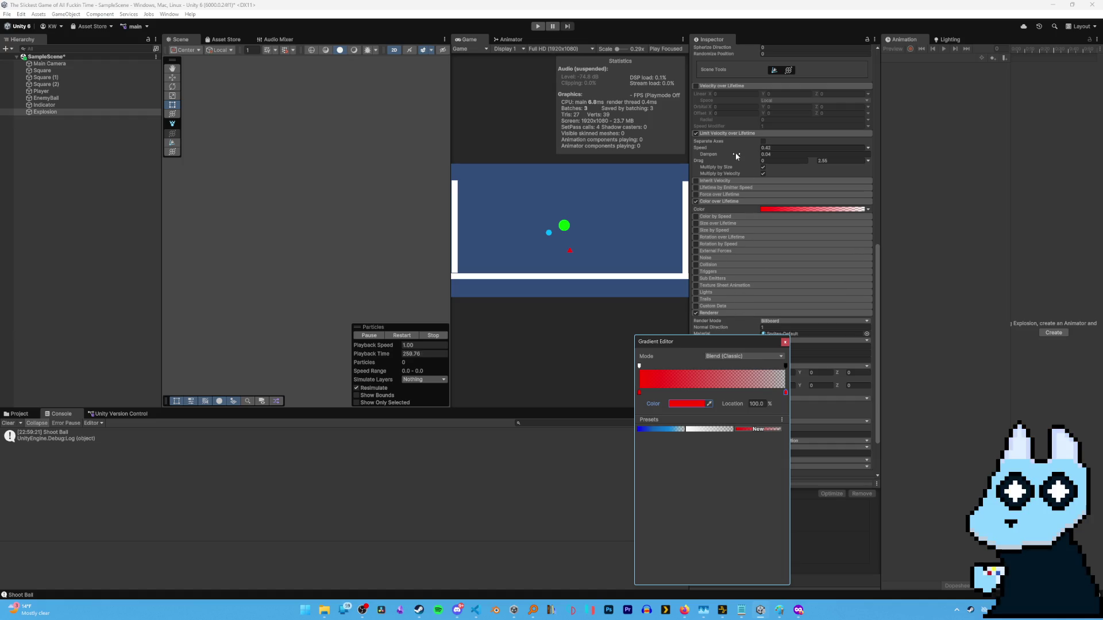
{"action": "scroll", "coordinate": [735, 153], "scroll_direction": "up", "scroll_amount": 15}
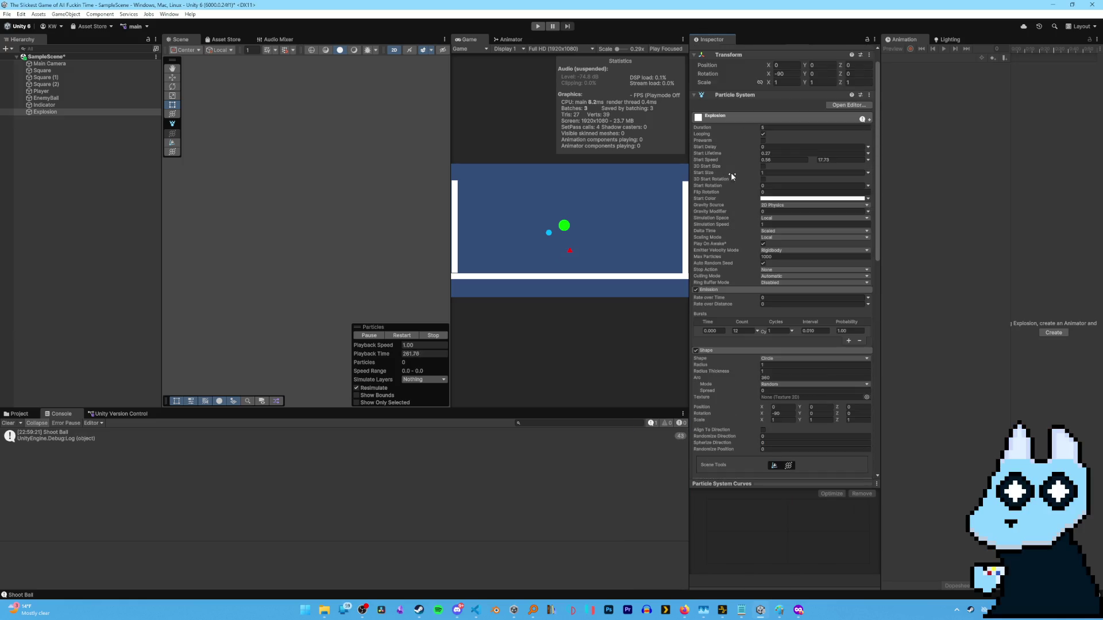
Shrink Start Size to 0.85 and enable the Trails module, focusing its Ratio value.
{"action": "left_click_drag", "start_coordinate": [710, 177], "coordinate": [708, 174]}
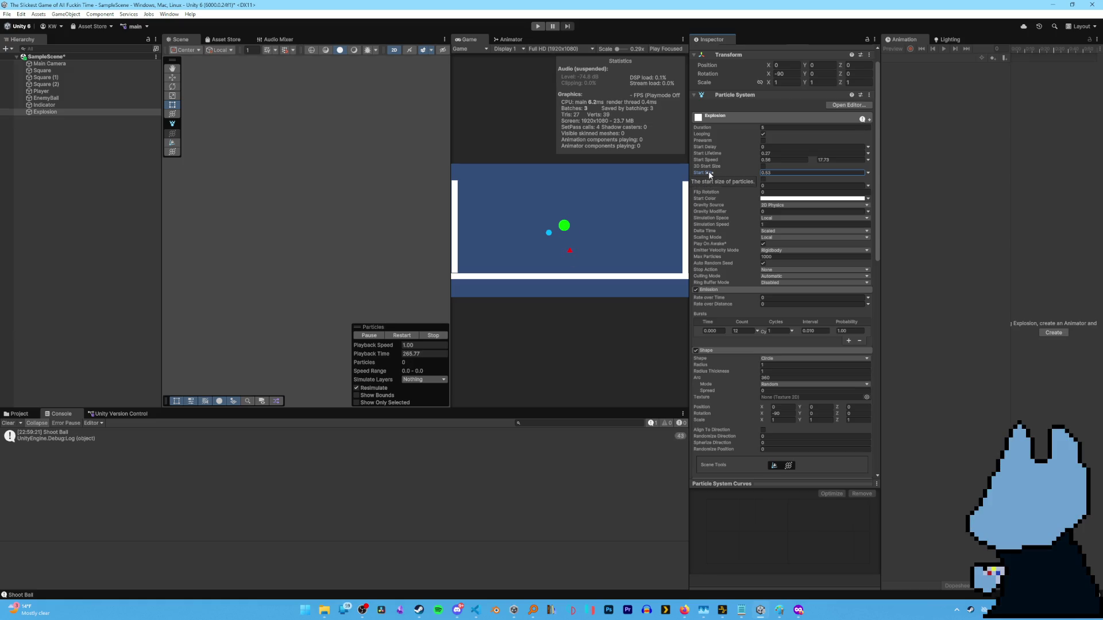
{"action": "scroll", "coordinate": [729, 287], "scroll_direction": "down", "scroll_amount": 10}
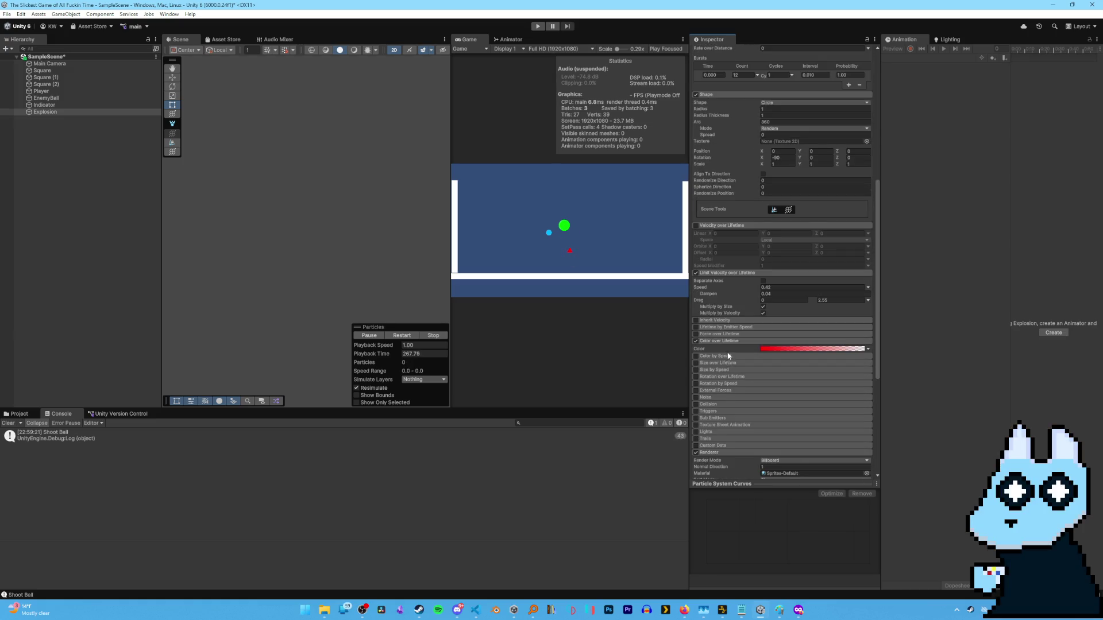
{"action": "scroll", "coordinate": [728, 351], "scroll_direction": "down", "scroll_amount": 2}
{"action": "left_click", "coordinate": [702, 391]}
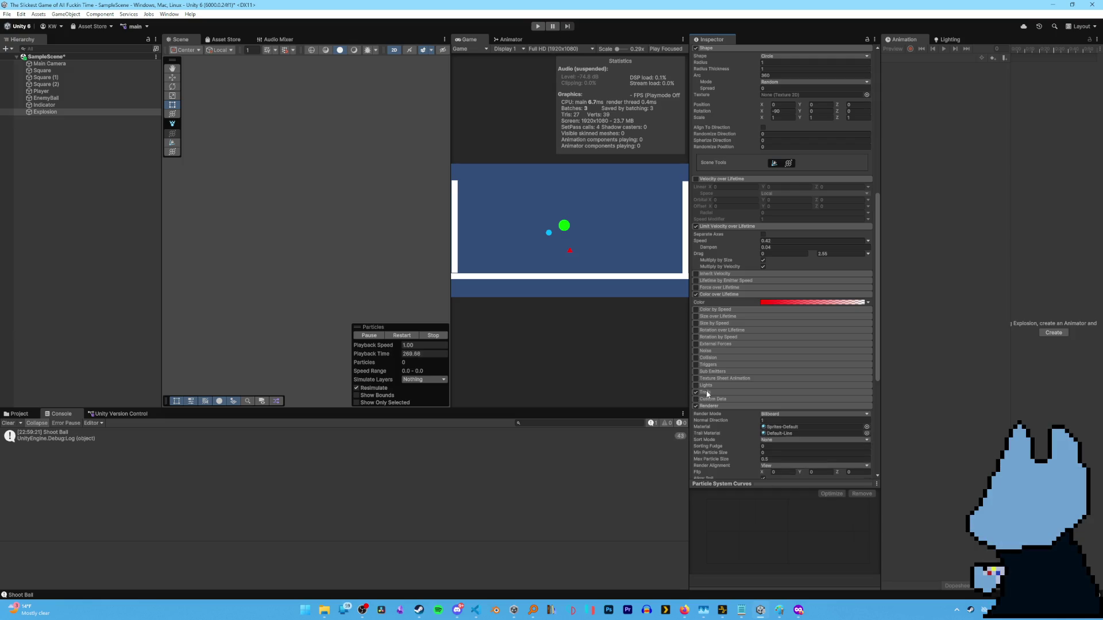
{"action": "scroll", "coordinate": [742, 405], "scroll_direction": "down", "scroll_amount": 2}
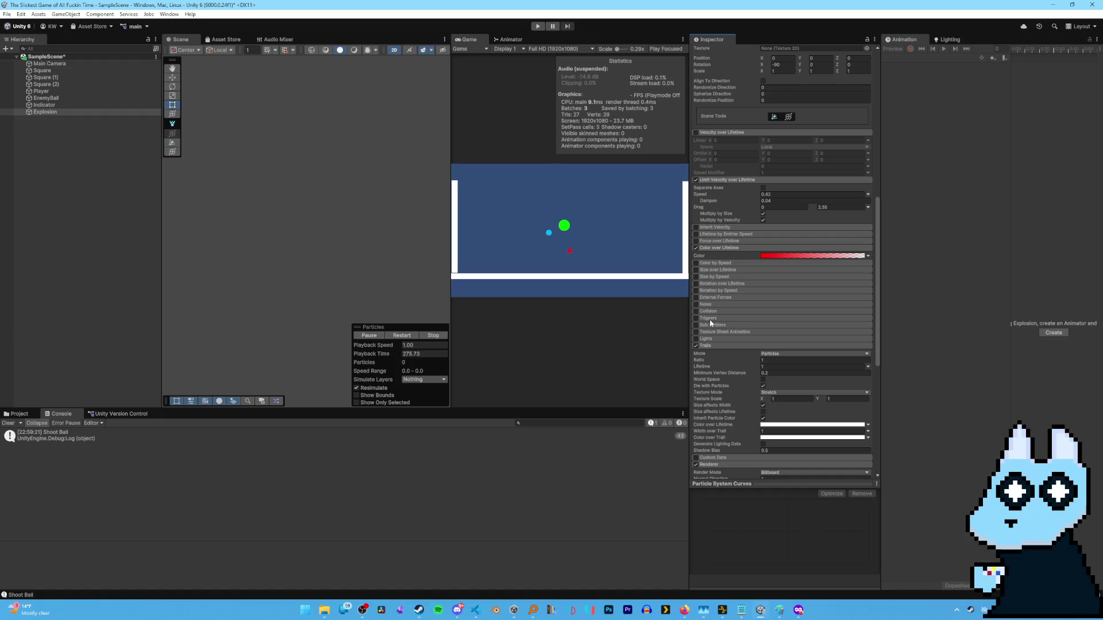
{"action": "left_click", "coordinate": [756, 360]}
Set the Explosion's Trails Width over Trail to 0.69.
{"action": "left_click_drag", "start_coordinate": [752, 432], "coordinate": [741, 434]}
{"action": "scroll", "coordinate": [725, 259], "scroll_direction": "up", "scroll_amount": 5}
{"action": "scroll", "coordinate": [712, 241], "scroll_direction": "up", "scroll_amount": 5}
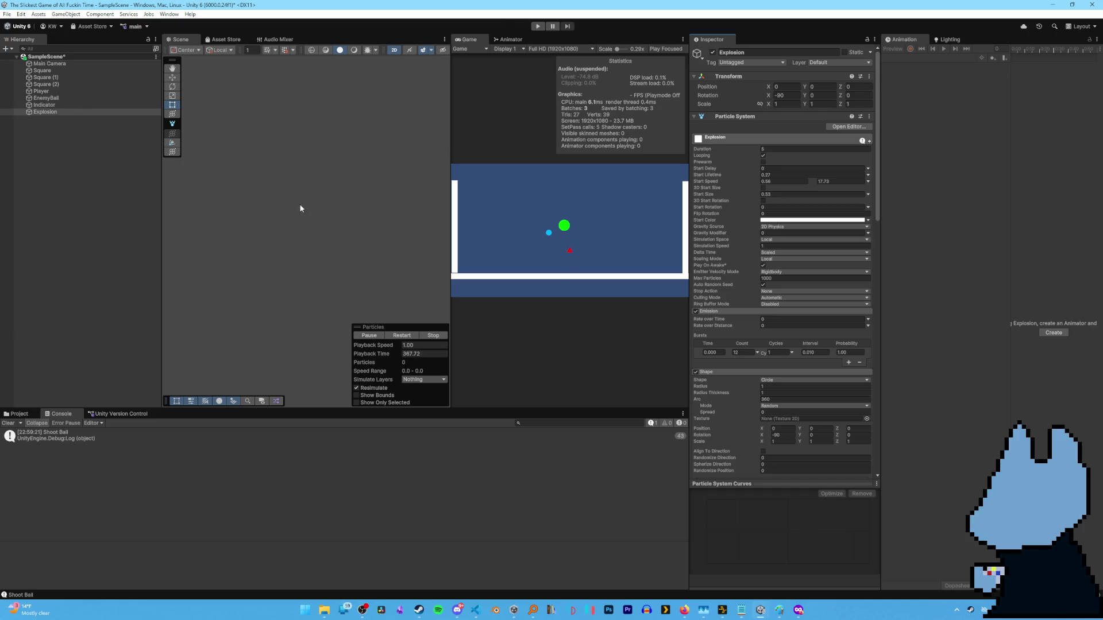
Select the green EnemyBall circle in the scene.
{"action": "left_click", "coordinate": [64, 112]}
{"action": "scroll", "coordinate": [288, 268], "scroll_direction": "up", "scroll_amount": 5}
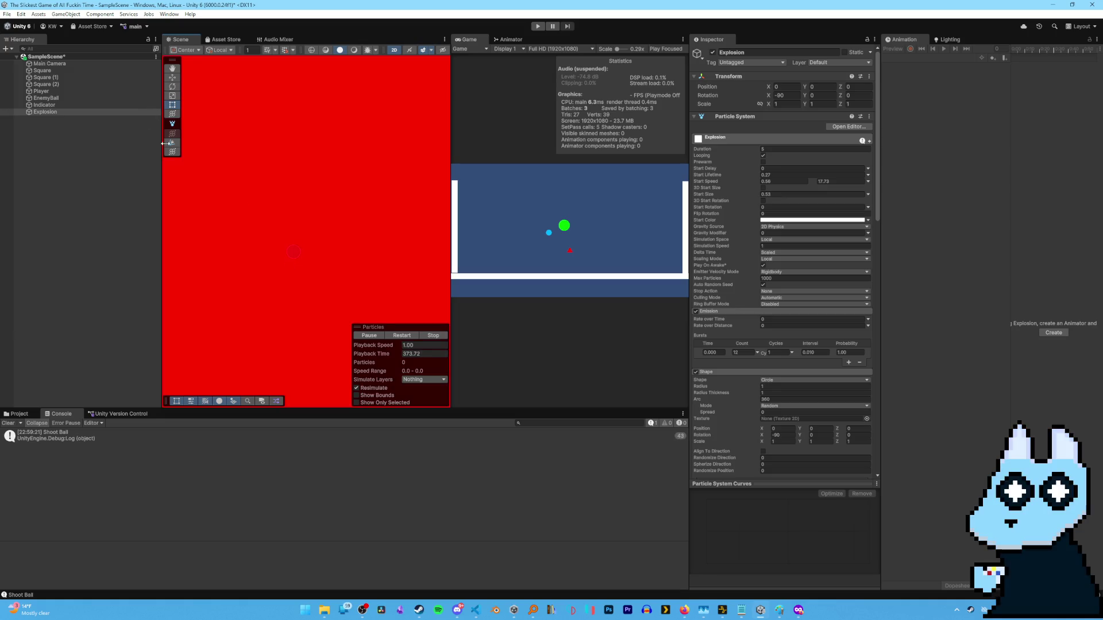
{"action": "scroll", "coordinate": [288, 241], "scroll_direction": "down", "scroll_amount": 5}
{"action": "scroll", "coordinate": [290, 259], "scroll_direction": "down", "scroll_amount": 8}
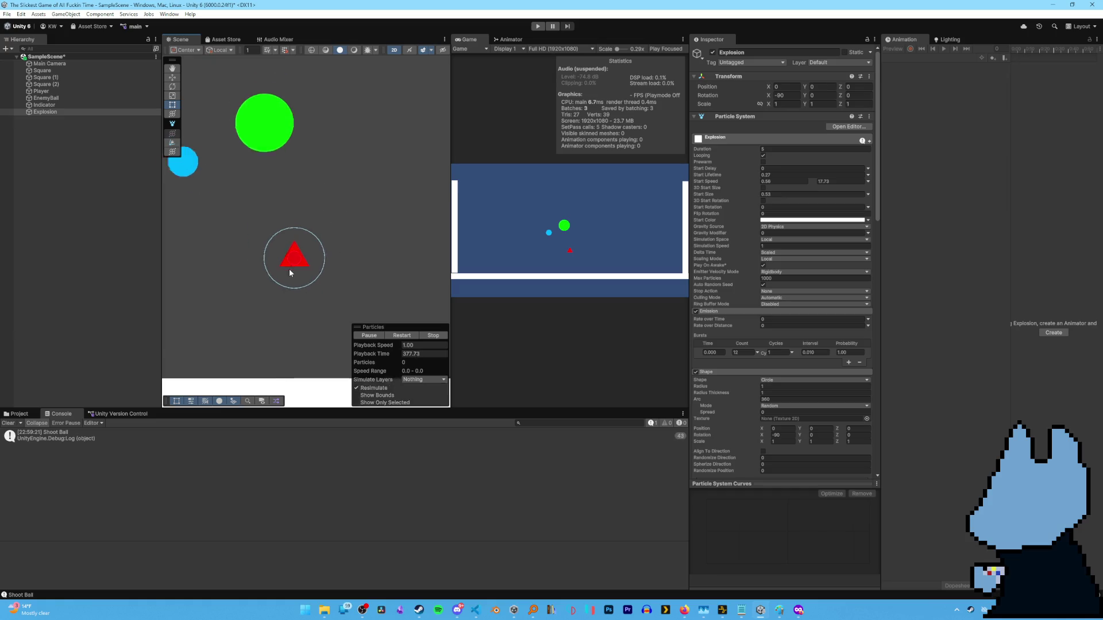
{"action": "left_click", "coordinate": [276, 186]}
{"action": "scroll", "coordinate": [724, 460], "scroll_direction": "down", "scroll_amount": 3}
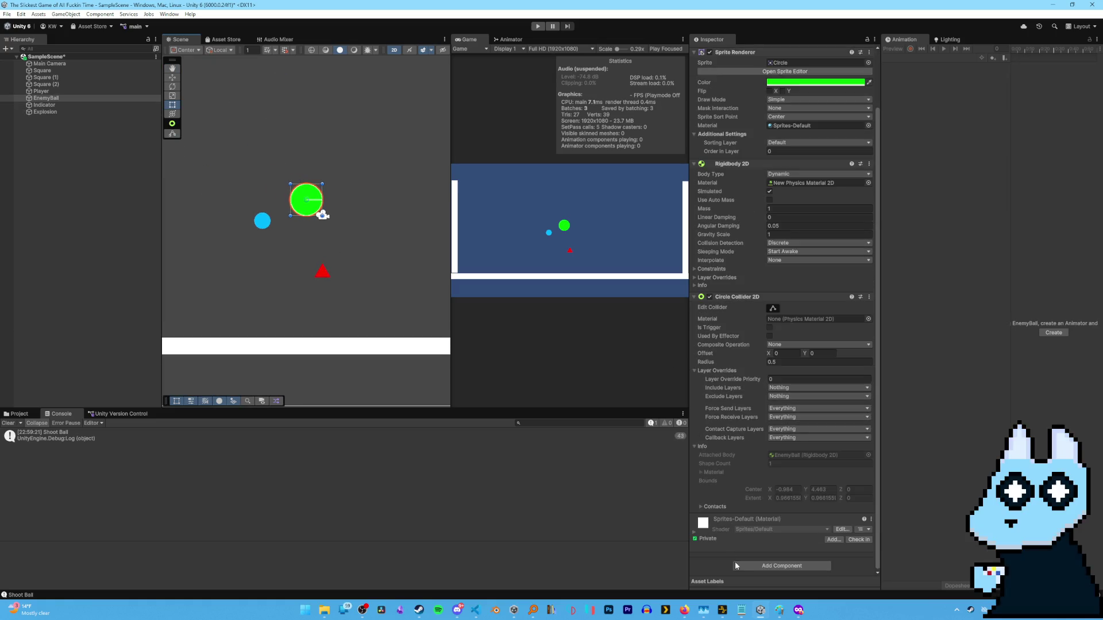
Create and attach a new Enemyball script, then open it in the code editor.
{"action": "left_click", "coordinate": [747, 562]}
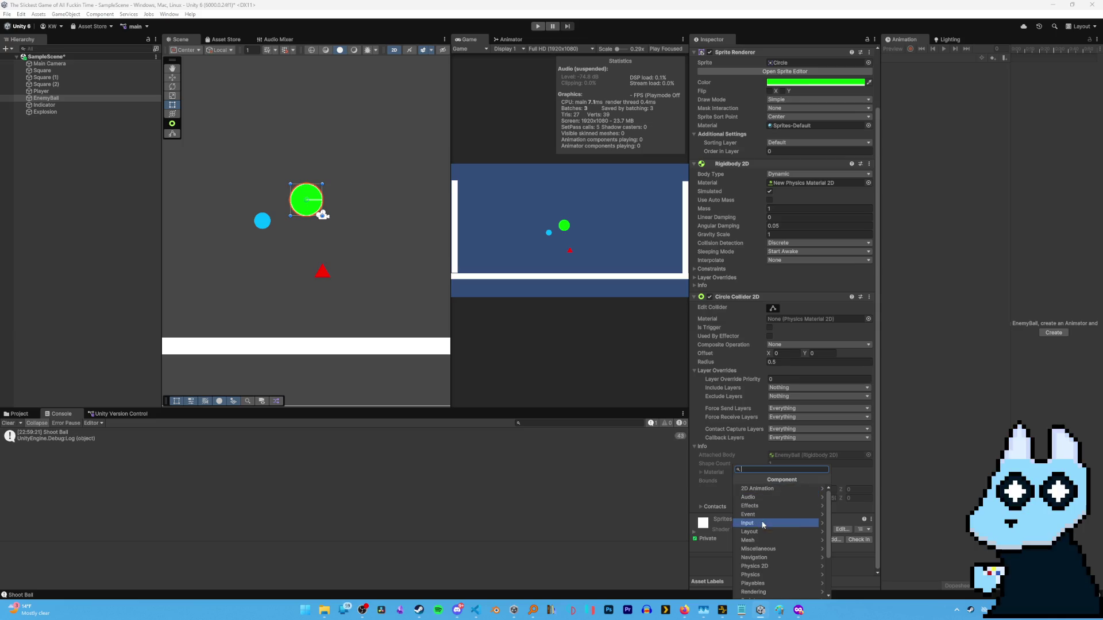
{"action": "type", "text": "Enemyball"}
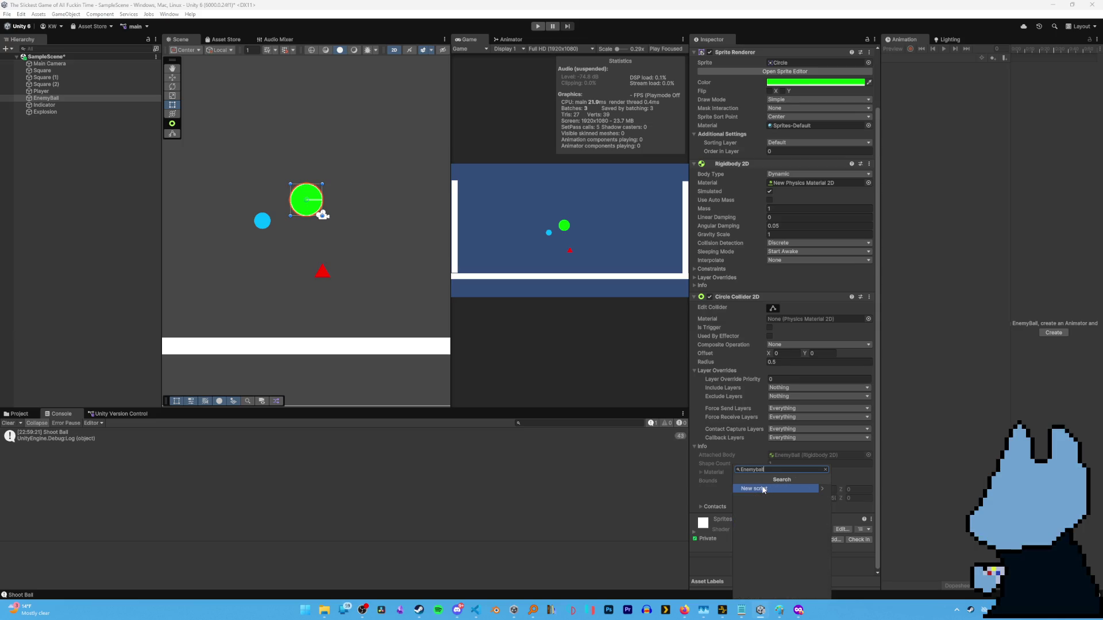
{"action": "left_click", "coordinate": [763, 488]}
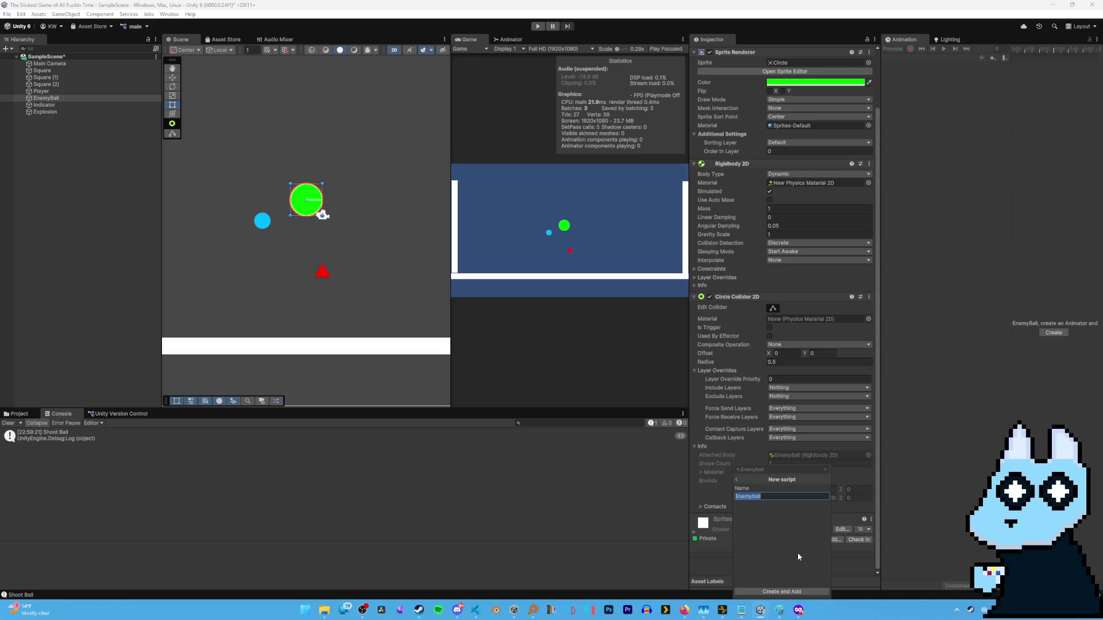
{"action": "left_click", "coordinate": [780, 593]}
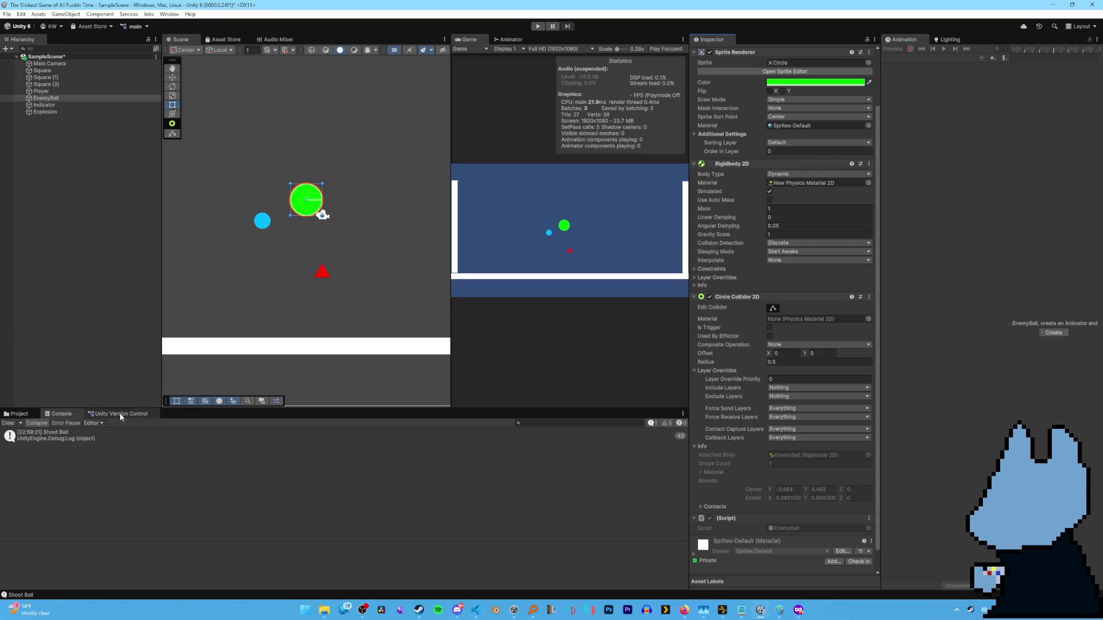
{"action": "double_click", "coordinate": [781, 526]}
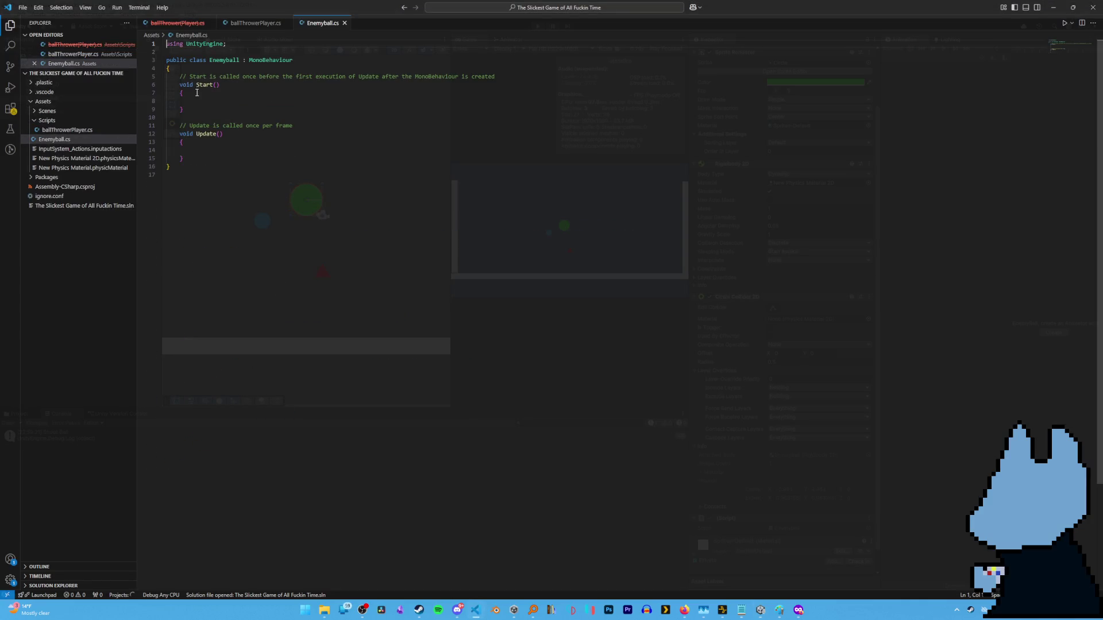
Add a new line after the class brace and type a [SerializeField] Collider2D declaration.
{"action": "left_click", "coordinate": [218, 69]}
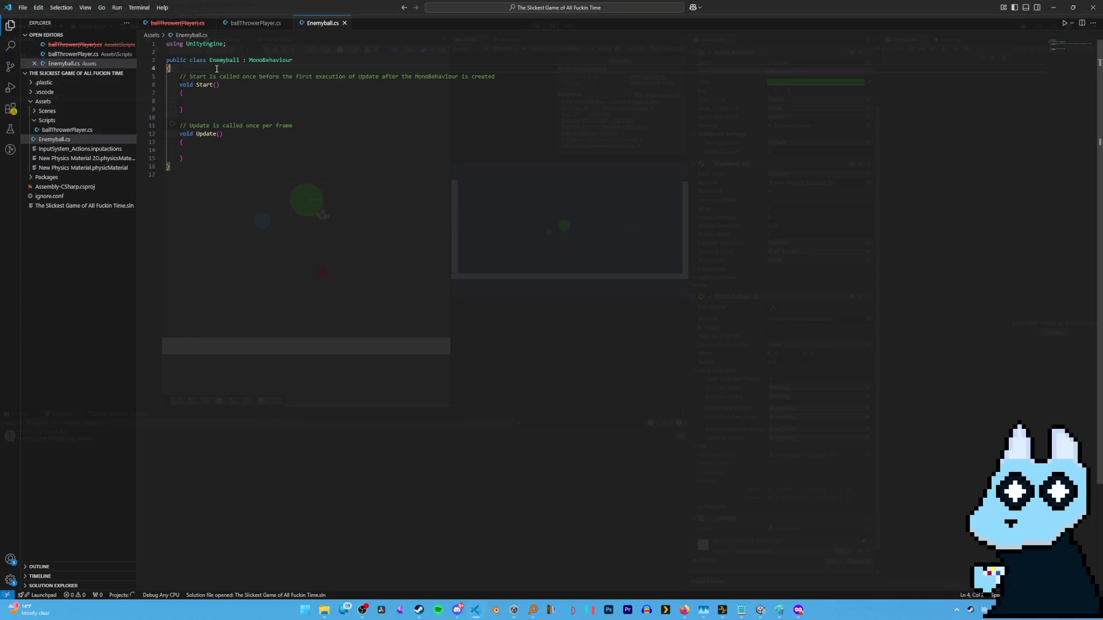
{"action": "key", "text": "Return"}
{"action": "key", "text": "Down"}
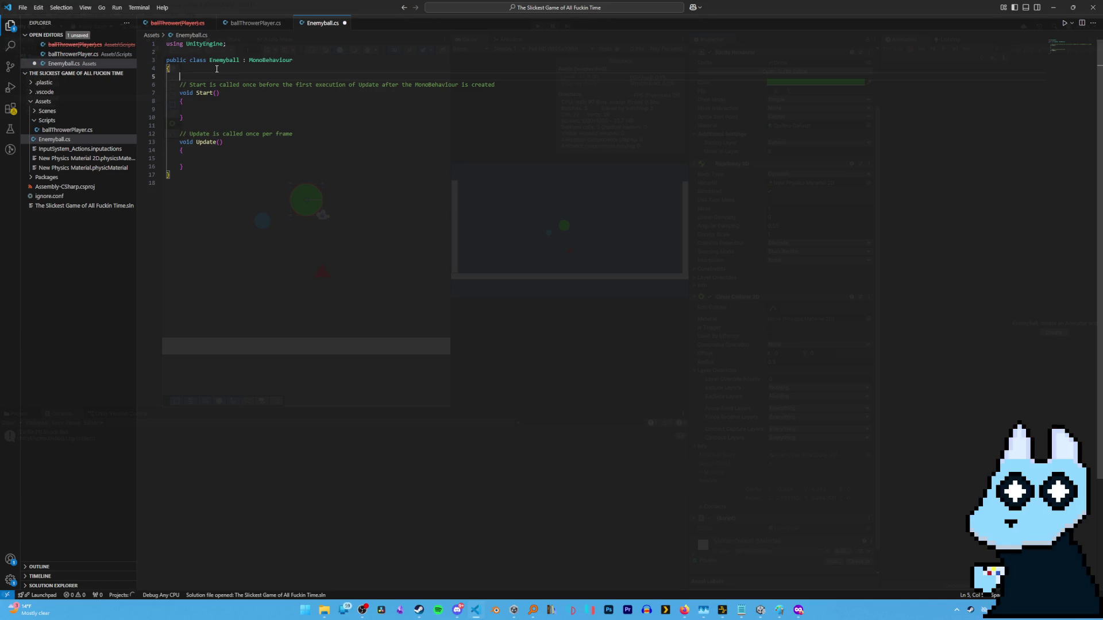
{"action": "type", "text": "[S"}
{"action": "key", "text": "Tab"}
{"action": "type", "text": "co"}
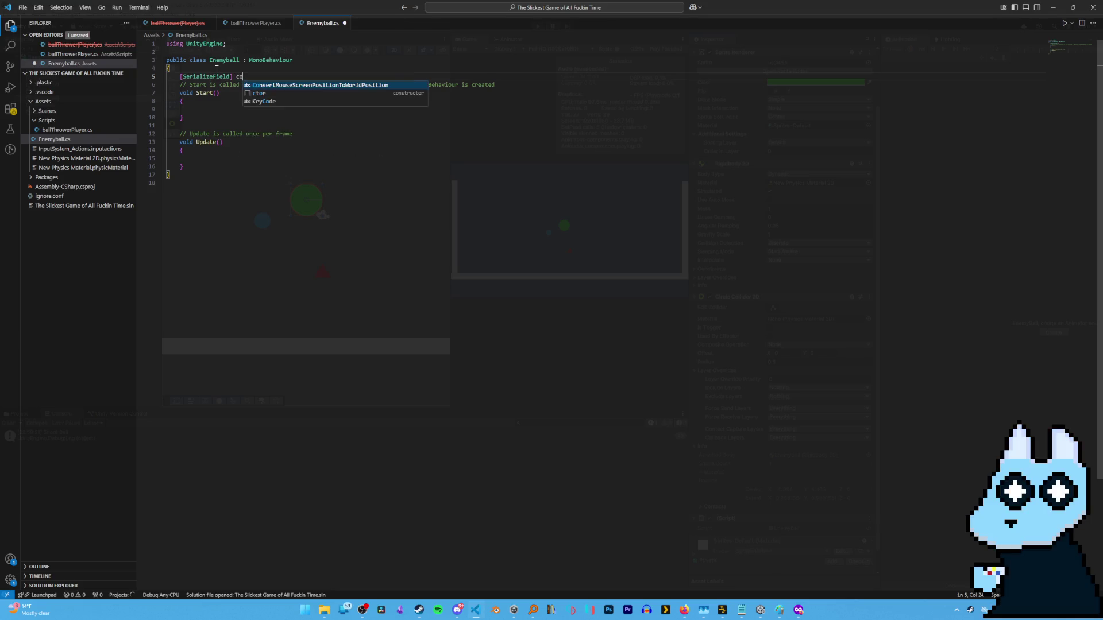
{"action": "type", "text": "lorlider2D"}
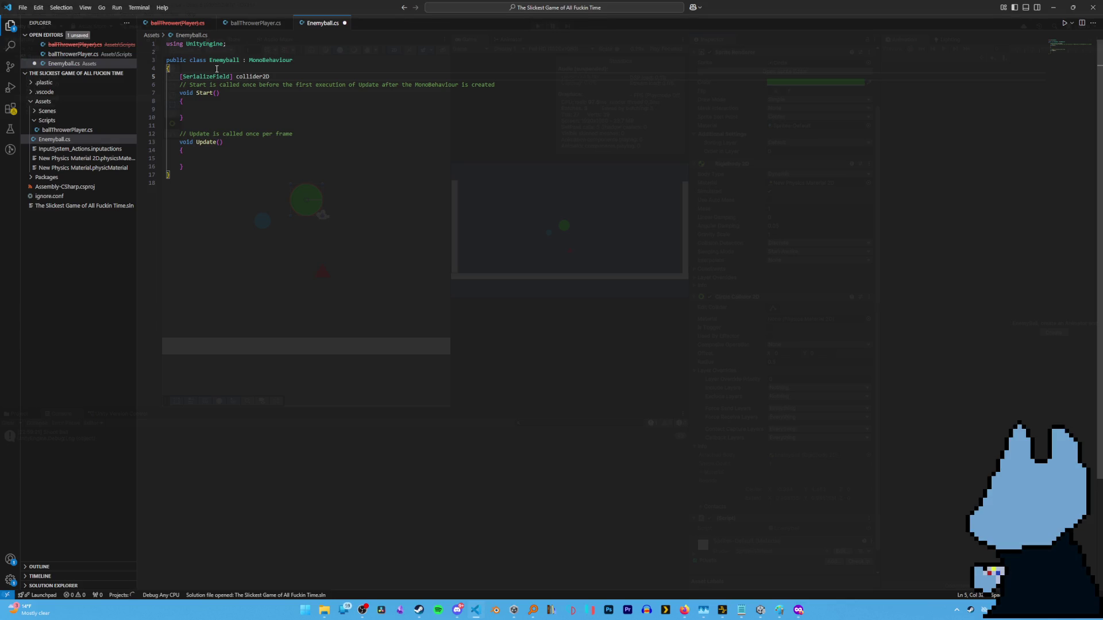
{"action": "key", "text": "BackSpace"}
{"action": "key", "text": "BackSpace"}
{"action": "key", "text": "BackSpace"}
{"action": "key", "text": "BackSpace"}
{"action": "type", "text": "Collider2D"}
{"action": "key", "text": "BackSpace"}
{"action": "key", "text": "BackSpace"}
{"action": "key", "text": "BackSpace"}
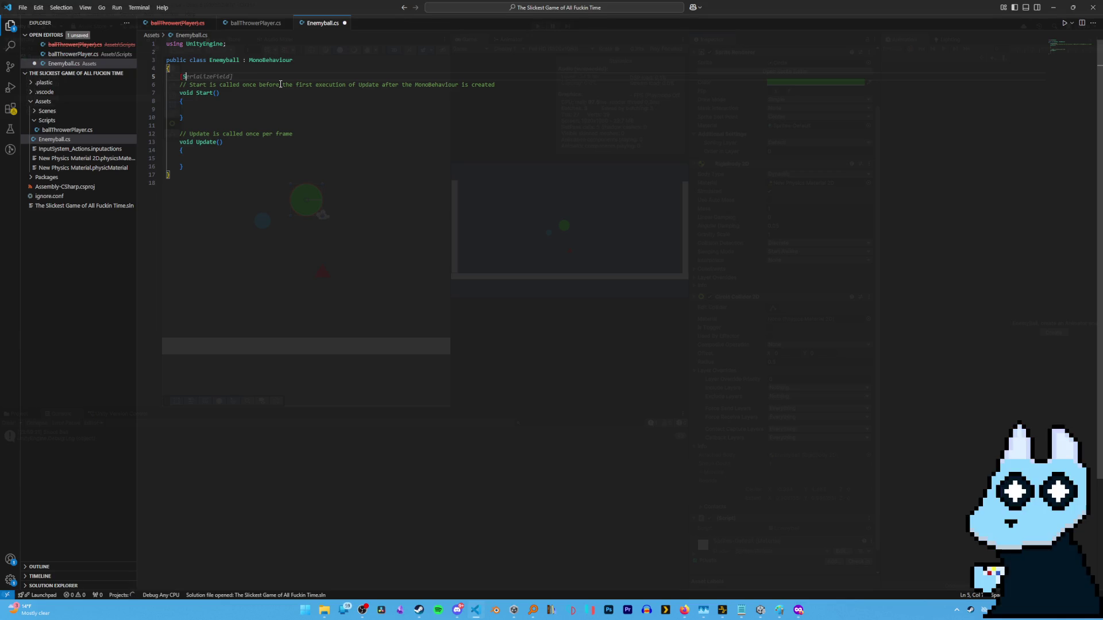
{"action": "key", "text": "Down"}
{"action": "key", "text": "Down"}
{"action": "key", "text": "Down"}
{"action": "key", "text": "Down"}
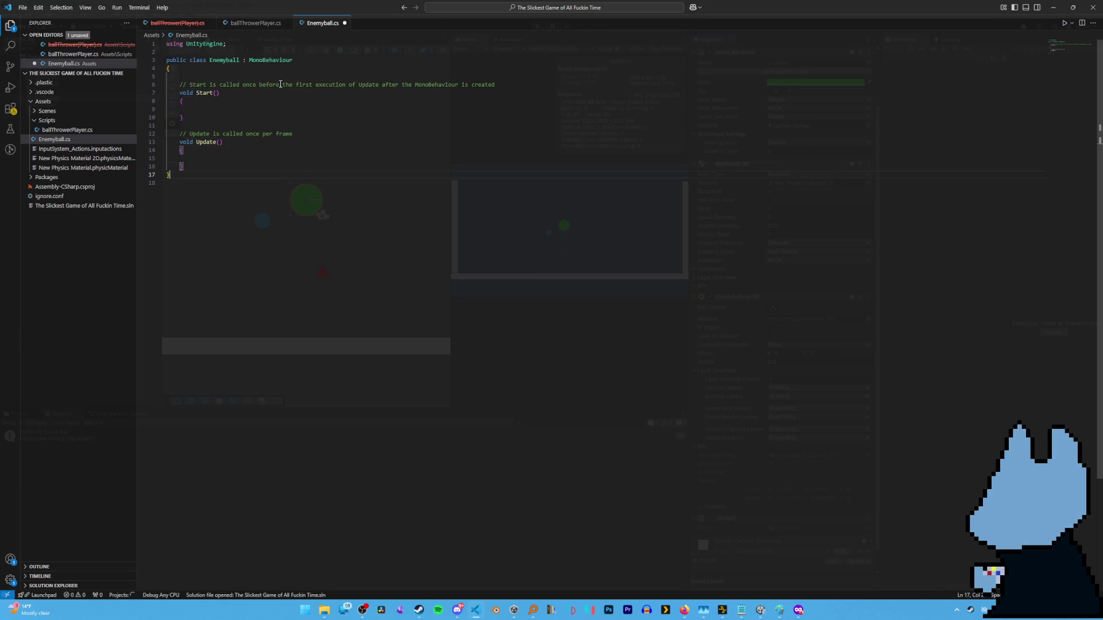
Add a void OnCollisionEnter2D method with an opening brace below Update.
{"action": "key", "text": "End"}
{"action": "key", "text": "Return"}
{"action": "key", "text": "Return"}
{"action": "type", "text": "void on"}
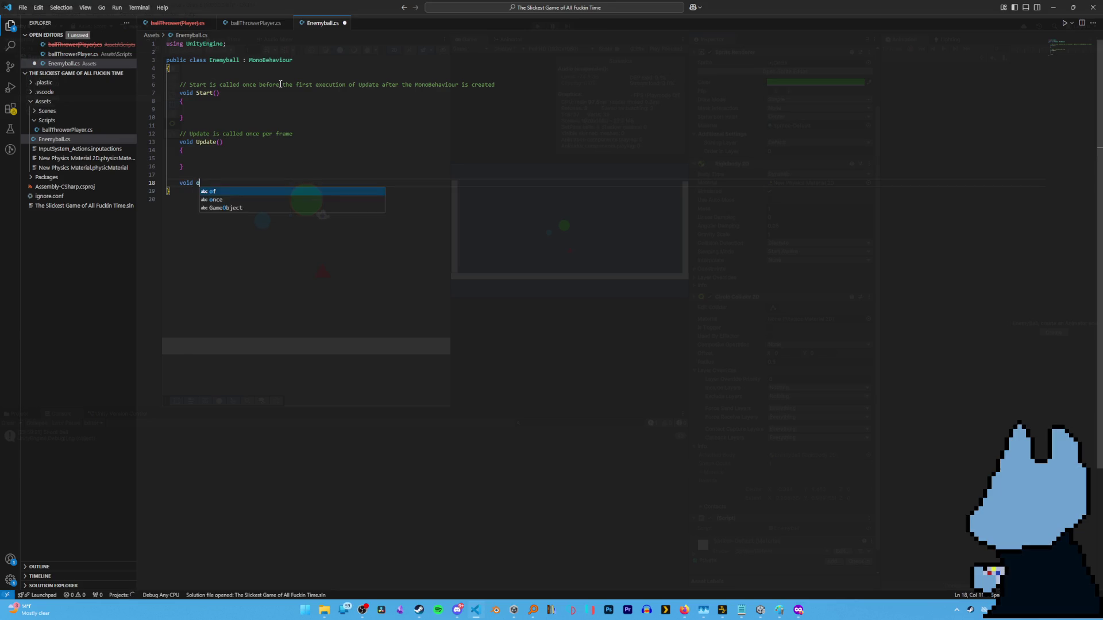
{"action": "key", "text": "BackSpace"}
{"action": "key", "text": "BackSpace"}
{"action": "key", "text": "BackSpace"}
{"action": "type", "text": "OnColl"}
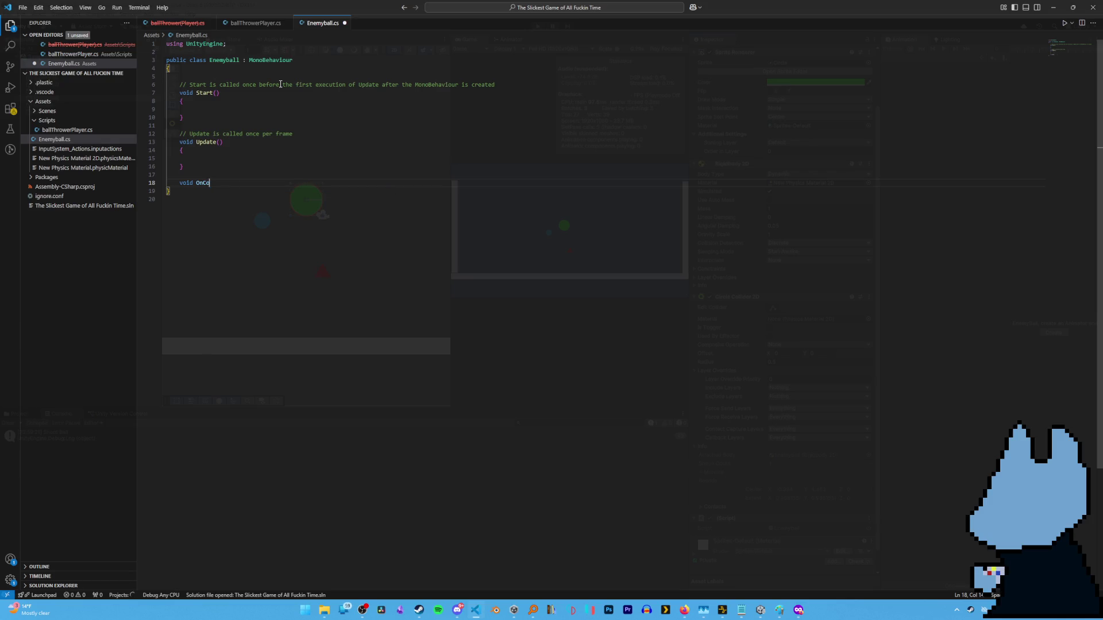
{"action": "type", "text": "isionEnter"}
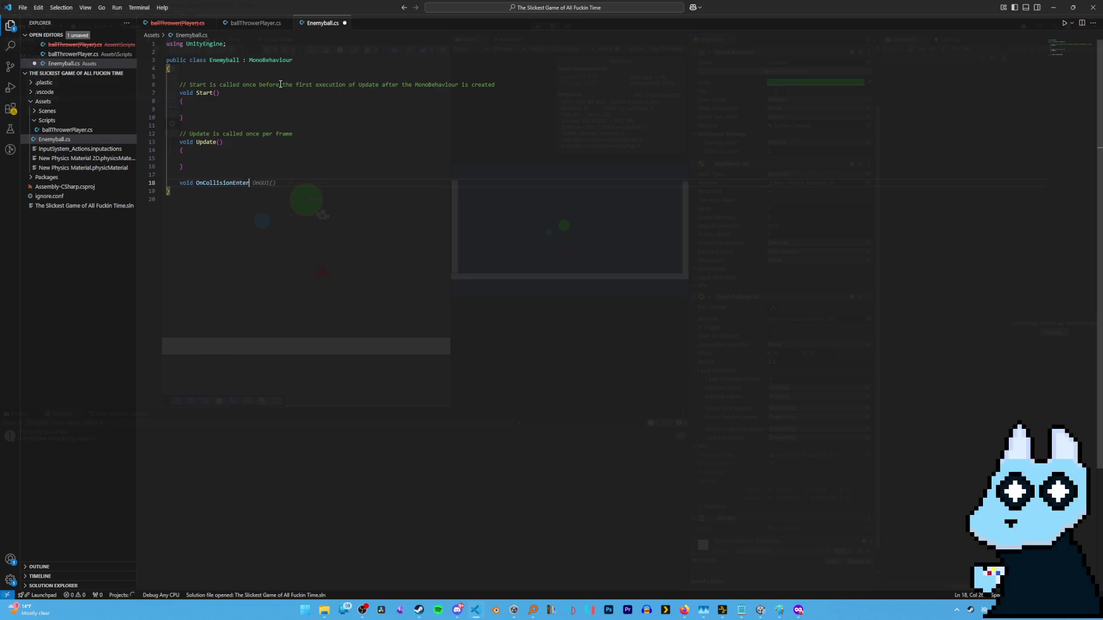
{"action": "type", "text": "2D(Collision2D collision"}
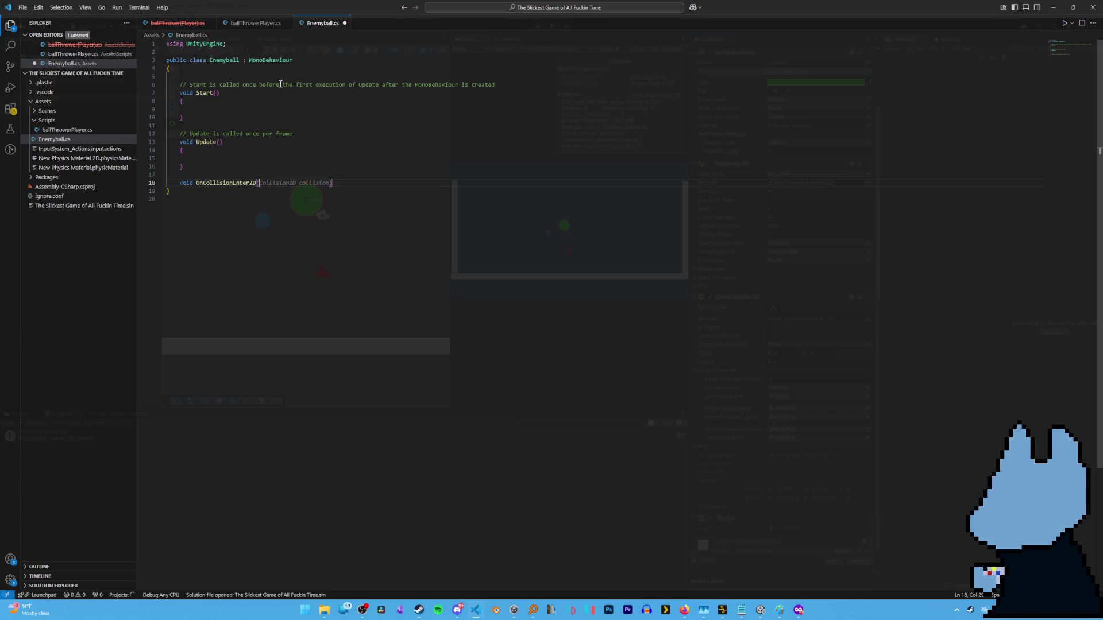
{"action": "key", "text": "Tab"}
{"action": "key", "text": "Return"}
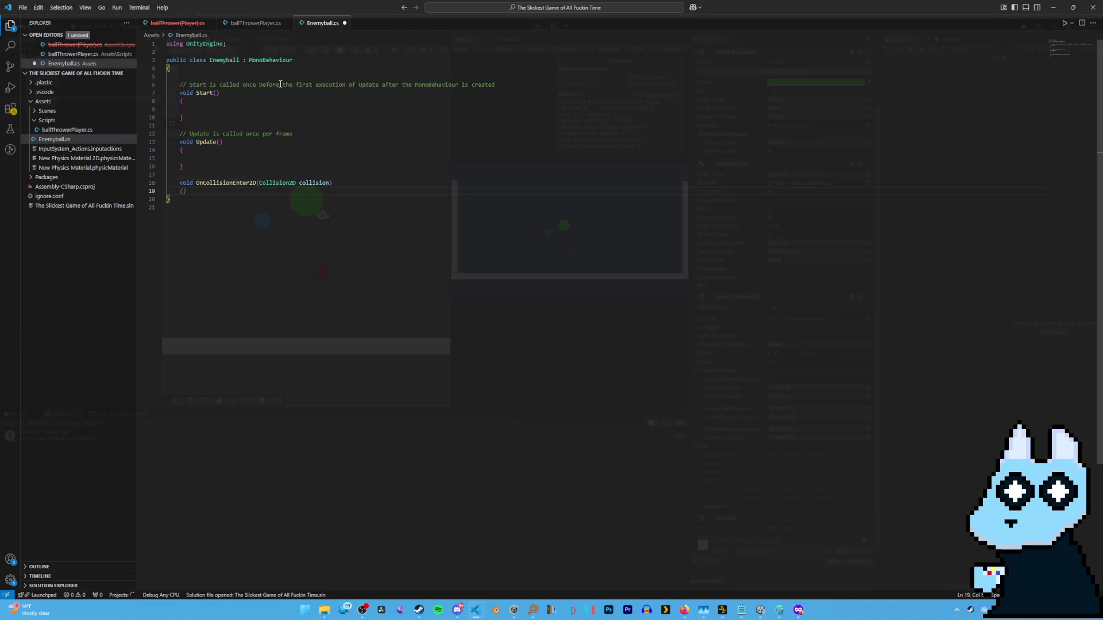
{"action": "type", "text": "{"}
{"action": "key", "text": "Return"}
Add an if block checking that collision.GameObject.tag equals "Ball".
{"action": "type", "text": "if "}
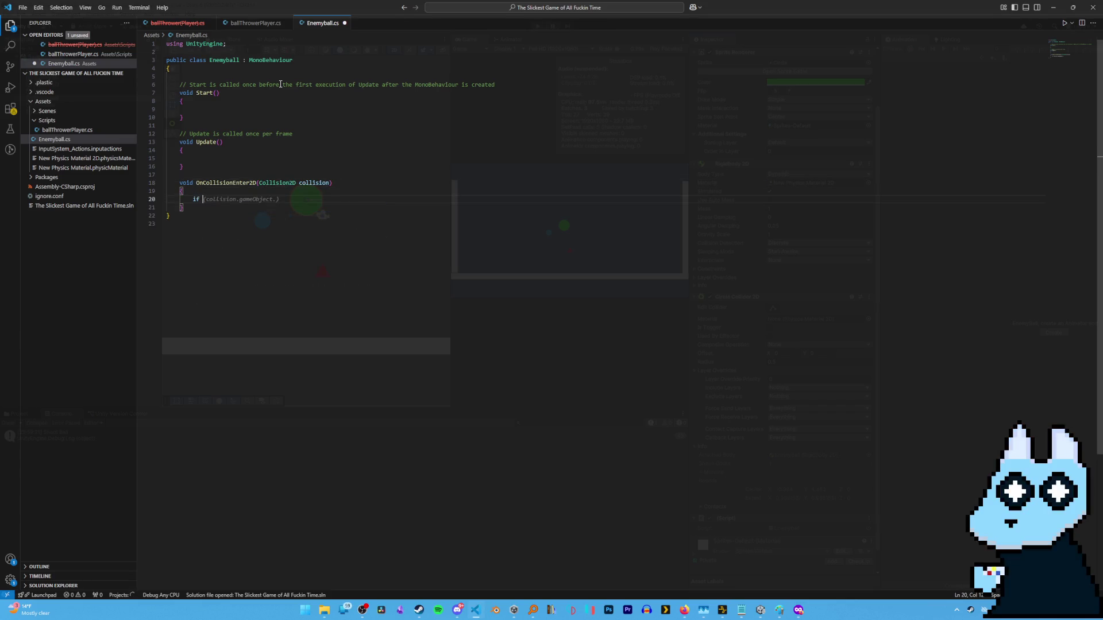
{"action": "type", "text": "(collision"}
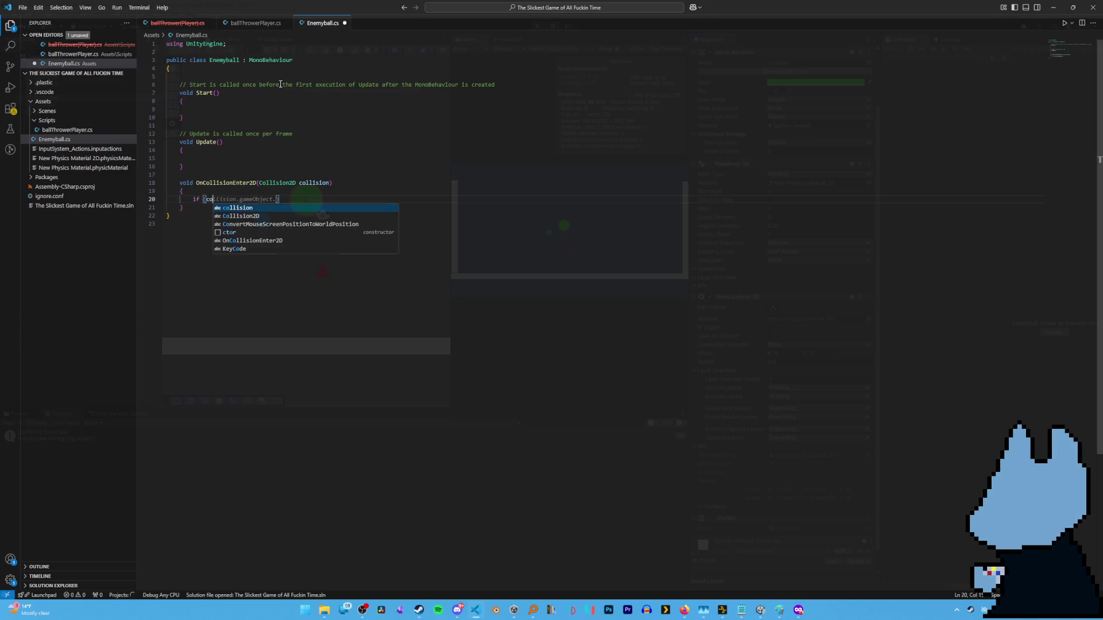
{"action": "type", "text": "."}
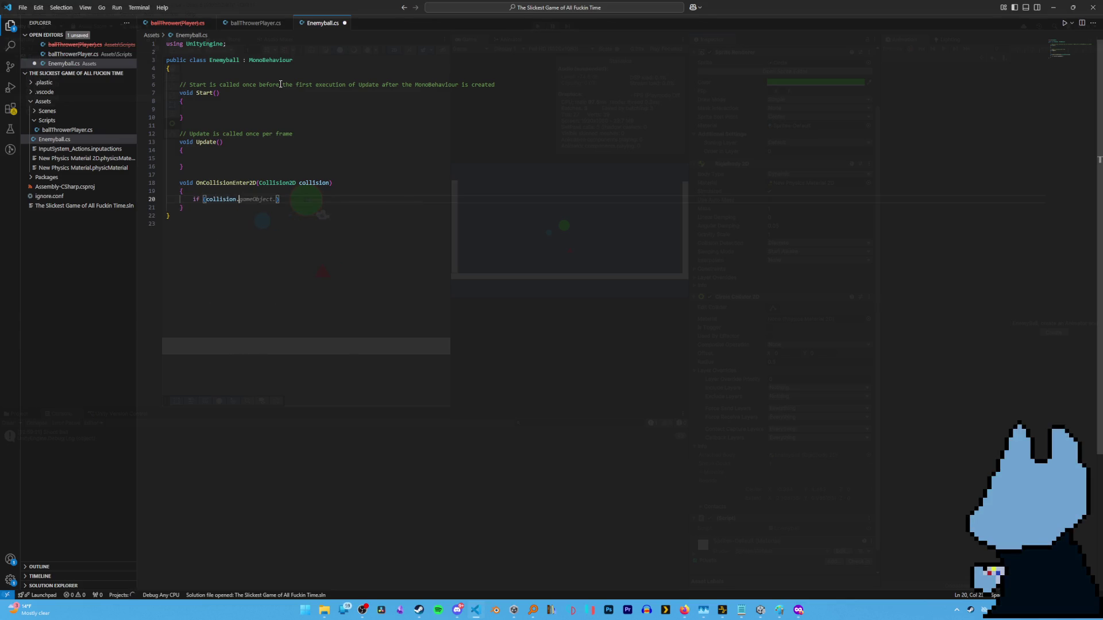
{"action": "type", "text": "Ga"}
{"action": "key", "text": "Tab"}
{"action": "type", "text": ".targe"}
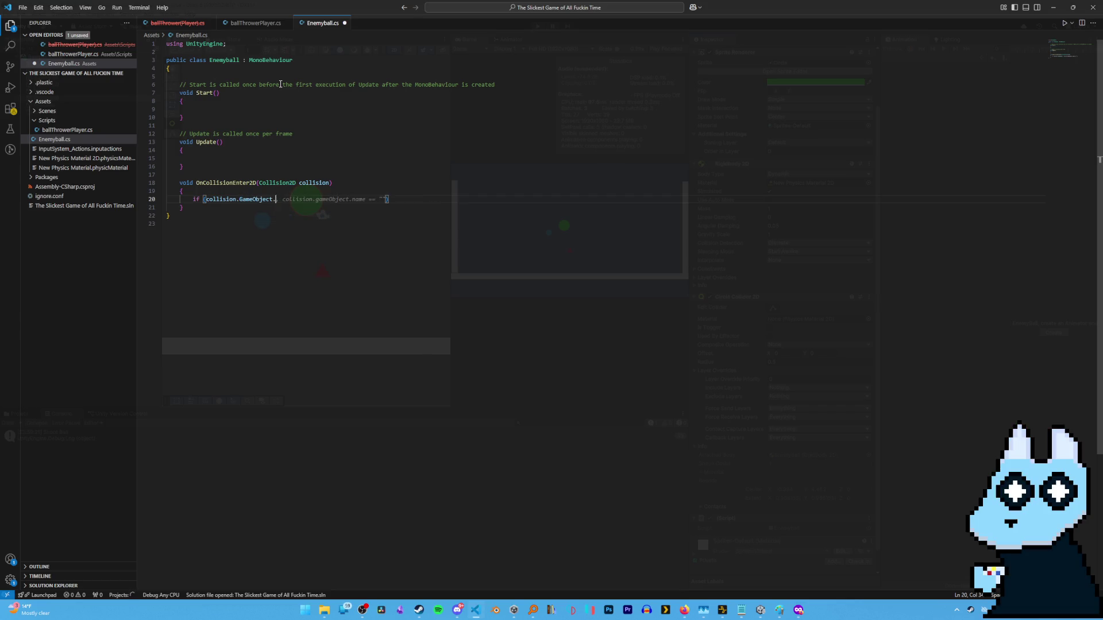
{"action": "key", "text": "BackSpace"}
{"action": "key", "text": "BackSpace"}
{"action": "key", "text": "BackSpace"}
{"action": "type", "text": "g == \""}
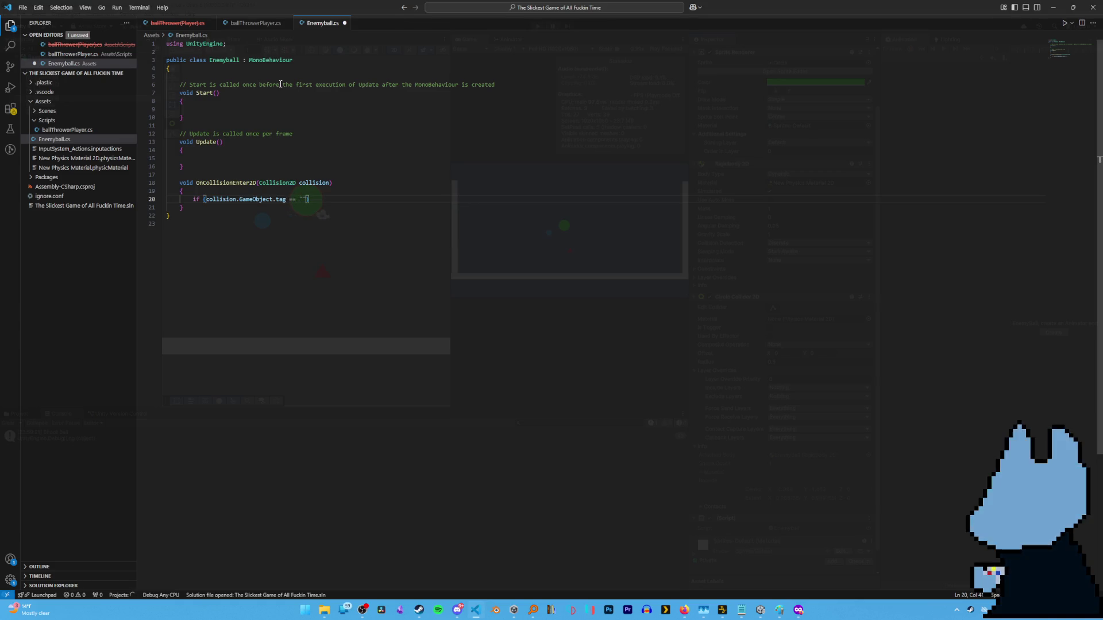
{"action": "type", "text": "Bak"}
{"action": "key", "text": "BackSpace"}
{"action": "key", "text": "BackSpace"}
{"action": "type", "text": "all"}
{"action": "key", "text": "Right"}
{"action": "key", "text": "Right"}
{"action": "key", "text": "Return"}
{"action": "type", "text": "{"}
{"action": "key", "text": "Return"}
Begin an Instantiate call inside the if block.
{"action": "type", "text": "deb"}
{"action": "key", "text": "Tab"}
{"action": "key", "text": "BackSpace"}
{"action": "key", "text": "BackSpace"}
{"action": "key", "text": "BackSpace"}
{"action": "type", "text": "Instan"}
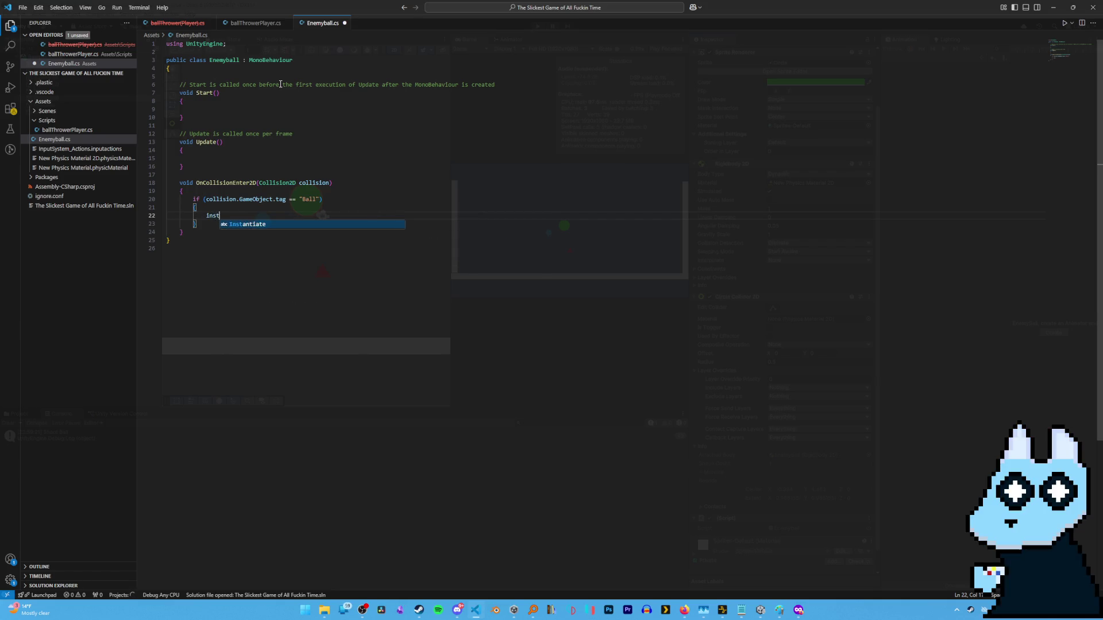
{"action": "key", "text": "Tab"}
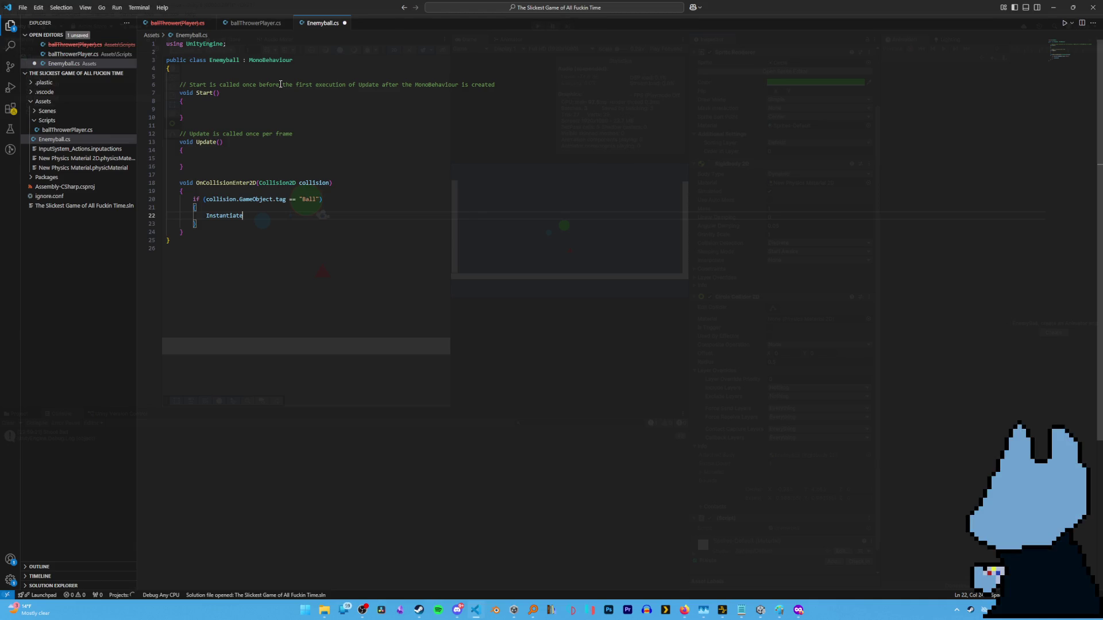